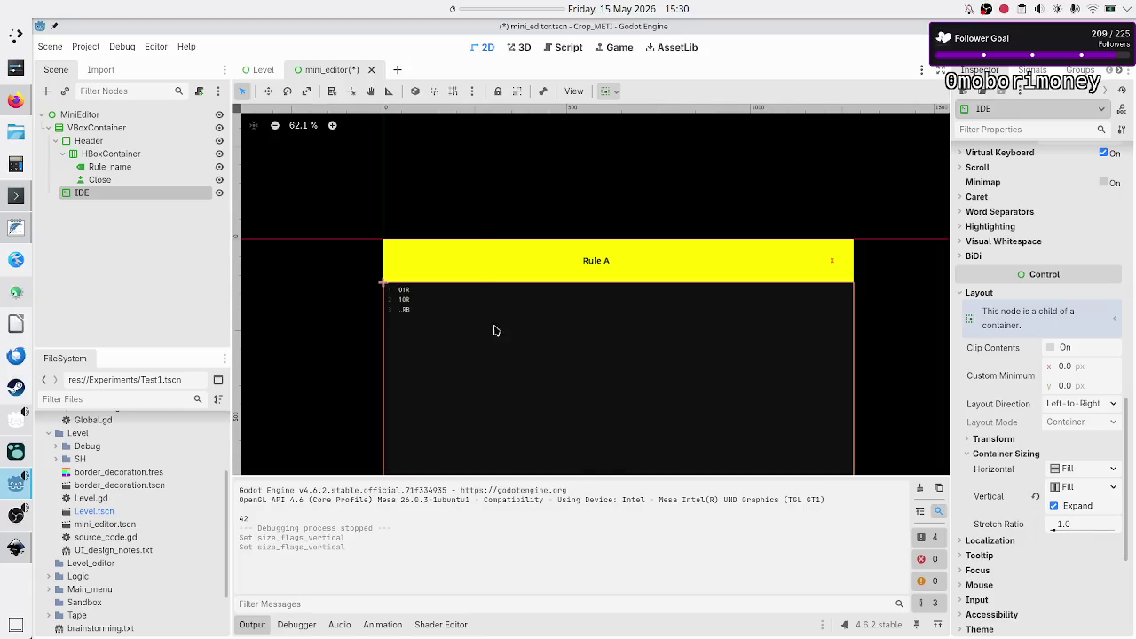
- Save mini_editor.tscn, hide the Output panel and switch to the Level scene with four MiniEditors
key("ctrl+s")
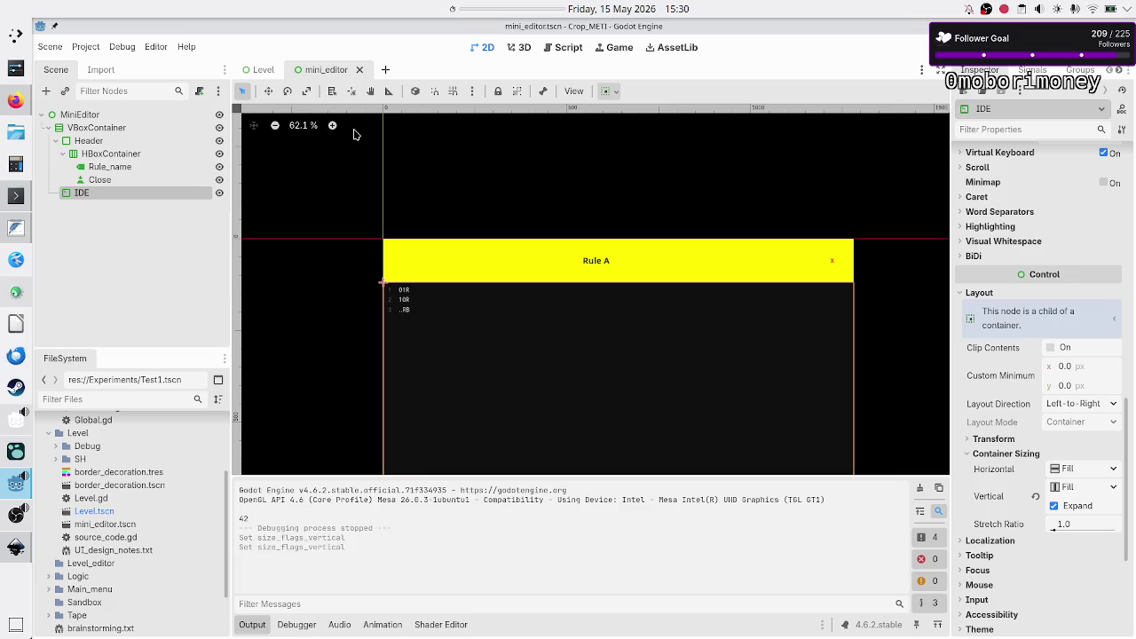
left_click(84, 116)
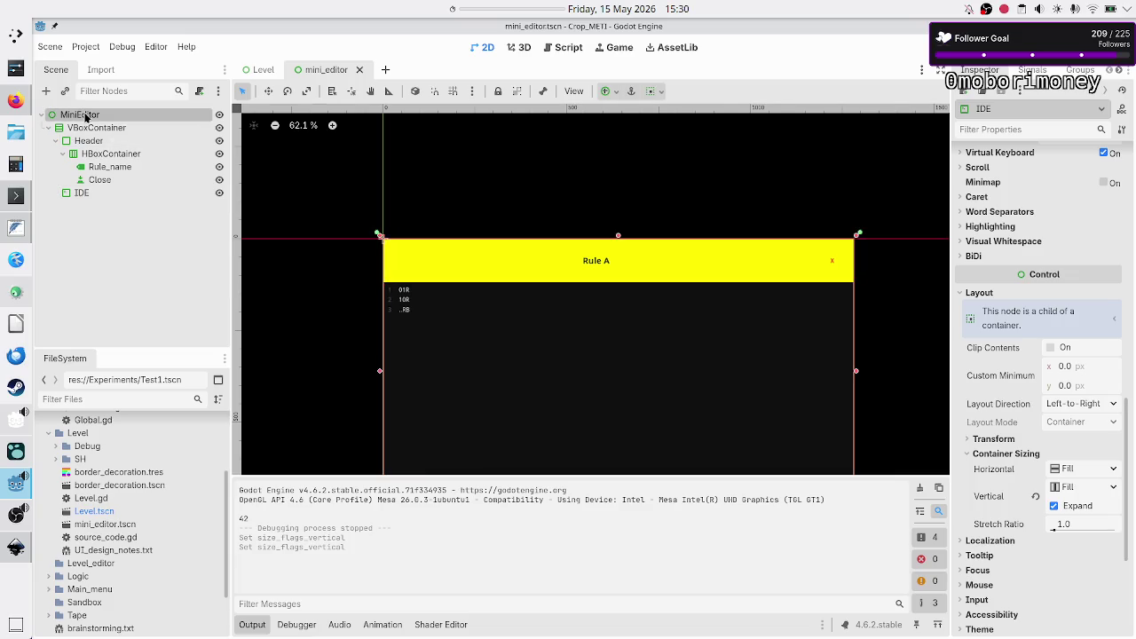
left_click(252, 624)
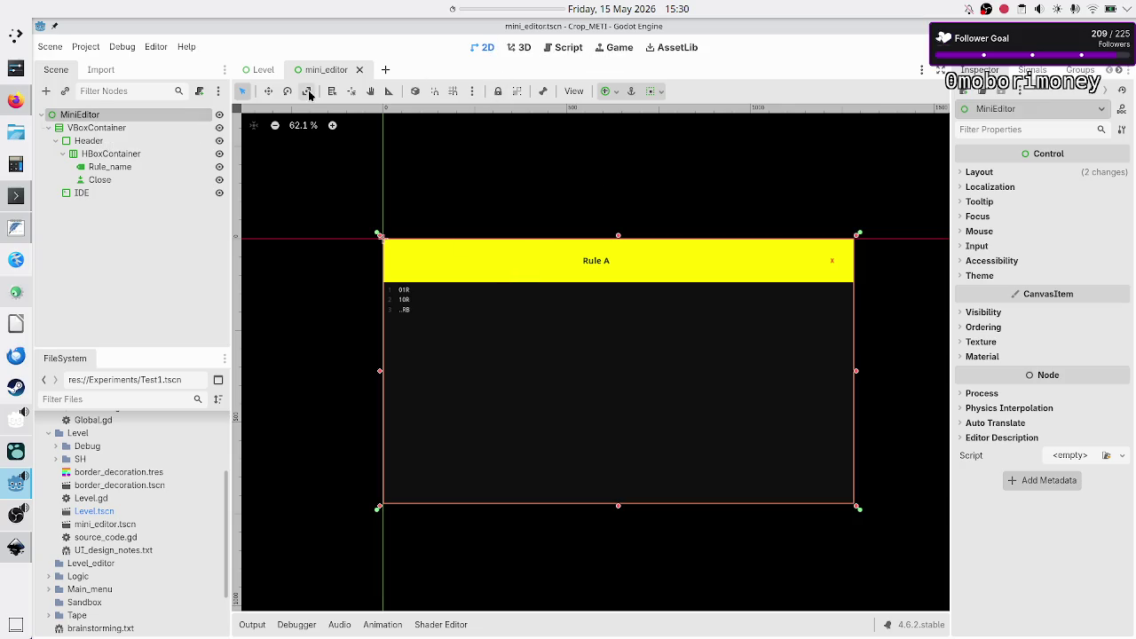
left_click(263, 69)
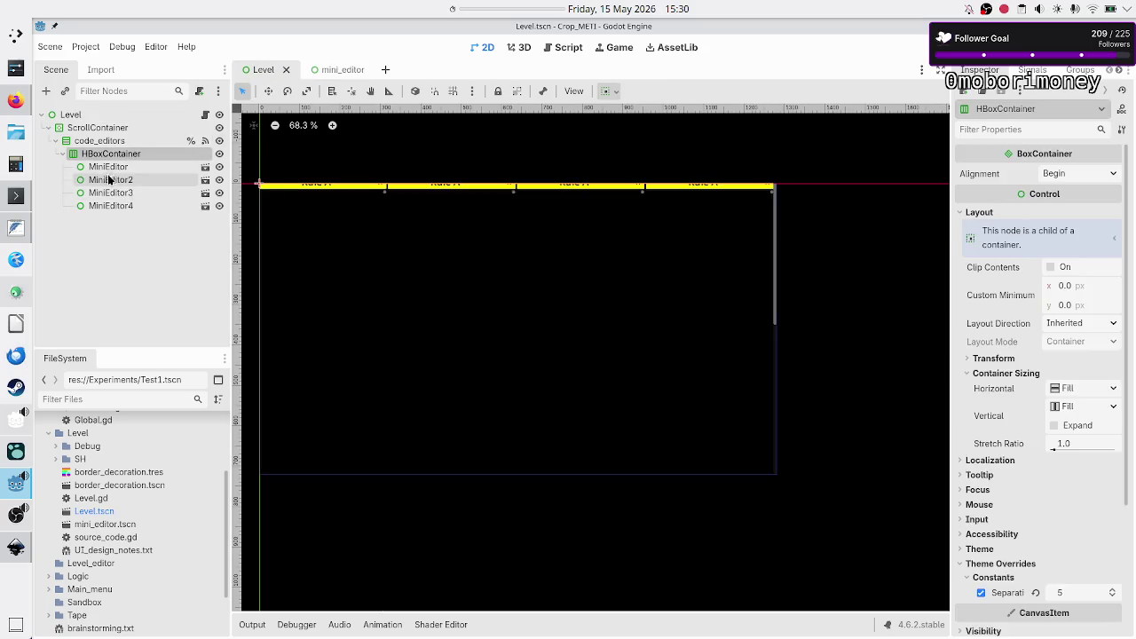
- Review the Vector2 size expression on line 16 of Level.gd, then run the scene to test the layout
left_click(205, 116)
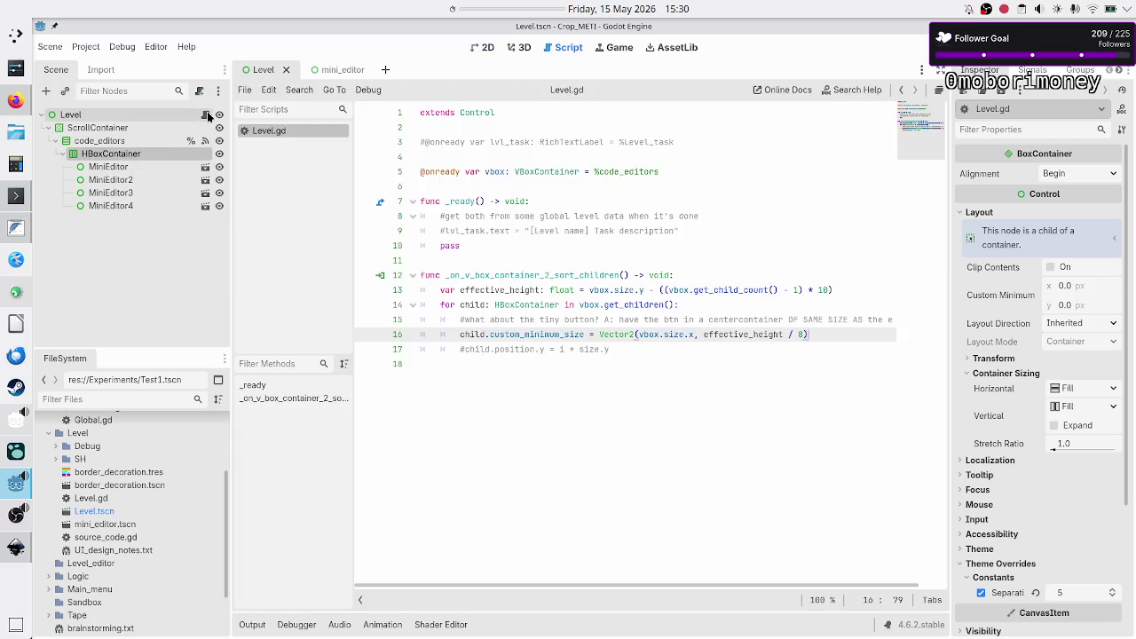
left_click_drag(817, 332, 602, 334)
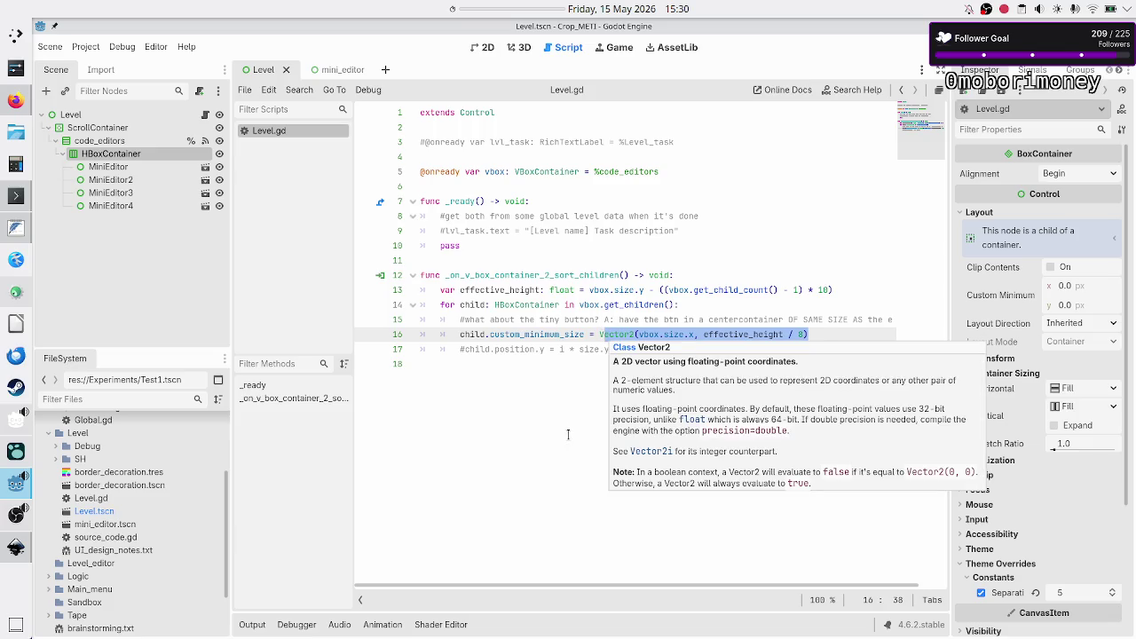
left_click(580, 388)
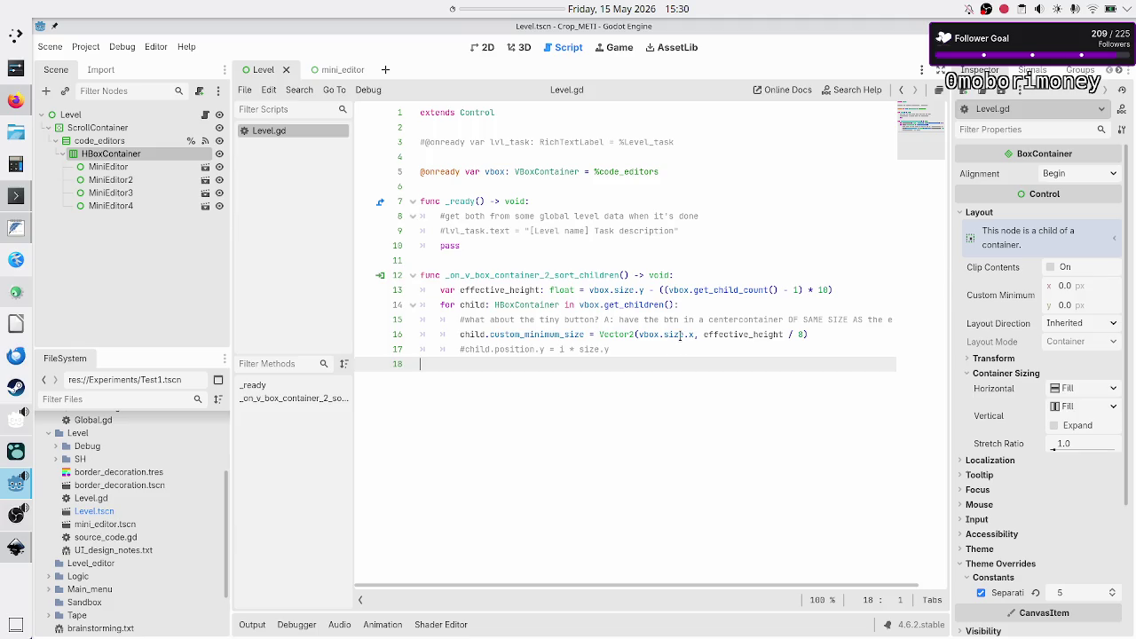
mouse_move(678, 336)
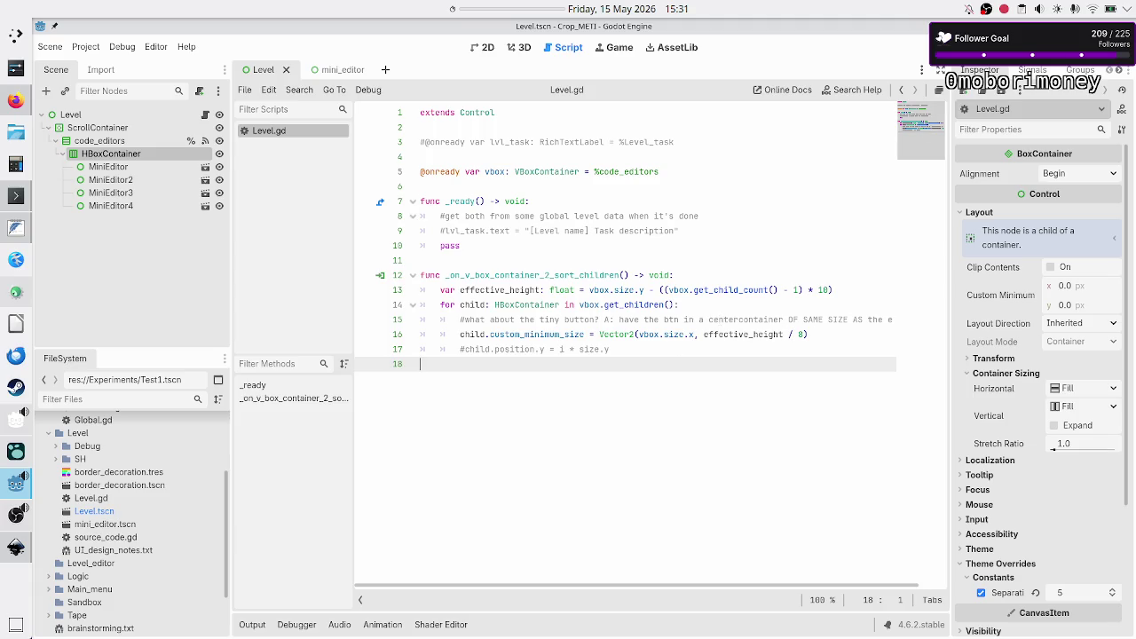
key("F6")
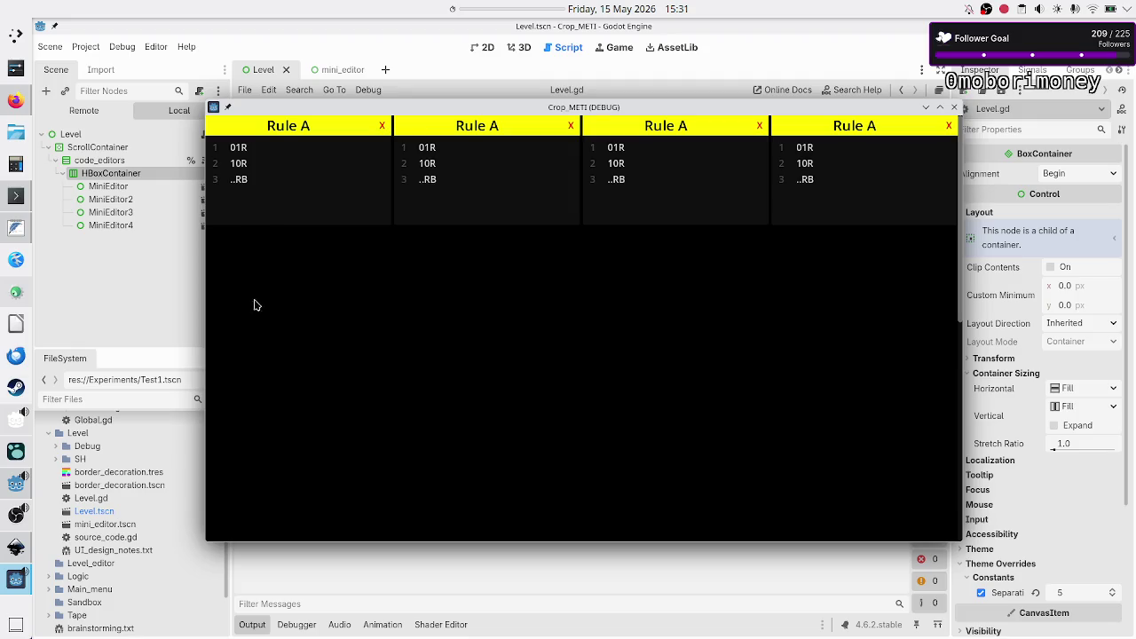
left_click(954, 107)
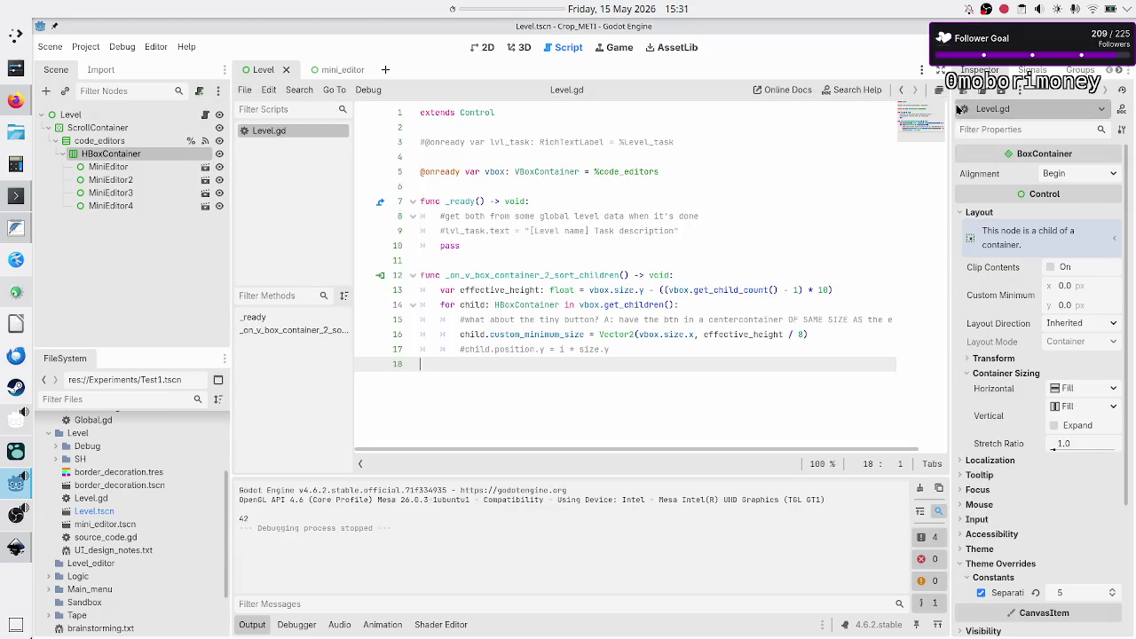
- Select the HBoxContainer row in the 2D view and duplicate it as HBoxContainer2
left_click(488, 48)
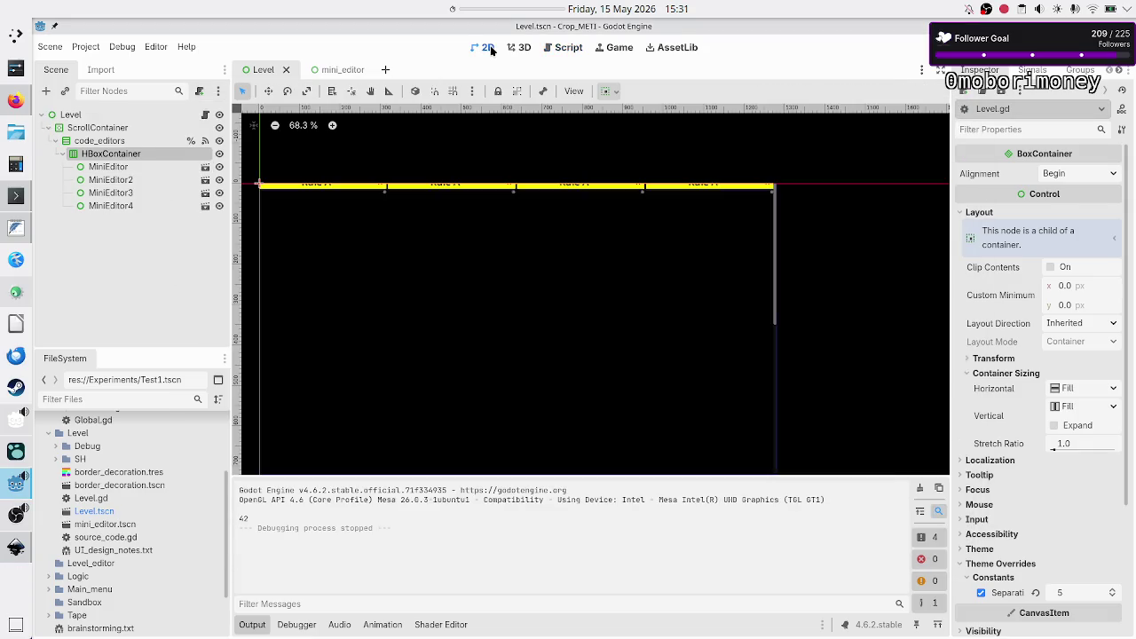
left_click(61, 153)
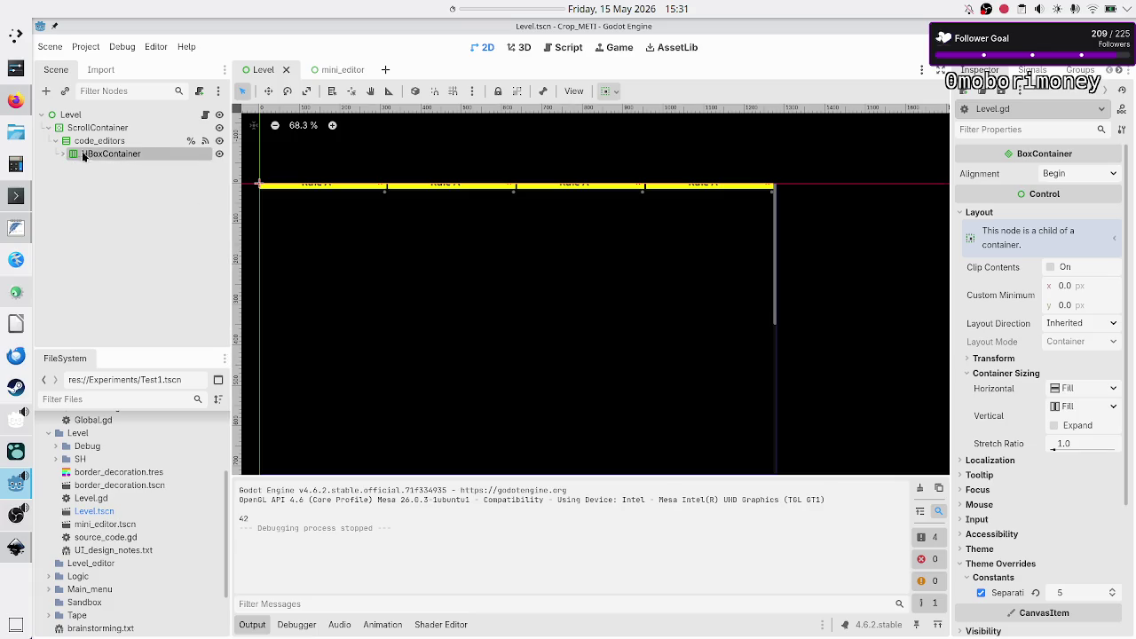
double_click(96, 155)
type("d")
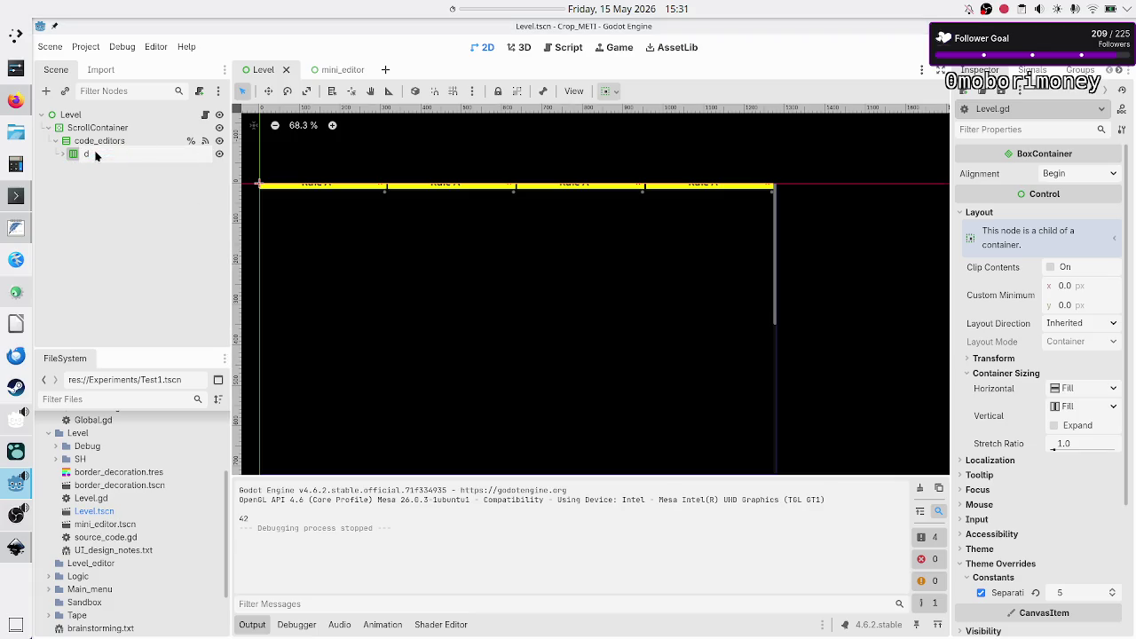
key("Escape")
key("ctrl+d")
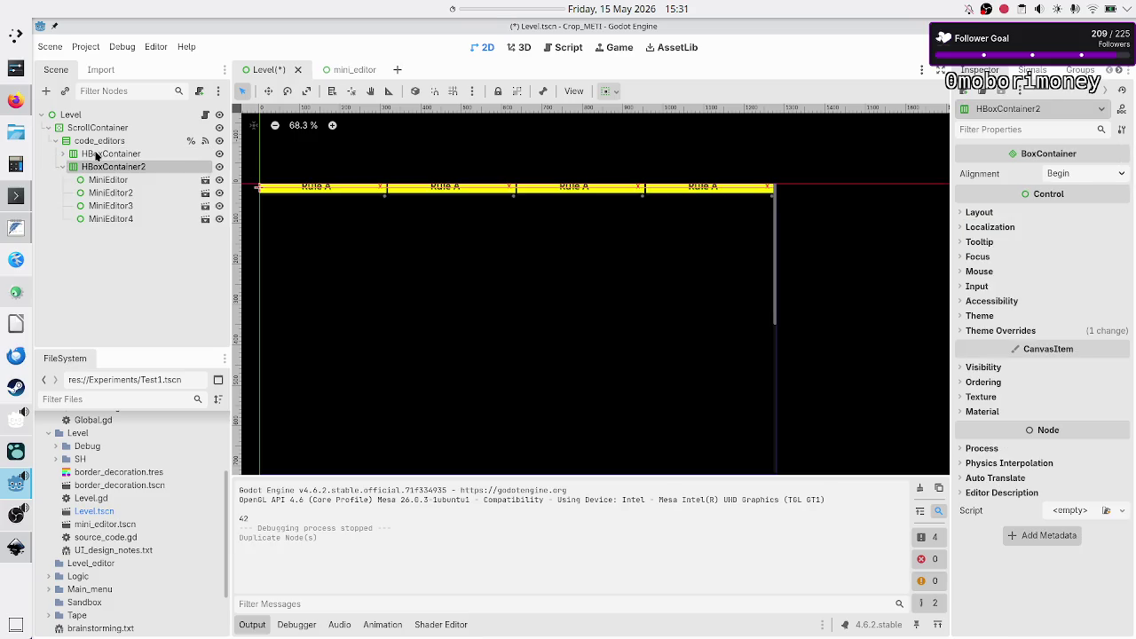
left_click(63, 167)
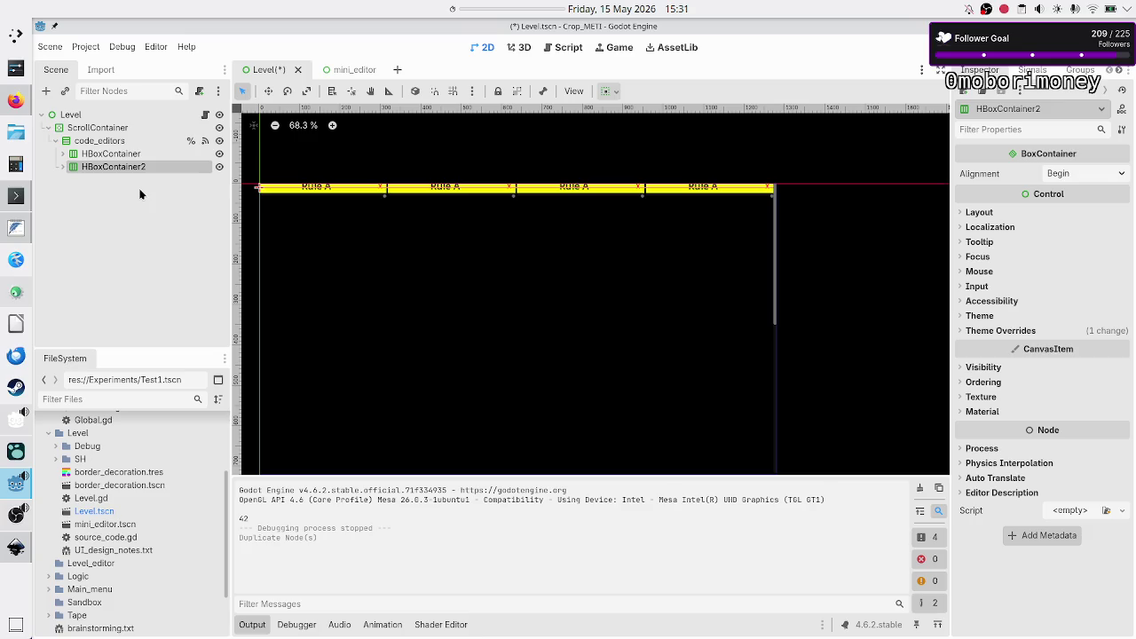
- Duplicate the row into HBoxContainer3, 4 and 5, collapsing each copy
key("ctrl+d")
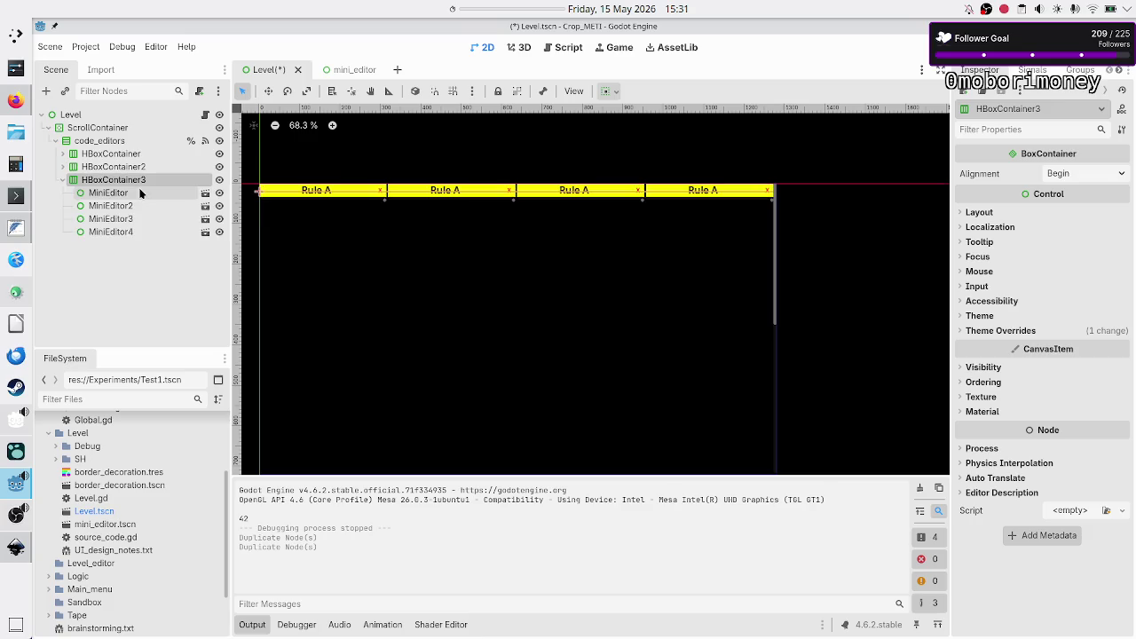
left_click(62, 179)
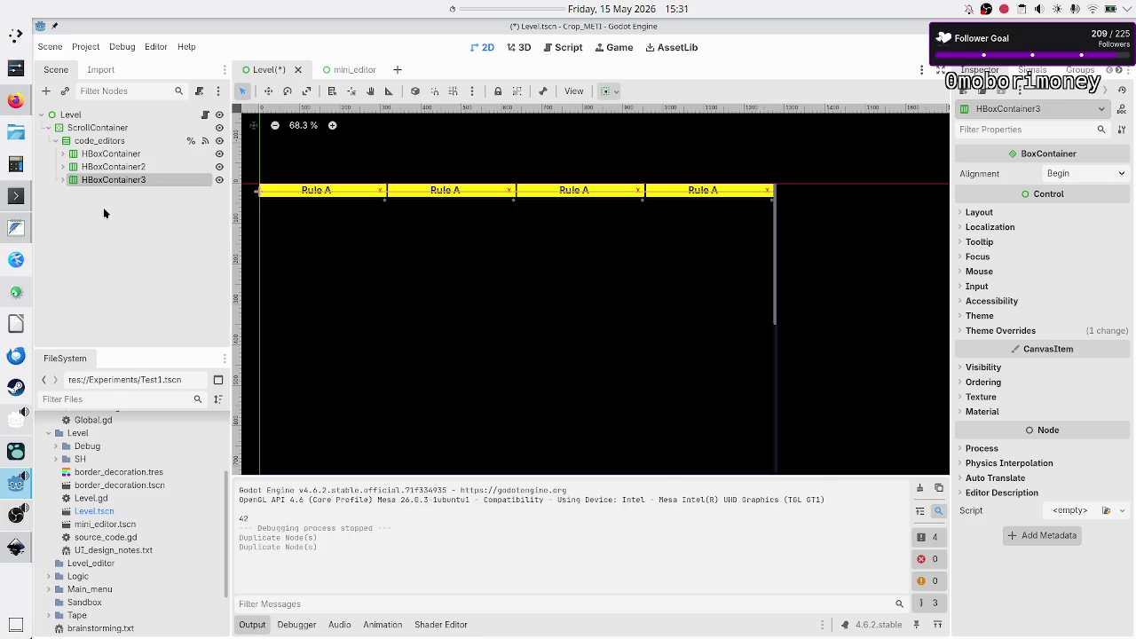
key("ctrl+d")
left_click(63, 192)
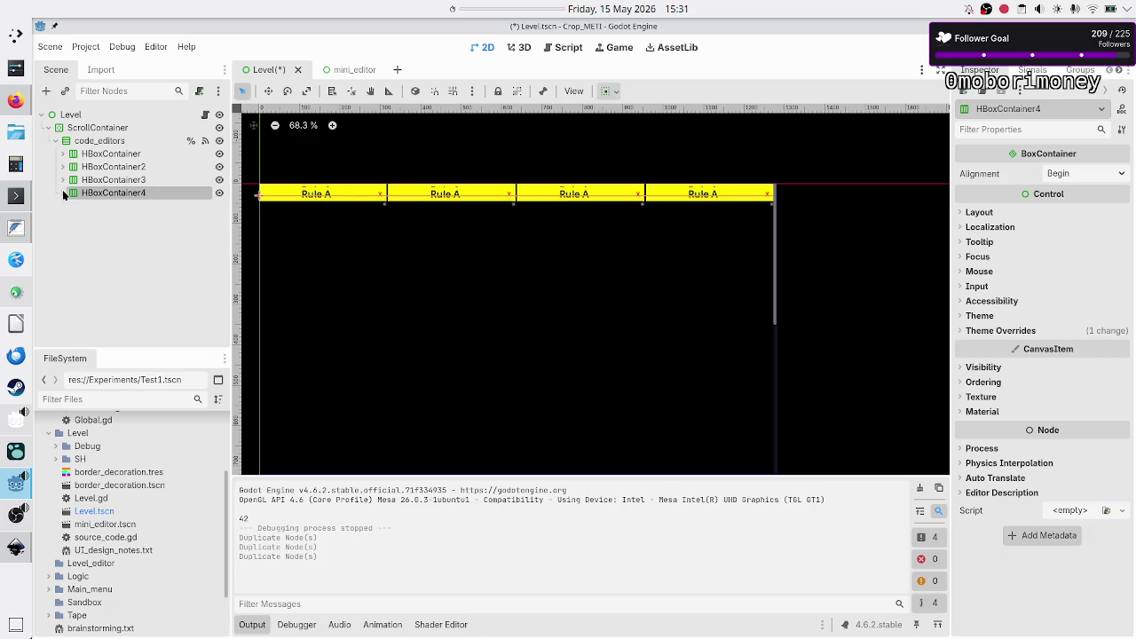
key("ctrl+d")
left_click(61, 206)
- Add HBoxContainer6 through HBoxContainer8, then save the Level scene and run the game
key("ctrl+d")
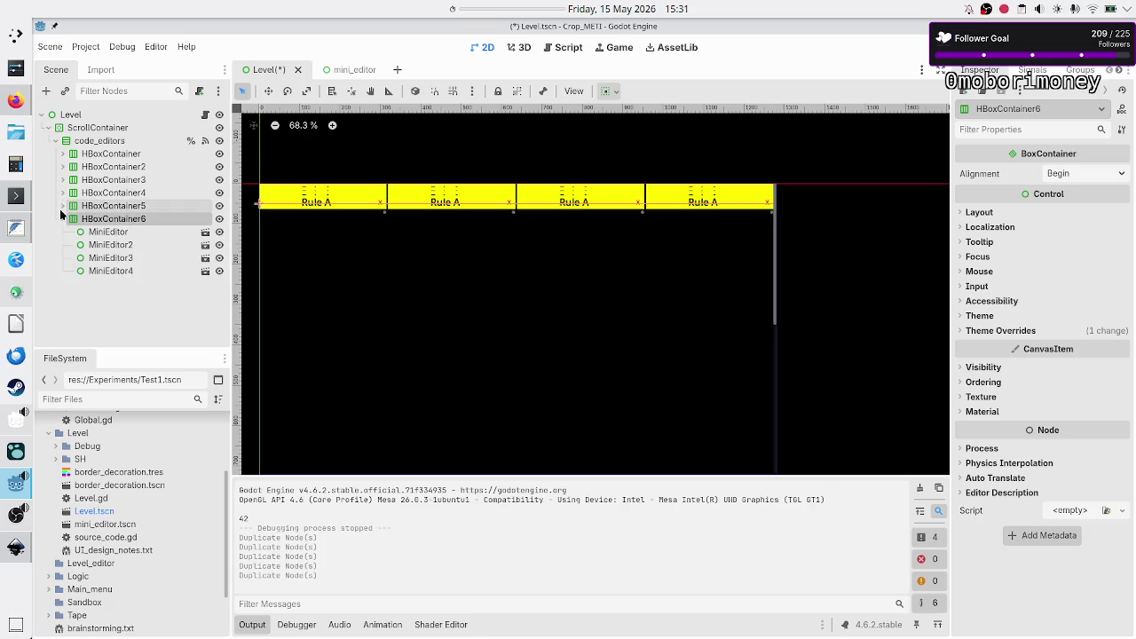
left_click(63, 218)
key("ctrl+d")
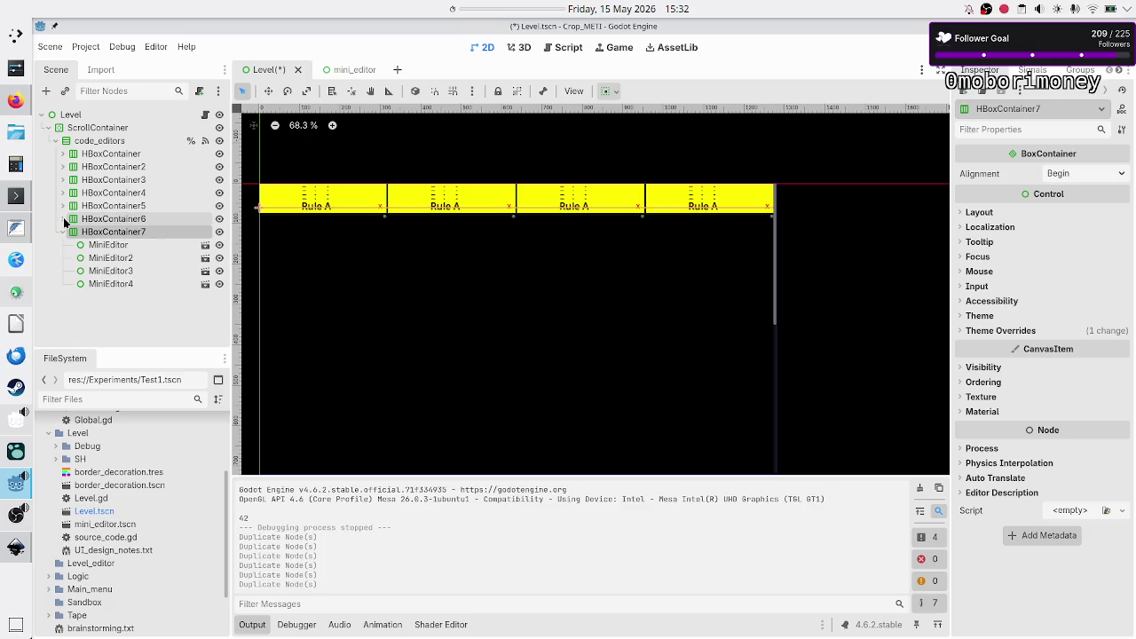
key("ctrl+d")
left_click(61, 233)
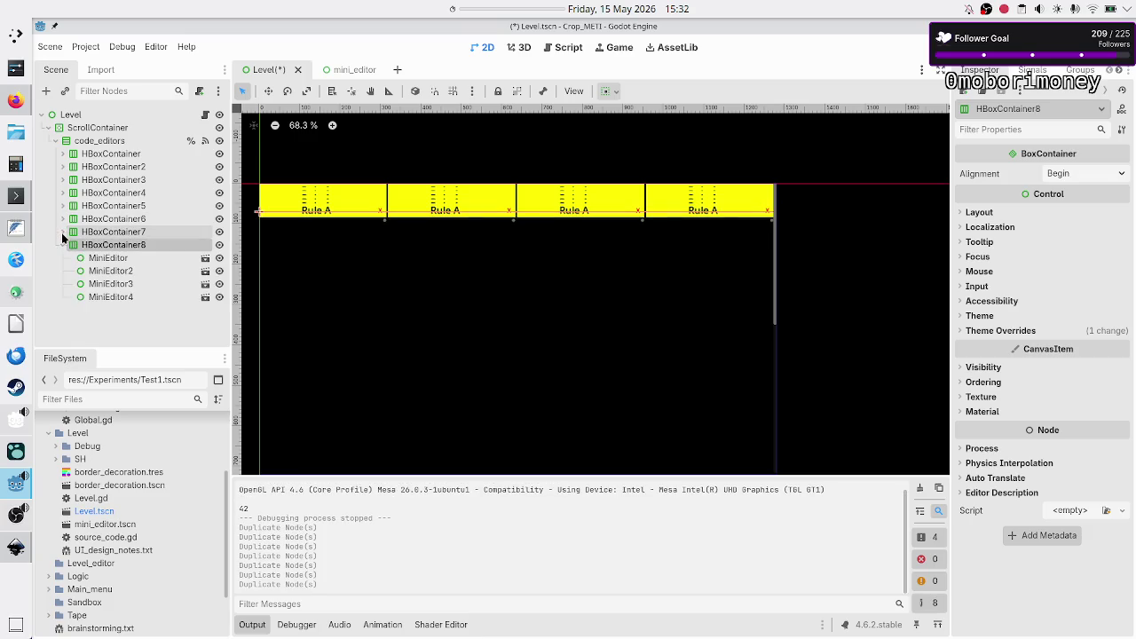
key("F5")
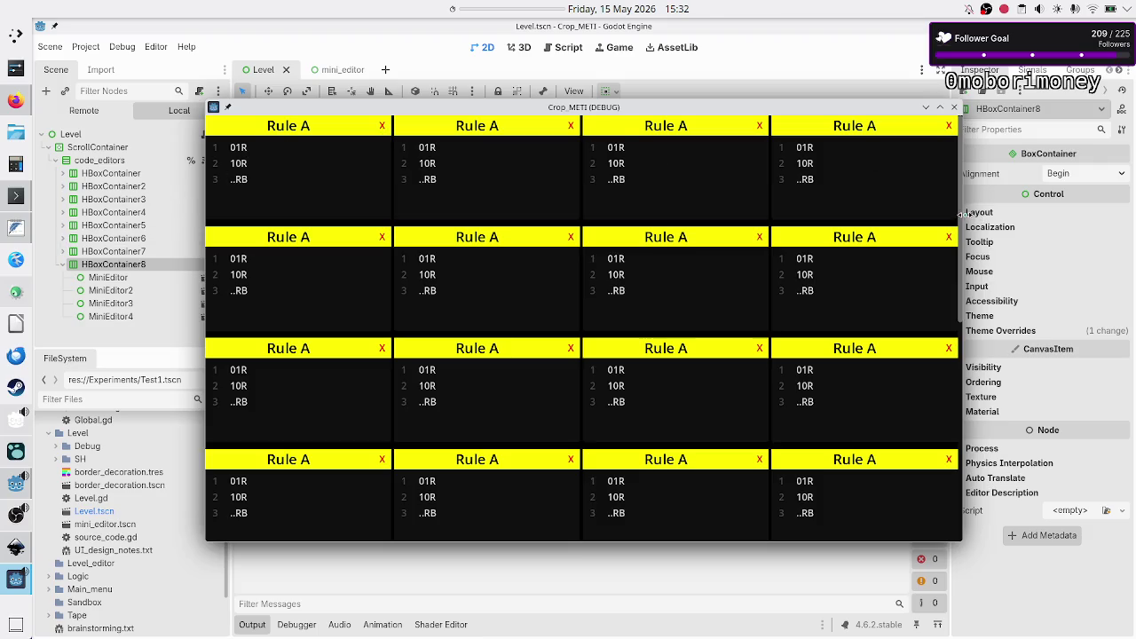
- Inspect the running grid of Rule A editors, then close the game and switch to Inkscape
left_click_drag(961, 219, 1014, 450)
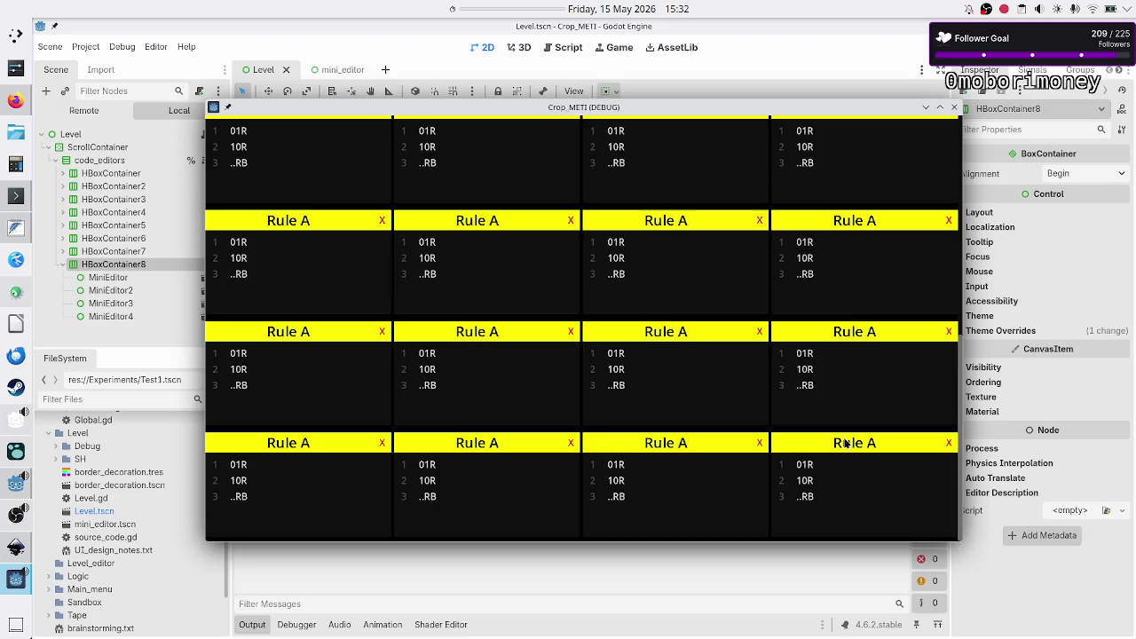
scroll(573, 348, "up", 1)
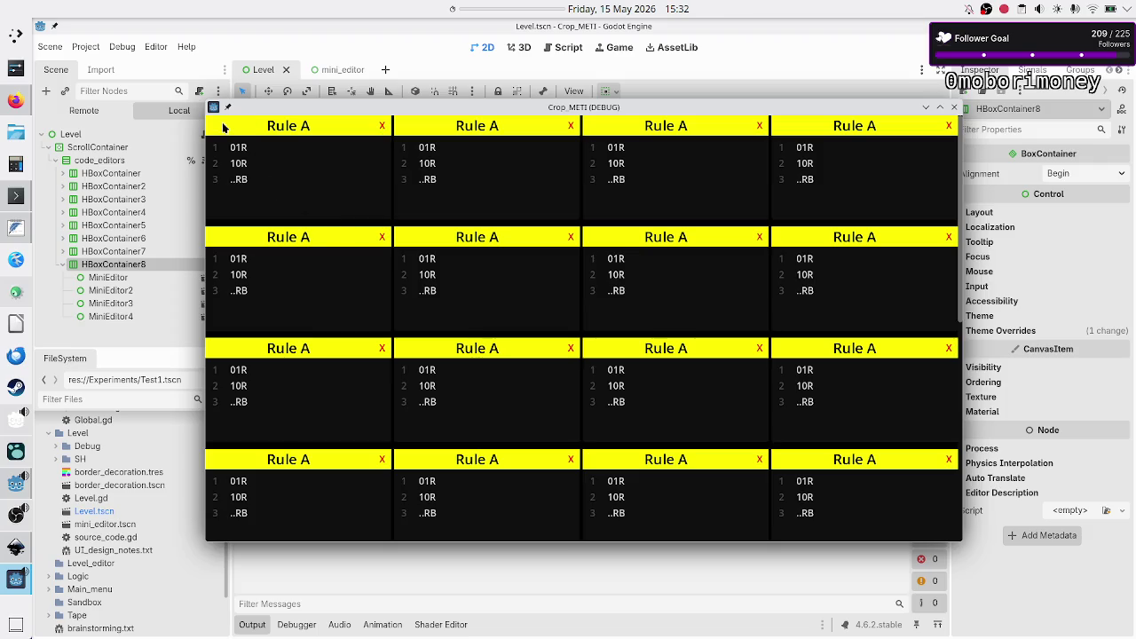
left_click(261, 181)
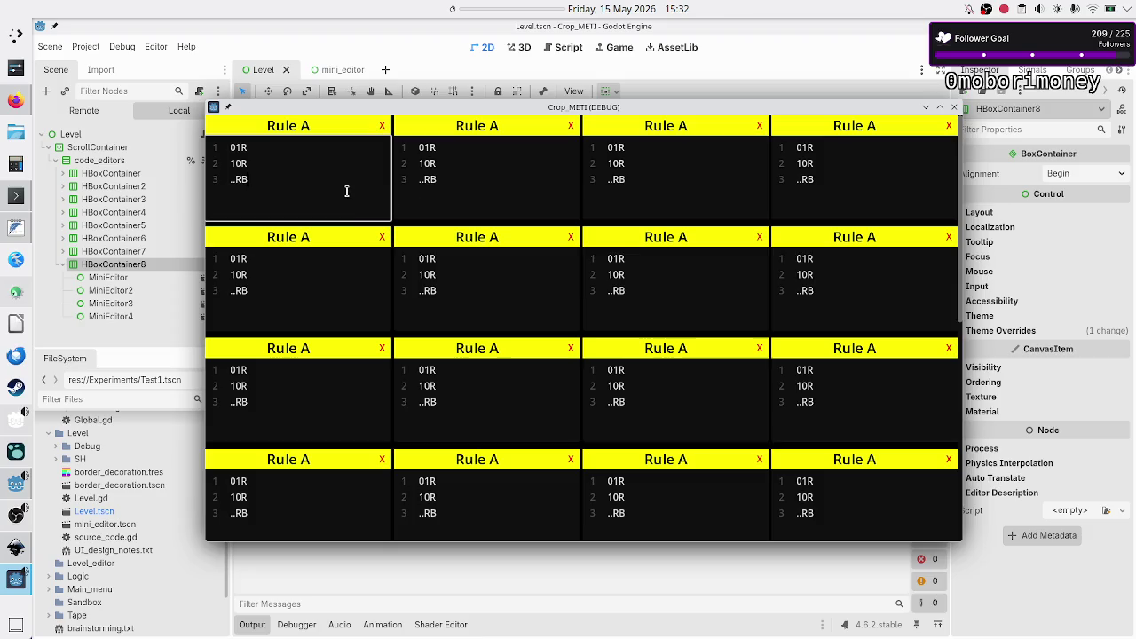
key("F8")
key("alt+Tab")
key("alt+Tab")
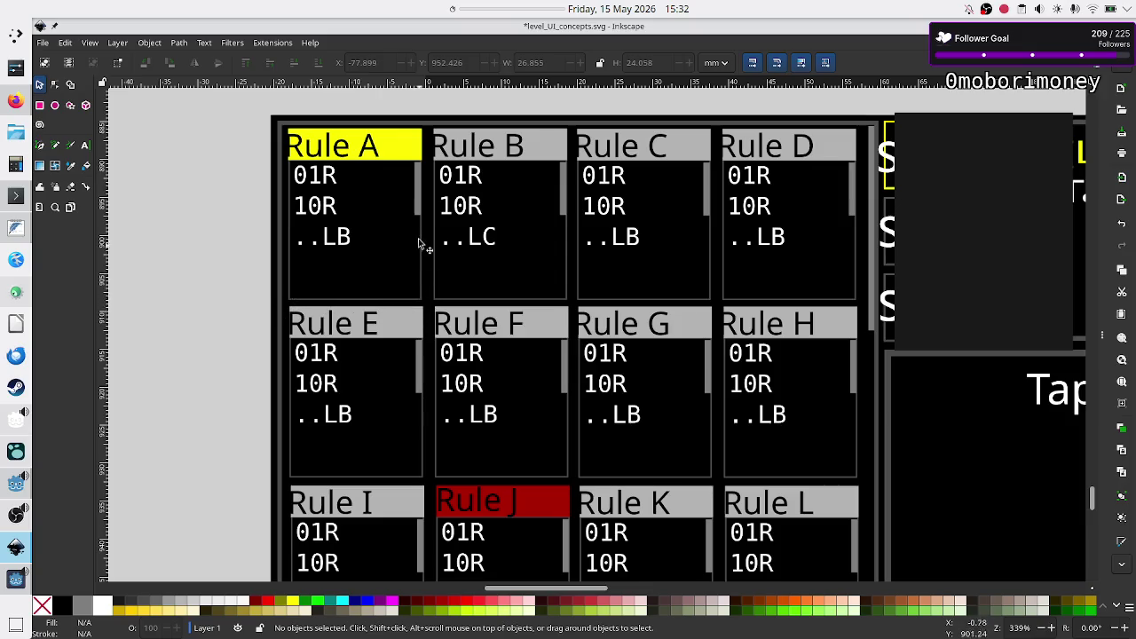
- Leave the level_UI_concepts.svg mockup and return to the Godot editor
key("alt+Tab")
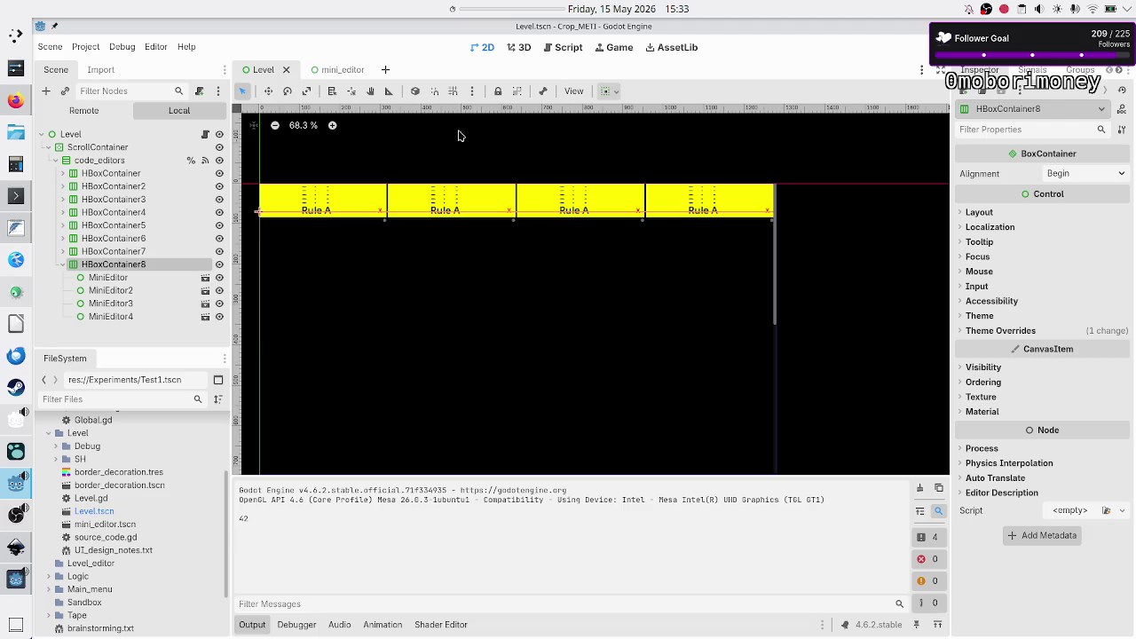
- In mini_editor, change the MiniEditor root's type from Control to PanelContainer
left_click(349, 71)
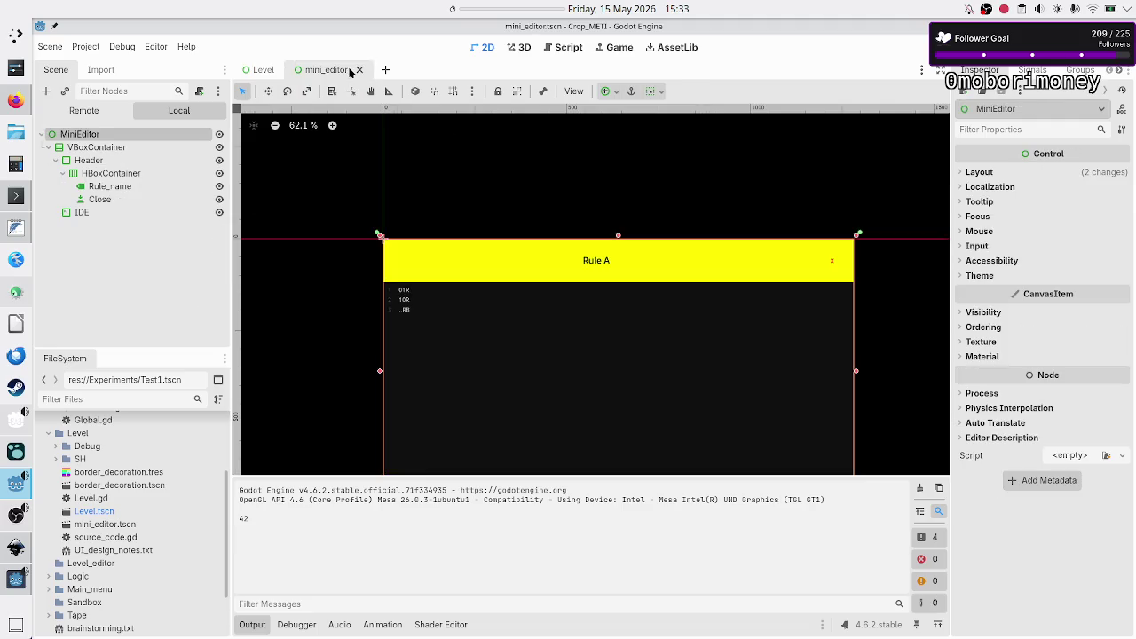
right_click(131, 134)
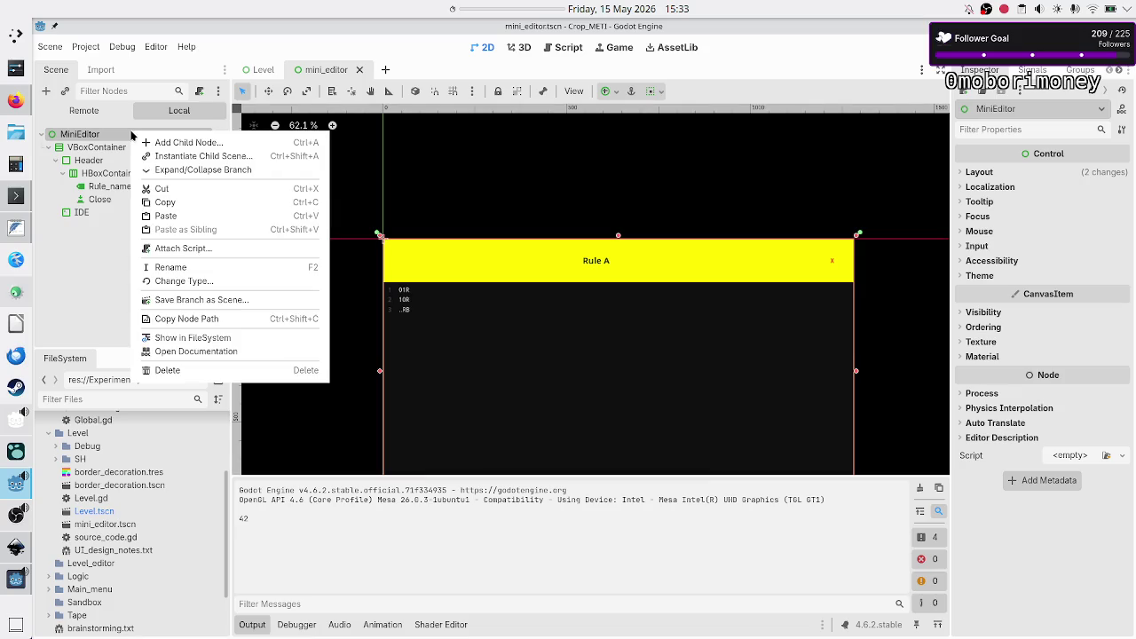
left_click(238, 282)
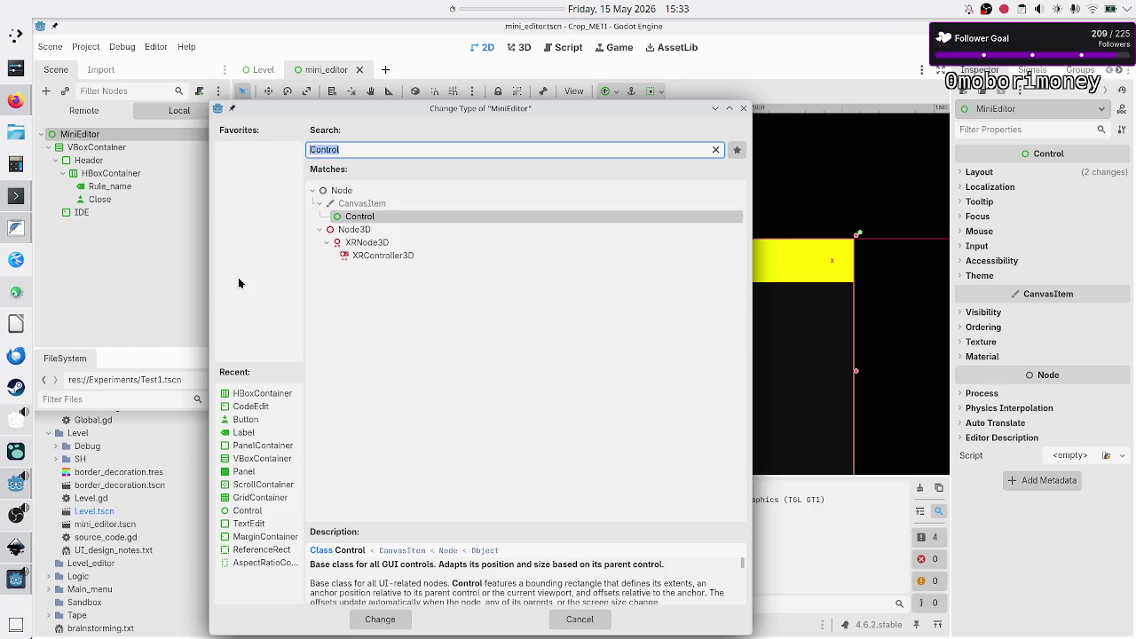
type("panelco")
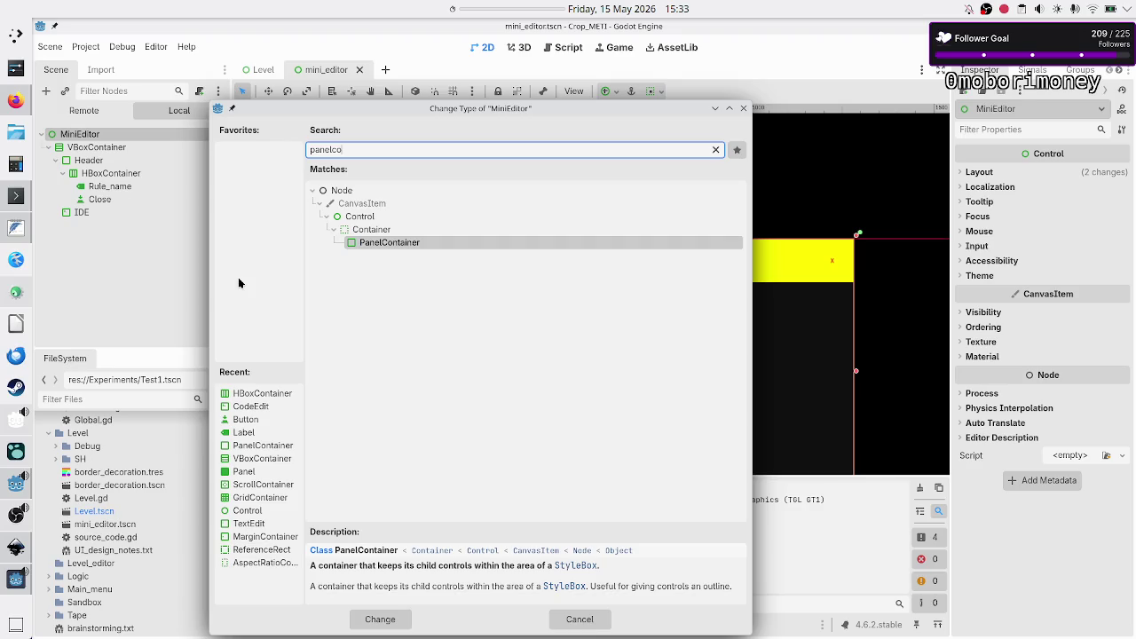
key("Return")
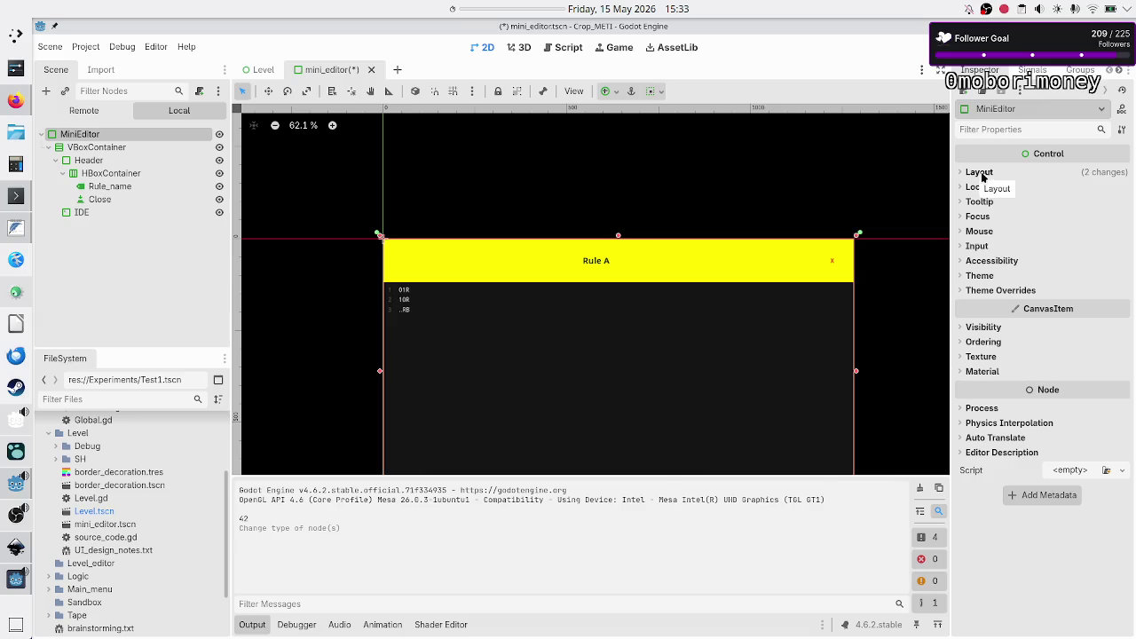
- Give the MiniEditor panel style a new StyleBoxFlat with a lighter background colour
left_click(1006, 292)
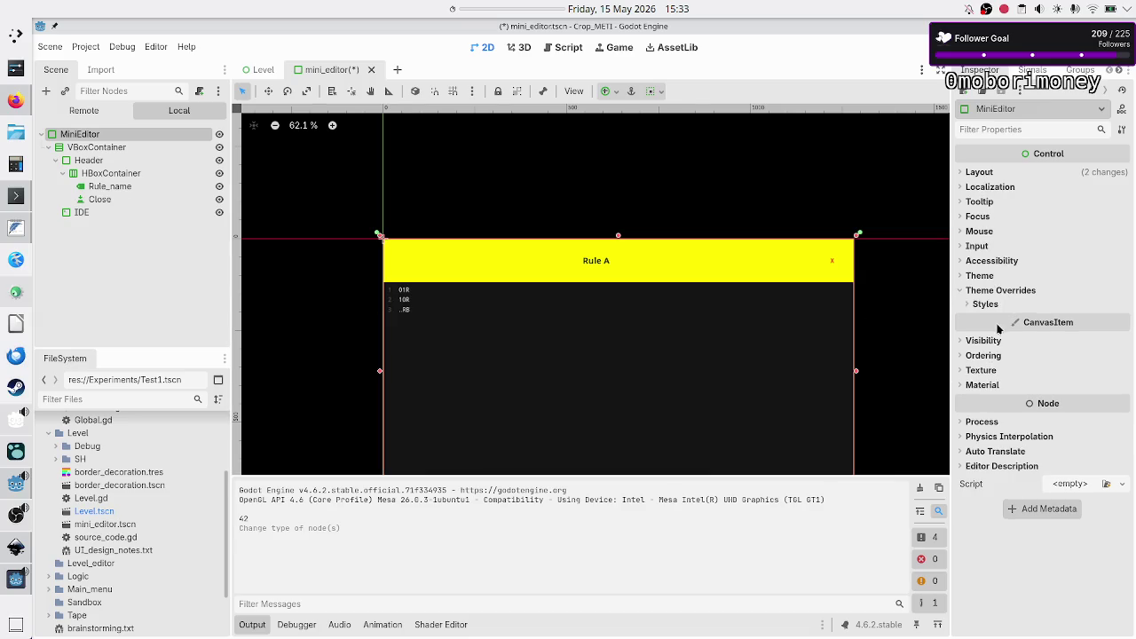
left_click(998, 304)
left_click(1112, 320)
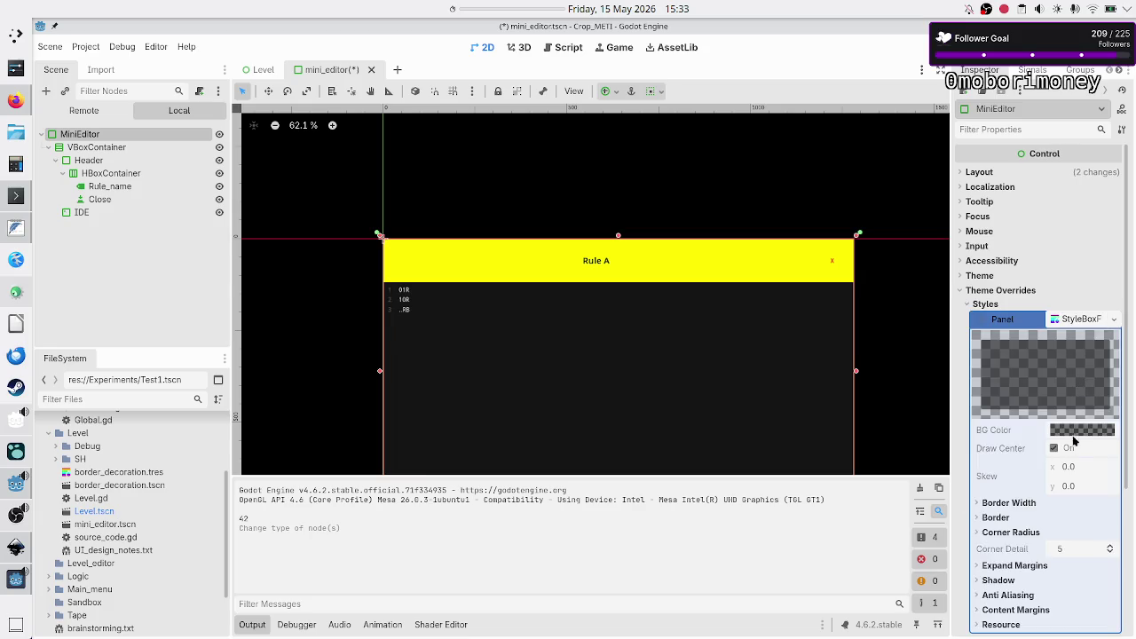
left_click(1114, 320)
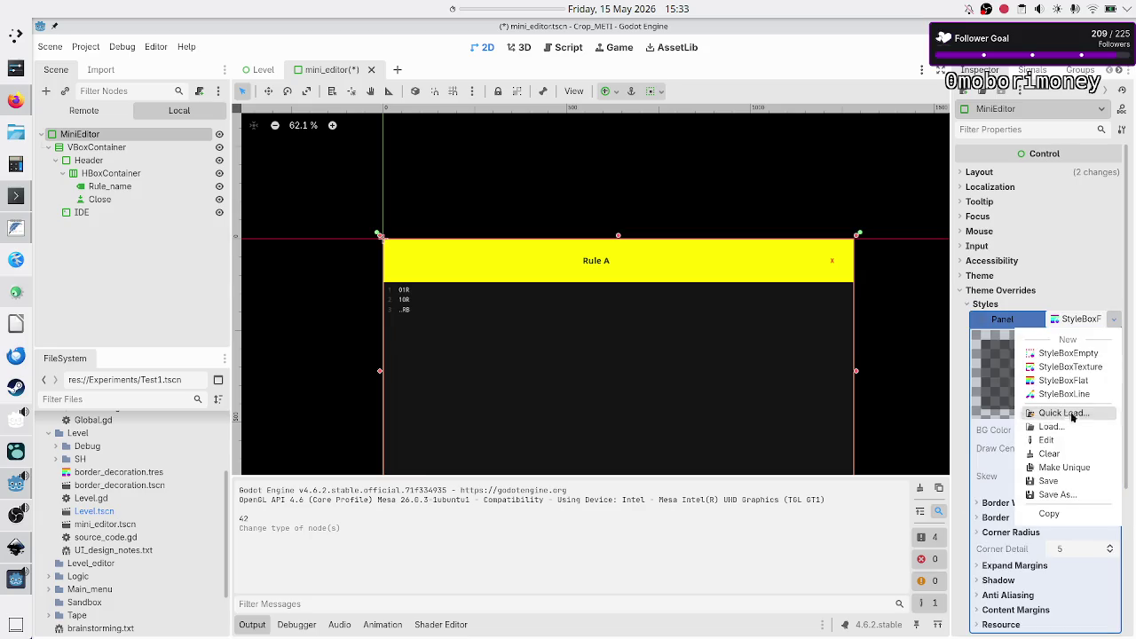
left_click(1061, 379)
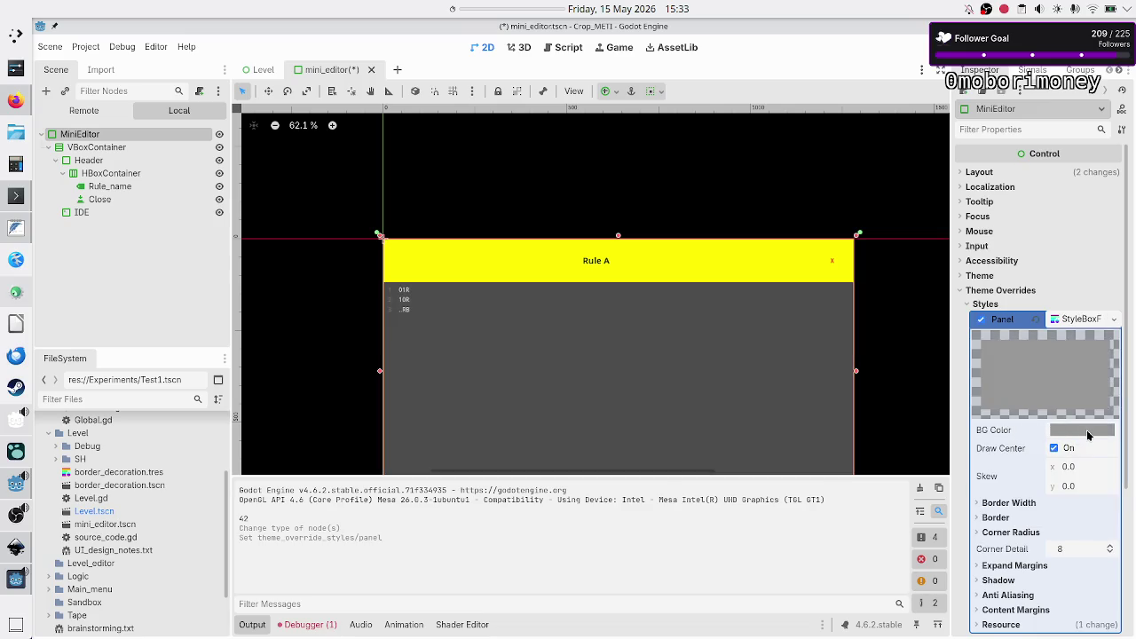
left_click(1086, 430)
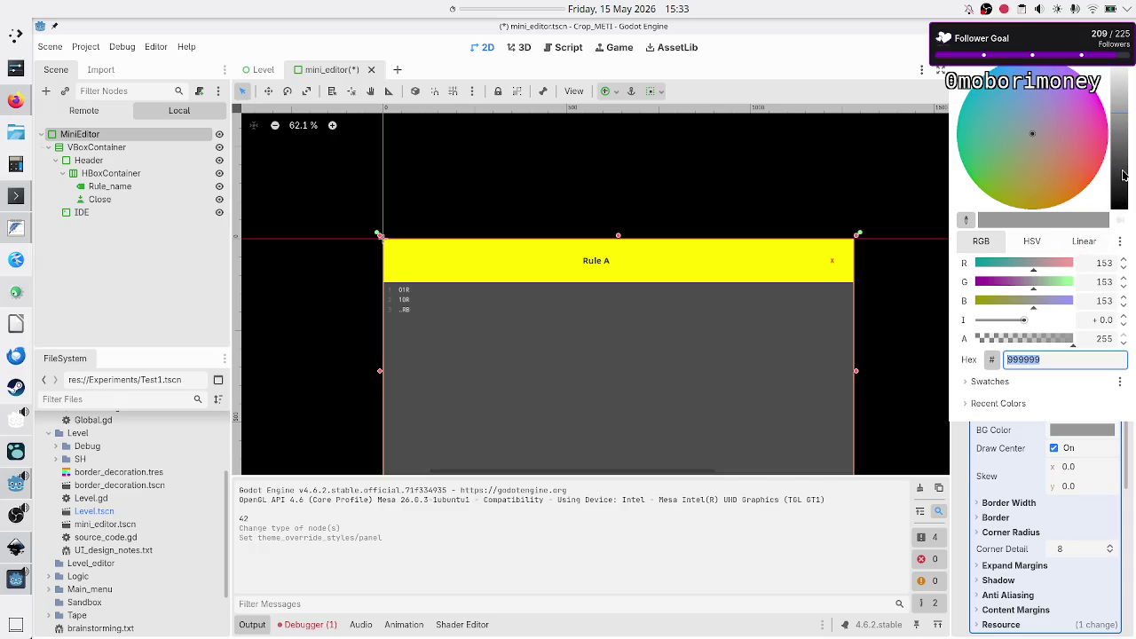
left_click_drag(1122, 99, 1116, 65)
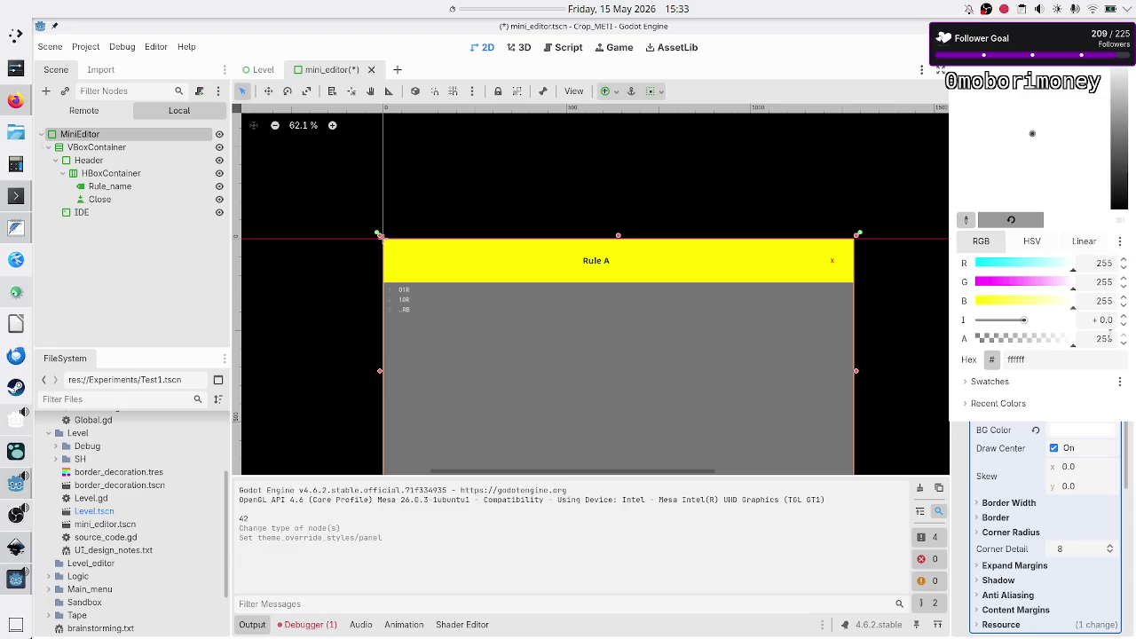
key("Escape")
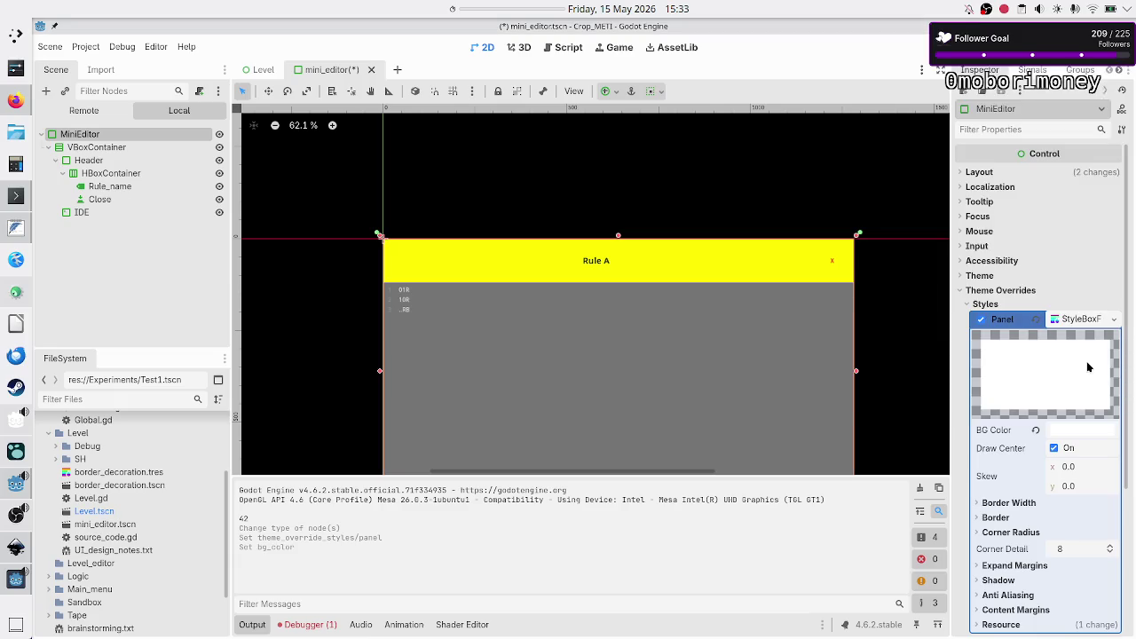
- Expand the StyleBoxFlat's Border Width, Border, Expand Margin and Content Margin sections
scroll(1068, 466, "down", 3)
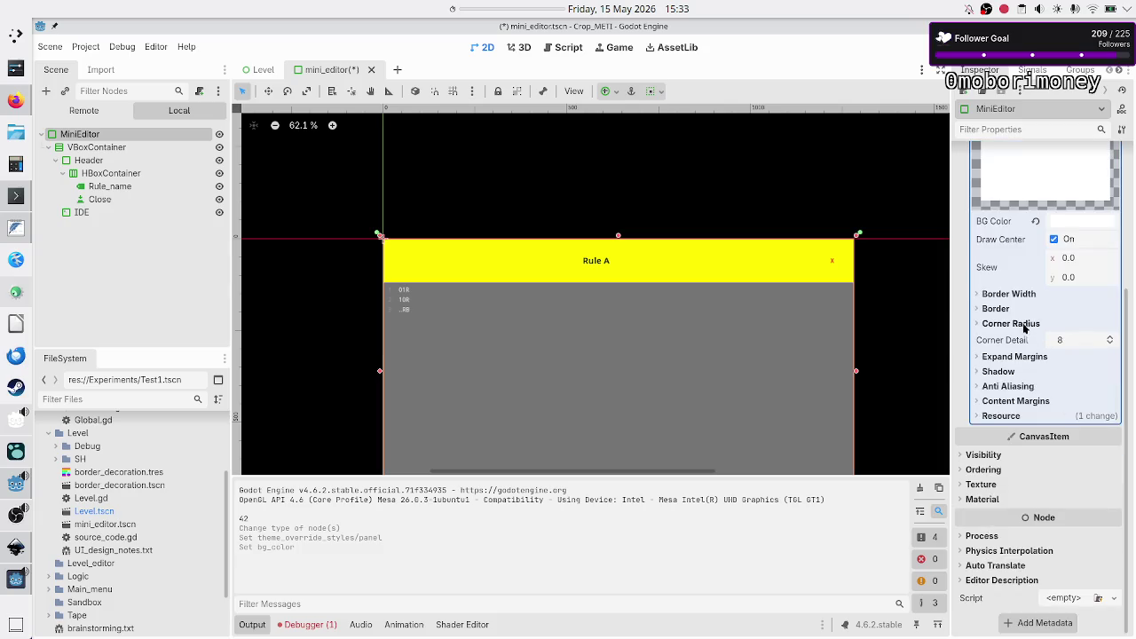
left_click(1026, 294)
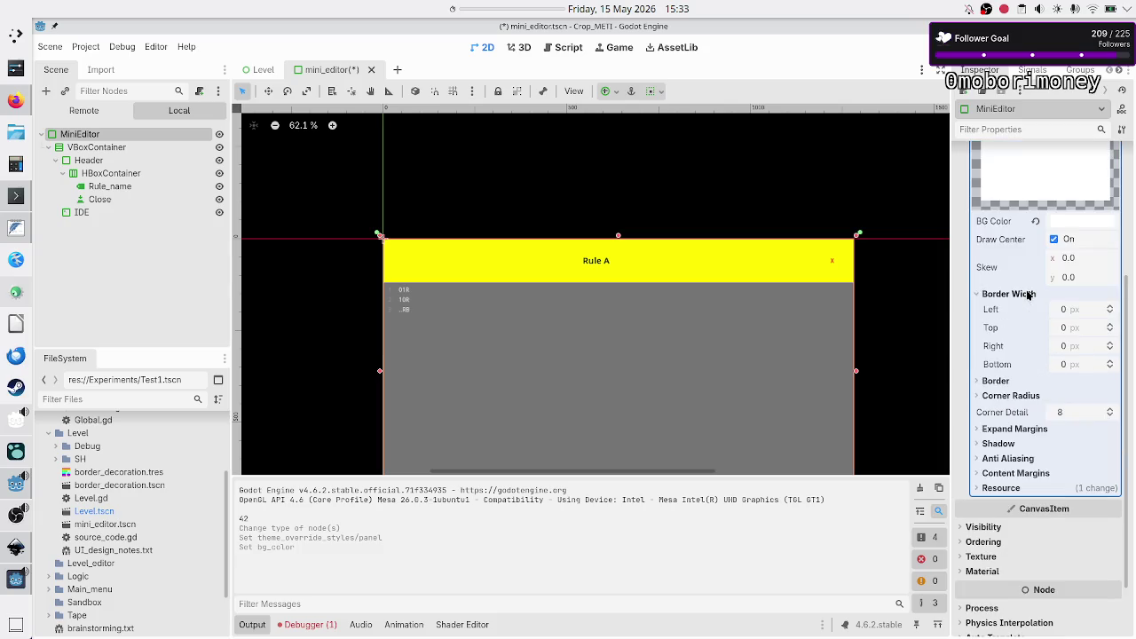
left_click(995, 381)
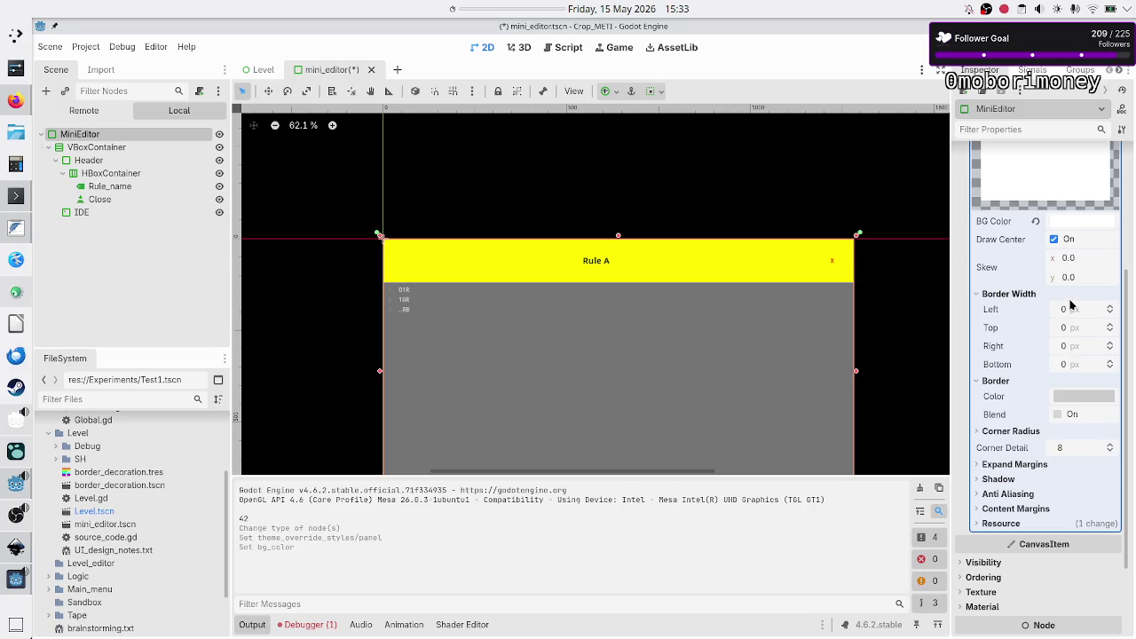
scroll(1030, 430, "down", 2)
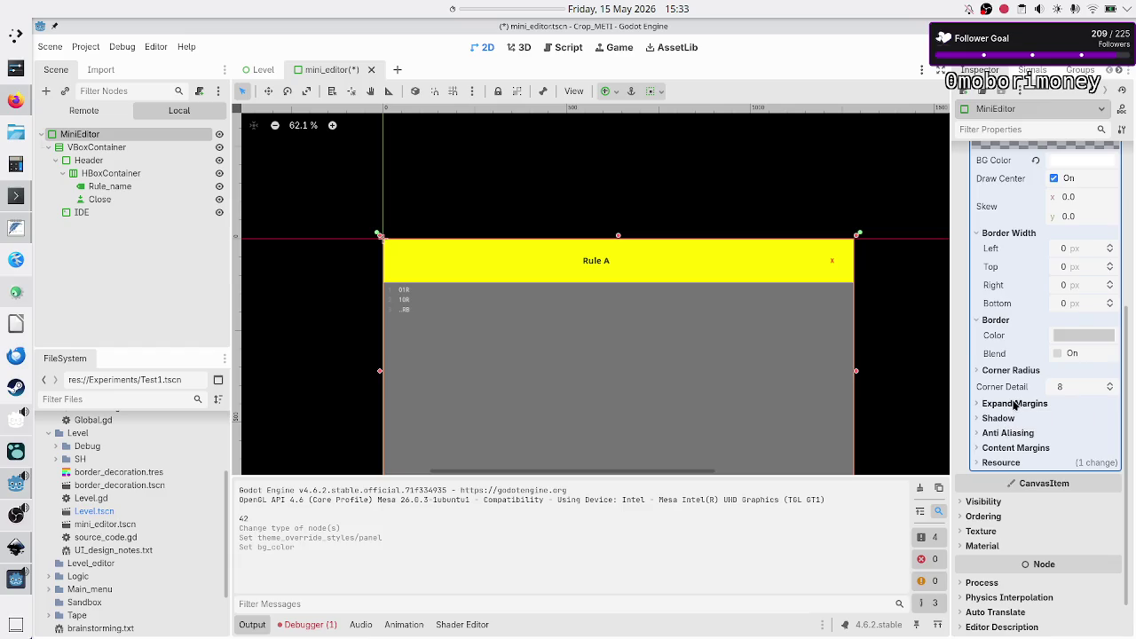
left_click(1015, 405)
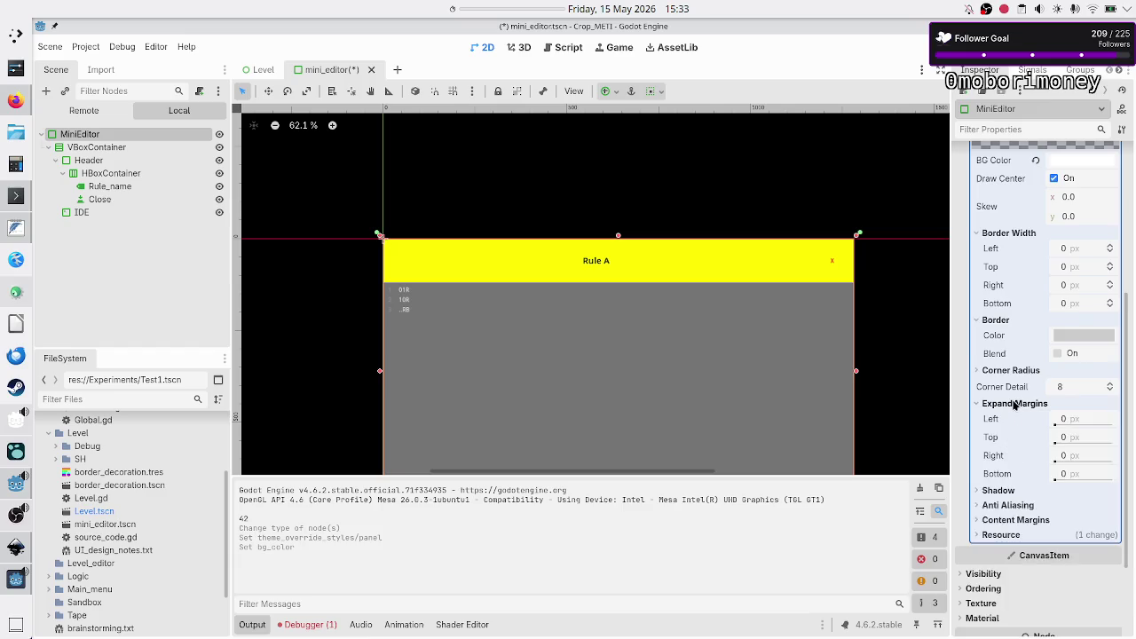
left_click(1015, 520)
scroll(1039, 504, "down", 2)
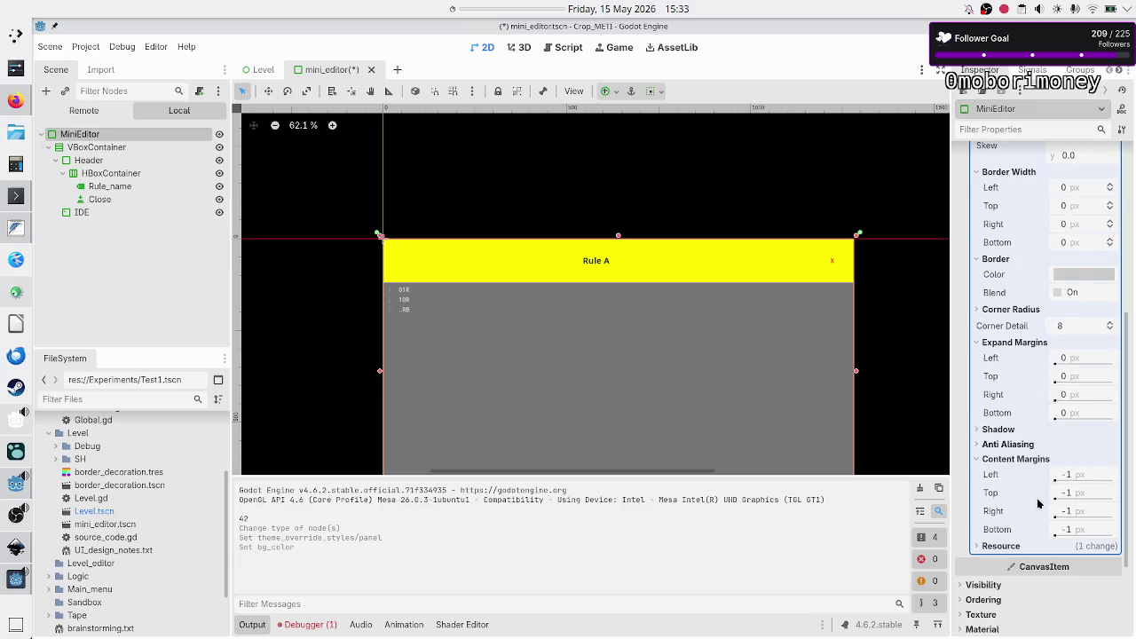
- Set the panel style's content margins to 2 px on left, top, right and bottom
left_click(1092, 476)
type("5")
key("Return")
left_click(1087, 493)
left_click(1080, 474)
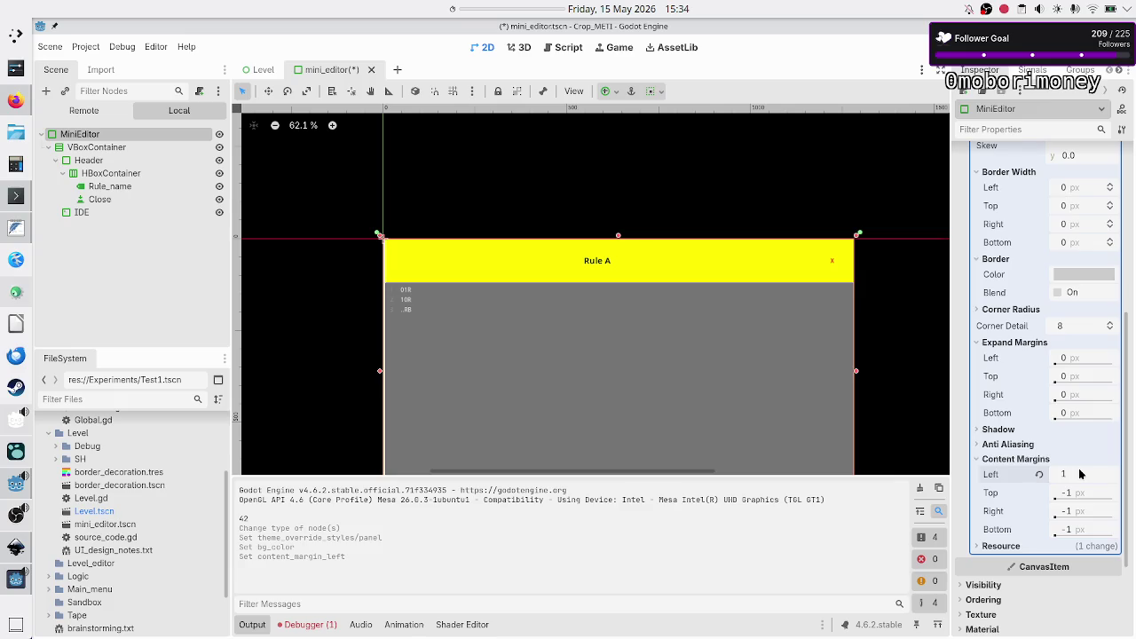
left_click(1082, 488)
type("2")
key("Return")
left_click(1077, 510)
type("2")
key("Return")
left_click(1075, 528)
type("2")
key("Return")
- Glance at the Inkscape mockup, then return to Godot and select the IDE code editor node
key("alt+Tab")
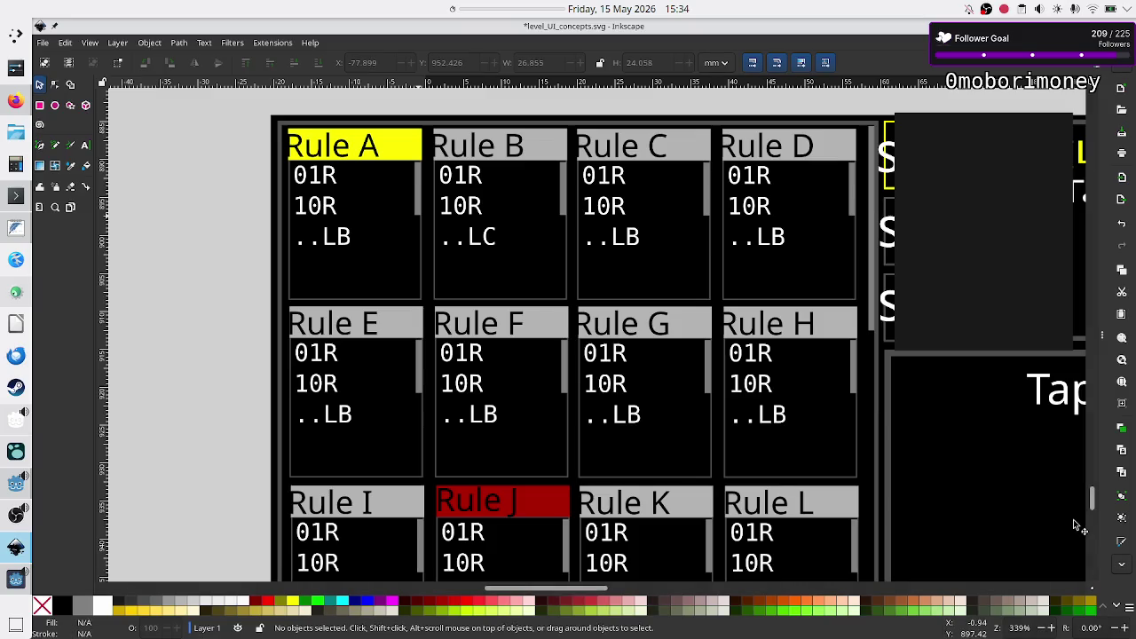
key("alt+Tab")
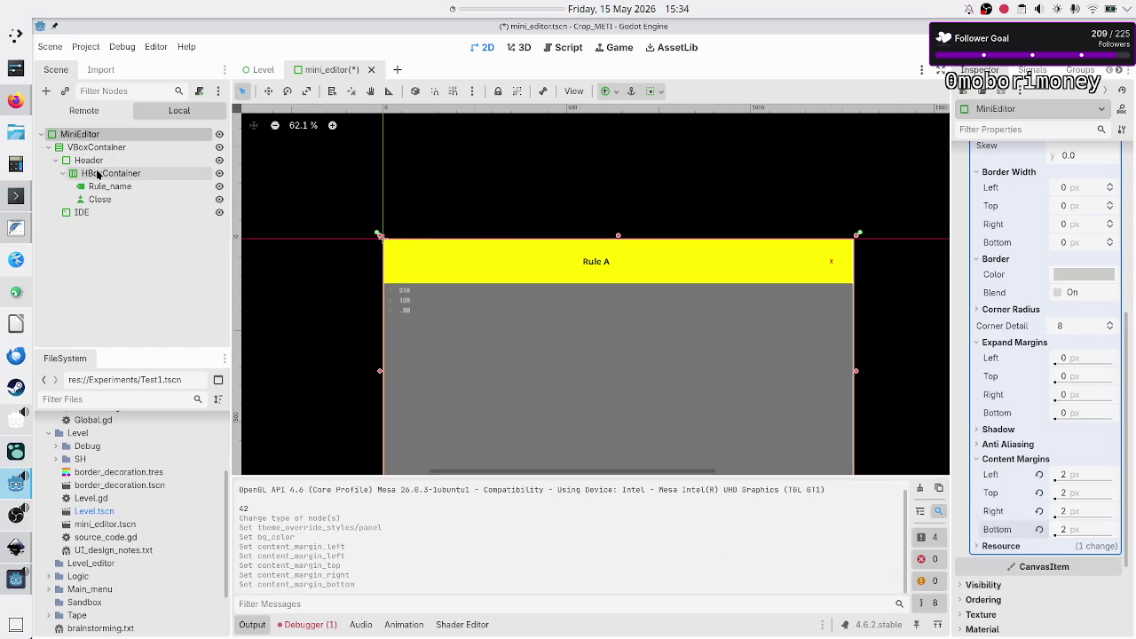
left_click(105, 212)
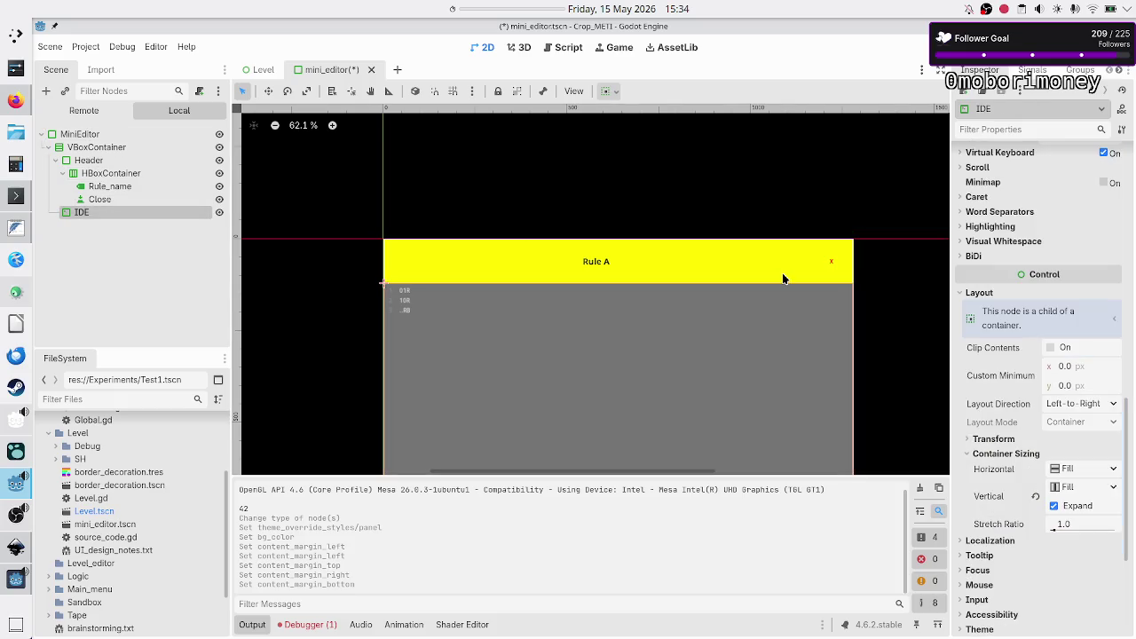
- Scroll the IDE node's Inspector down and expand its Scroll section
scroll(1025, 242, "up", 5)
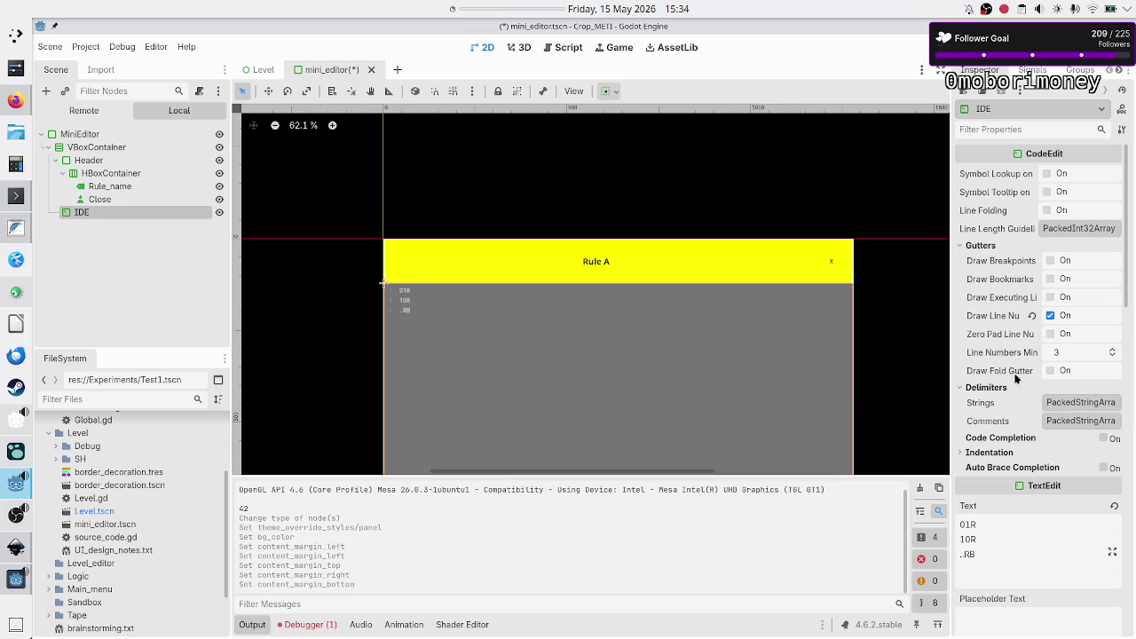
scroll(1007, 390, "down", 2)
scroll(1006, 390, "down", 2)
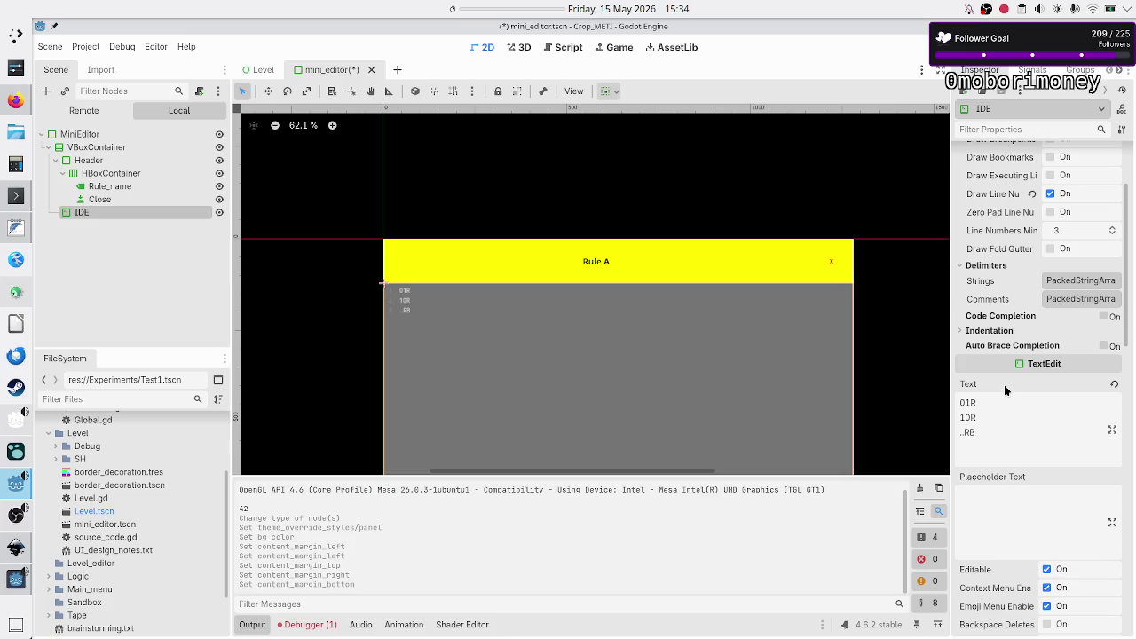
scroll(1004, 384, "down", 8)
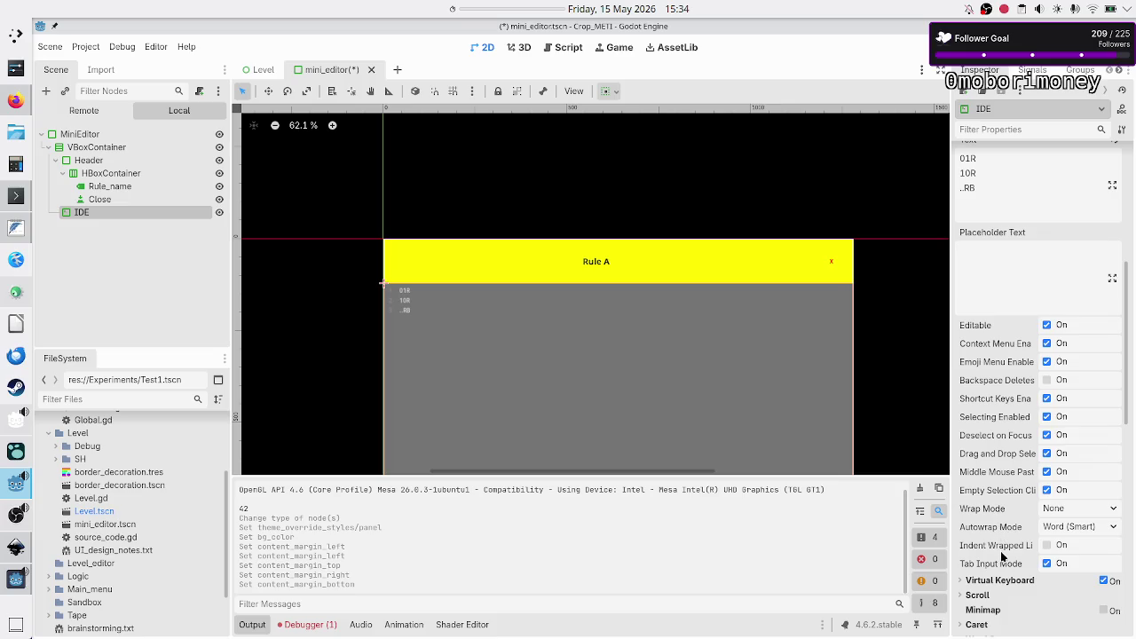
scroll(1003, 509, "down", 5)
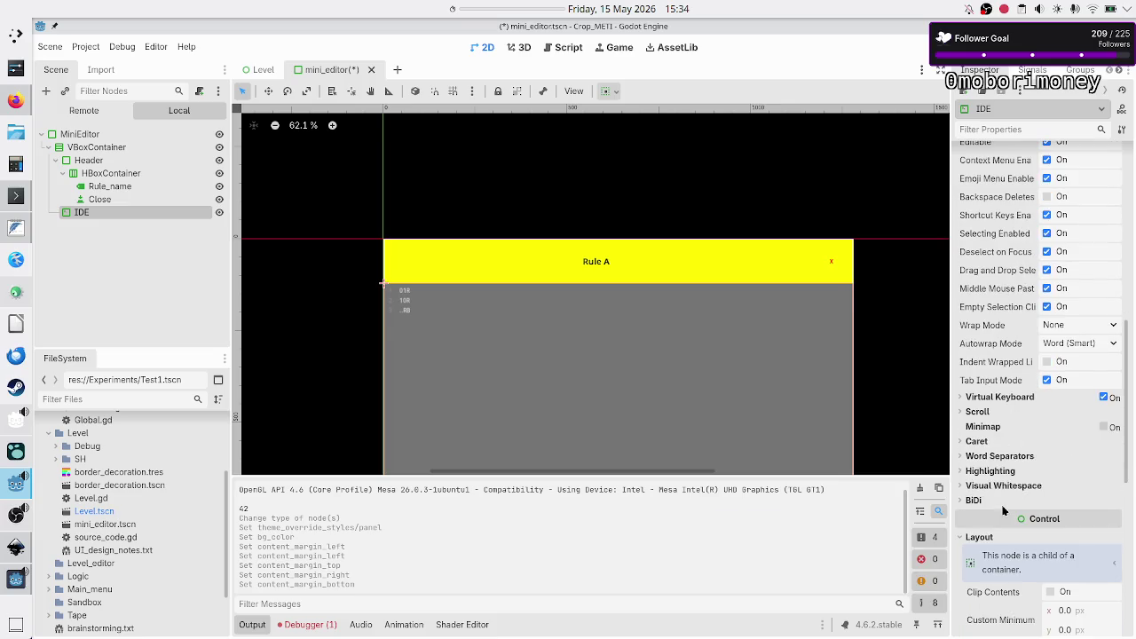
left_click(989, 413)
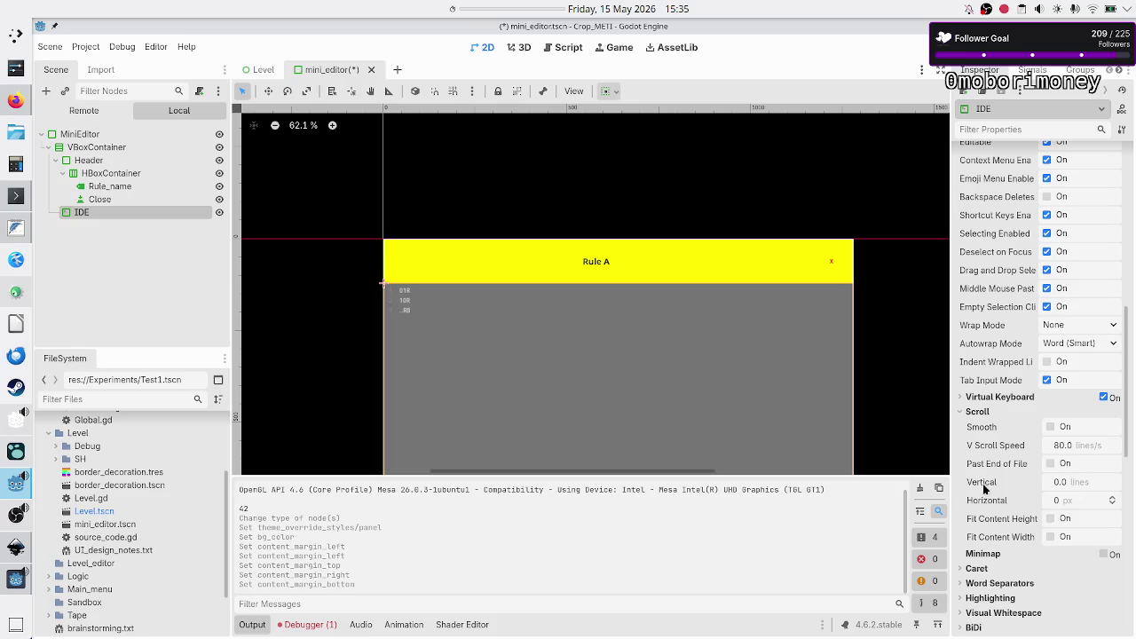
mouse_move(984, 484)
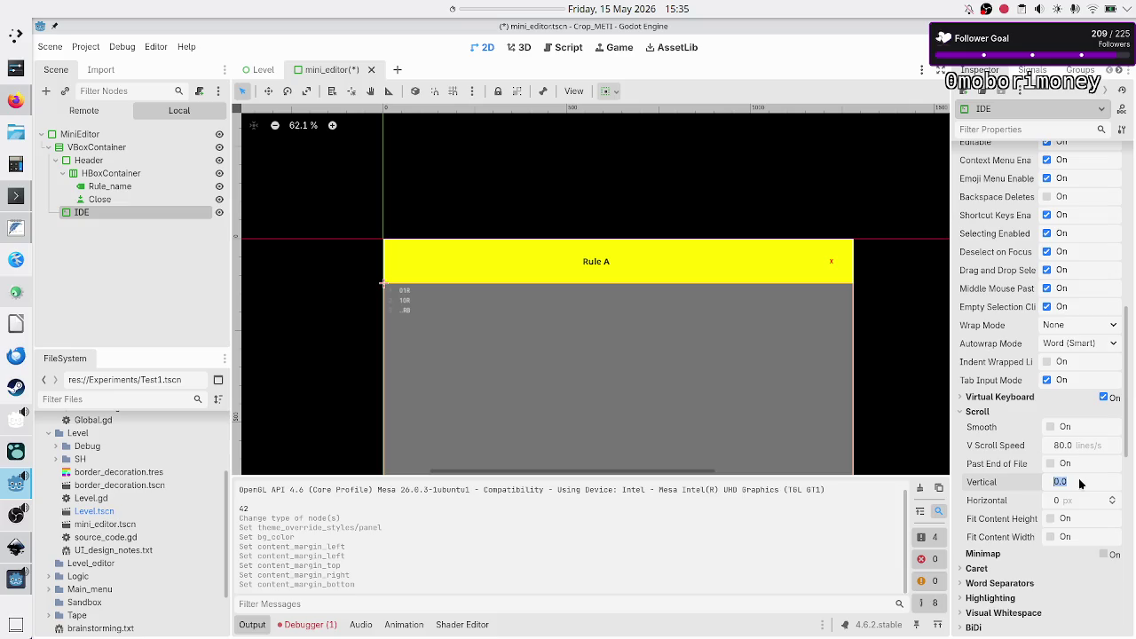
type("4")
- Enable Scroll Past End of File on the IDE editor and set vertical scroll to 1.185
key("Return")
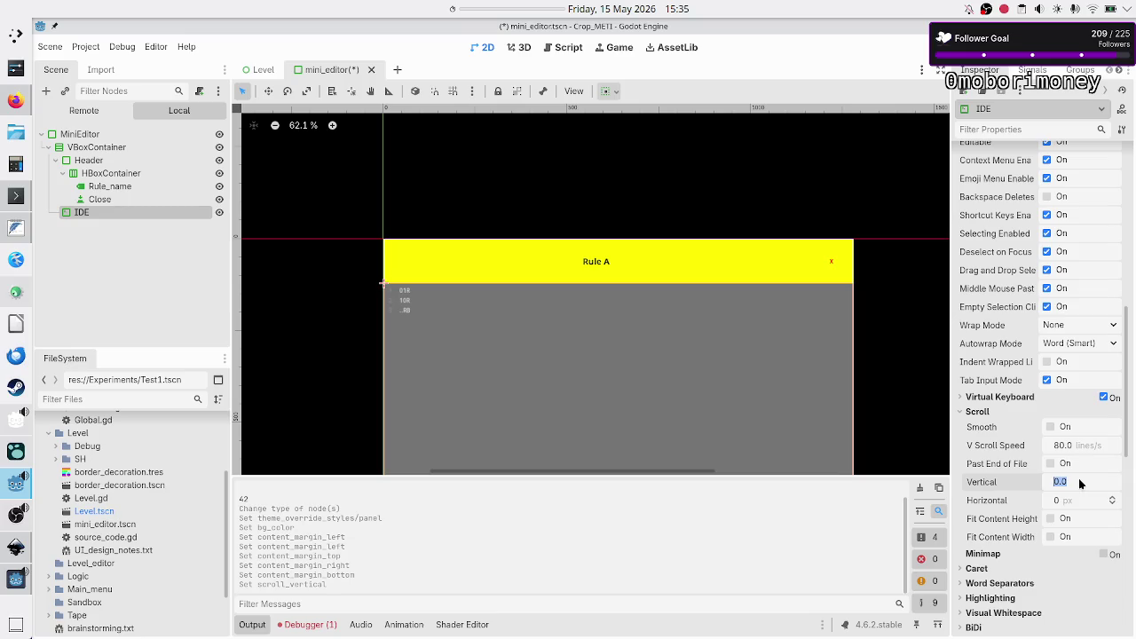
key("Return")
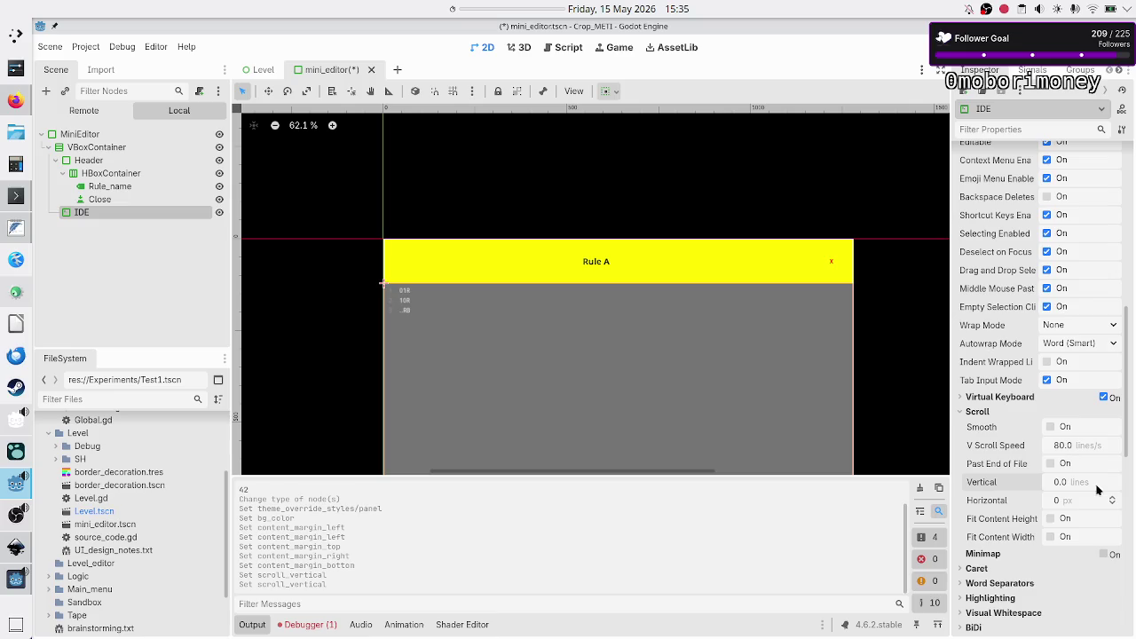
left_click(1095, 486)
type("3")
key("Return")
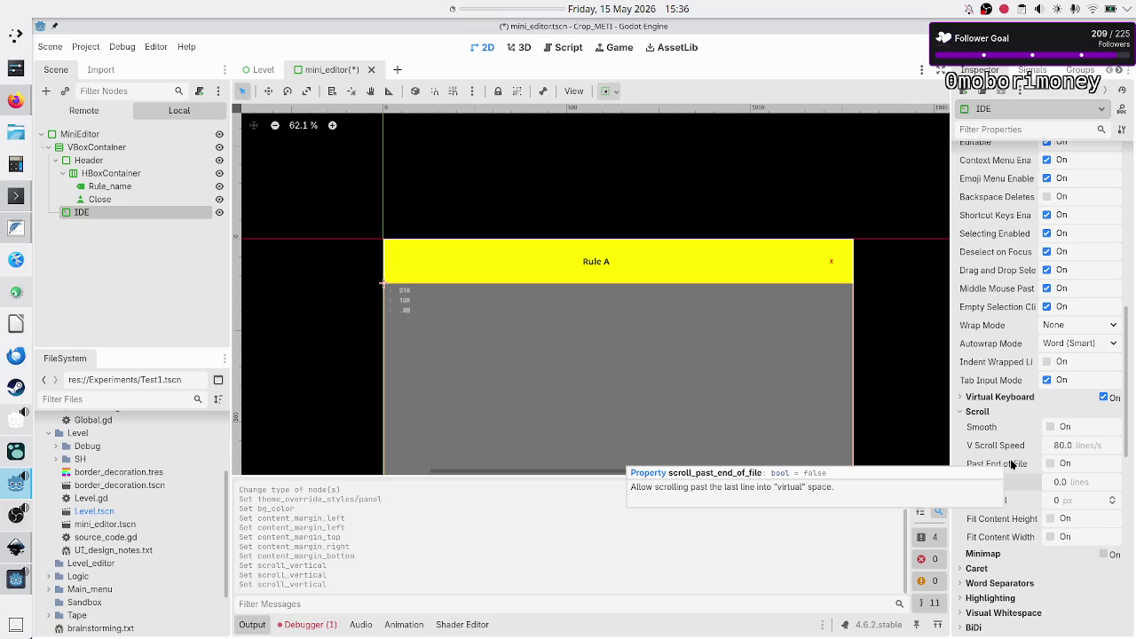
left_click(1051, 465)
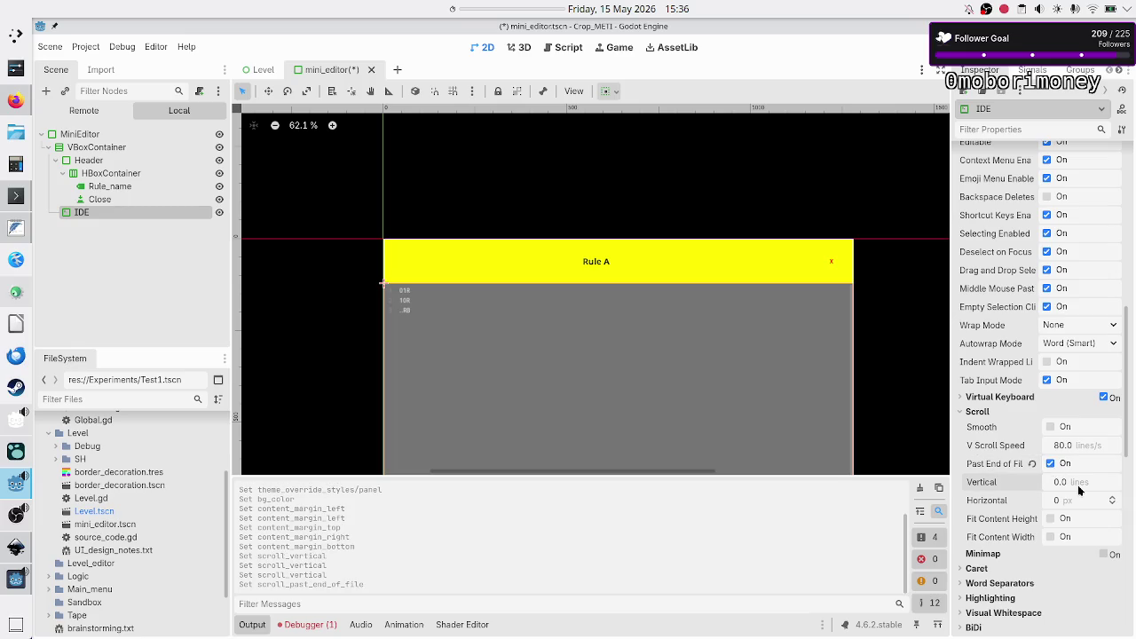
type("42")
key("Return")
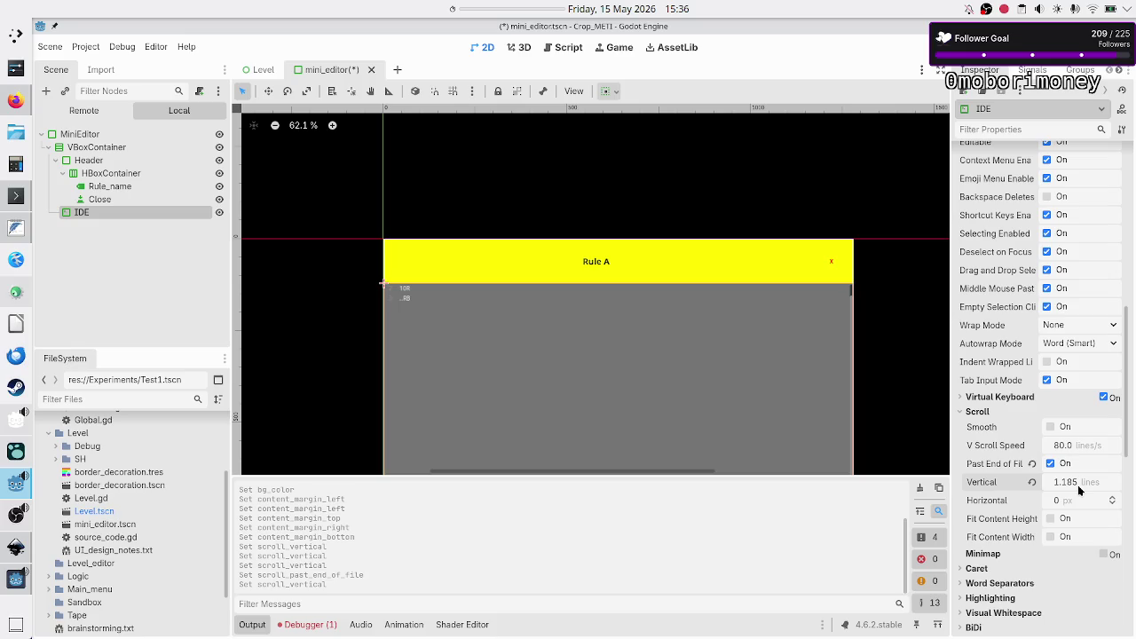
mouse_move(1100, 488)
- Make the IDE caret blink with Block type, check the debugger's Errors list, and reselect MiniEditor
left_click(989, 568)
scroll(1011, 577, "down", 3)
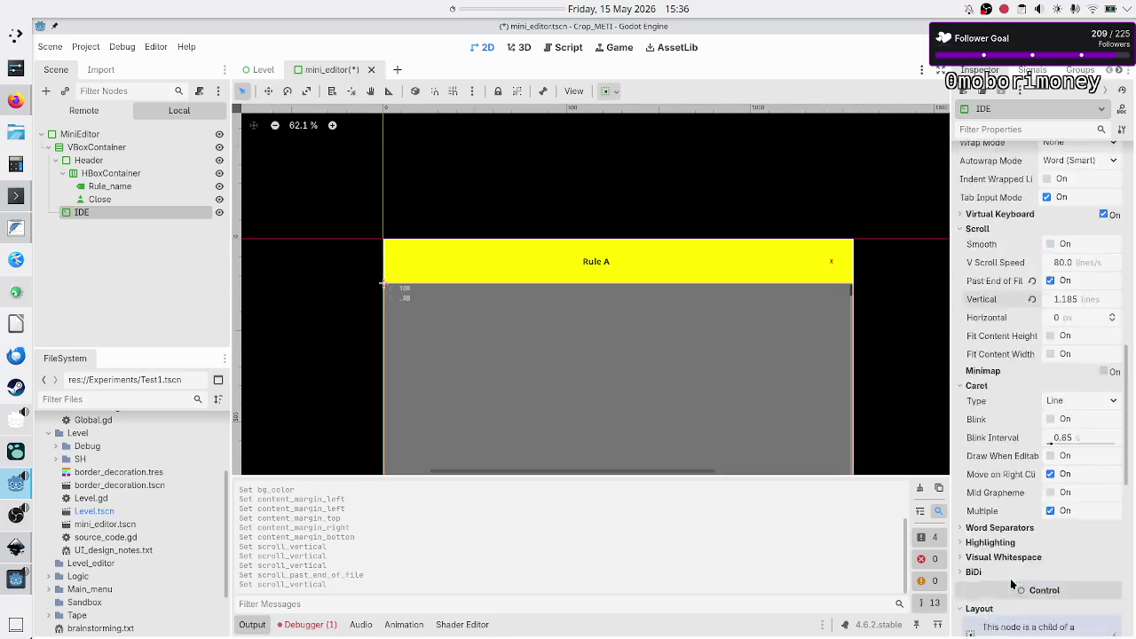
scroll(1012, 584, "down", 2)
left_click(1050, 358)
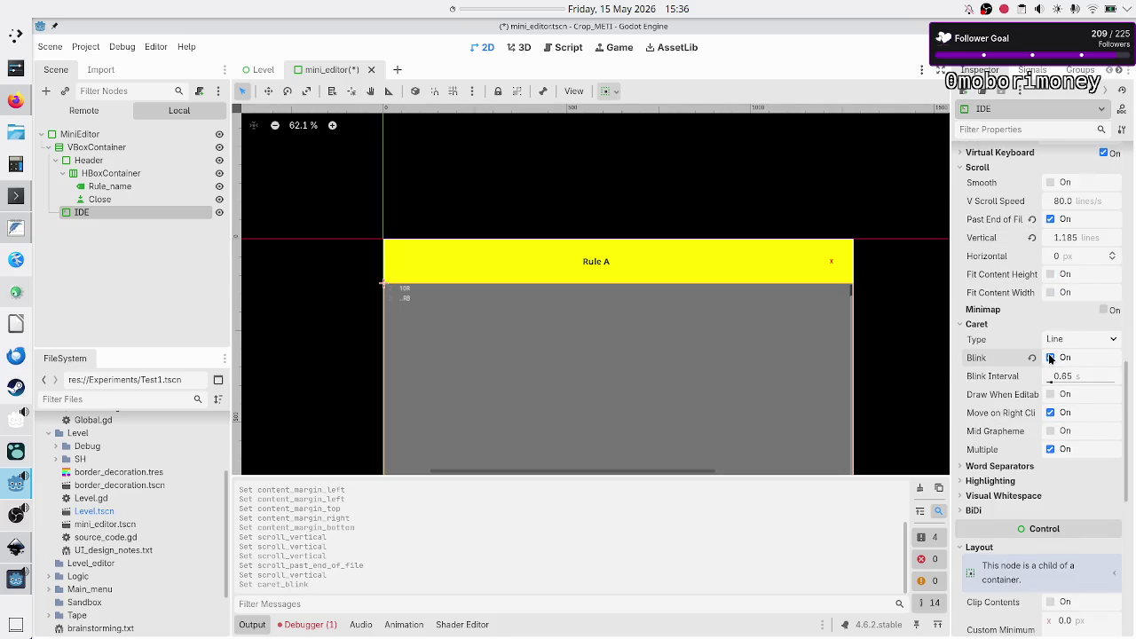
left_click(1105, 337)
left_click(1075, 373)
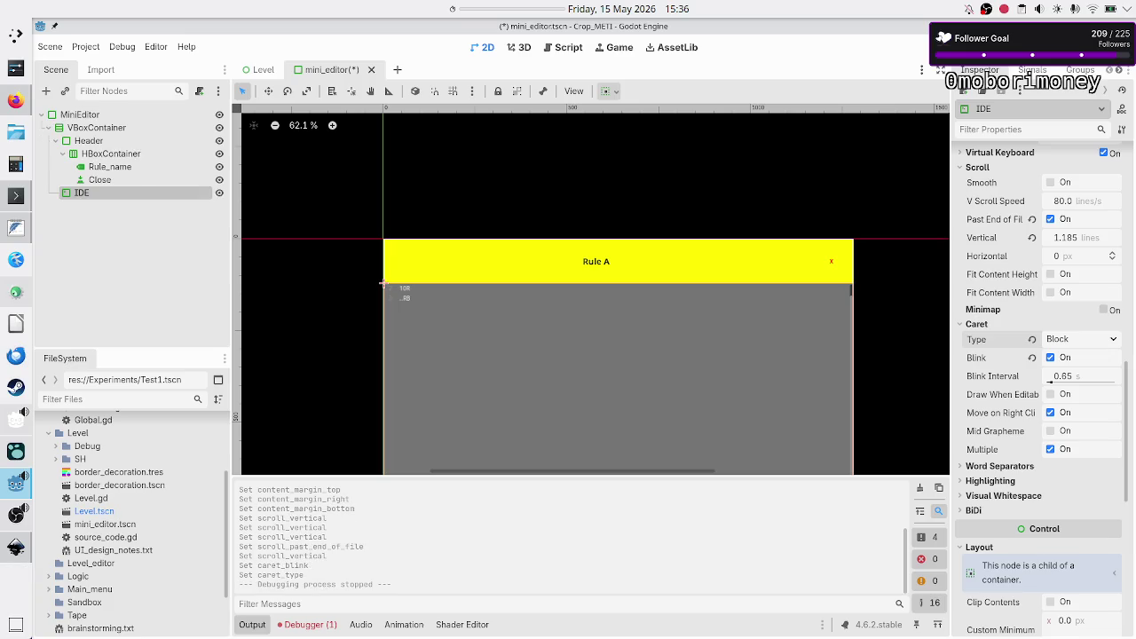
left_click(324, 624)
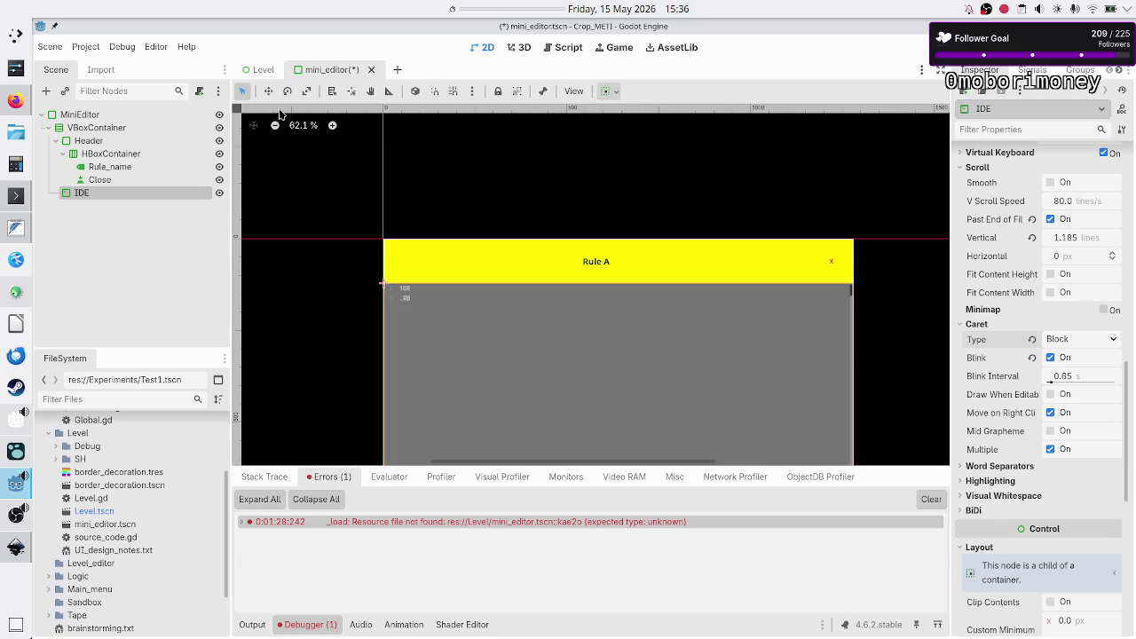
left_click(125, 117)
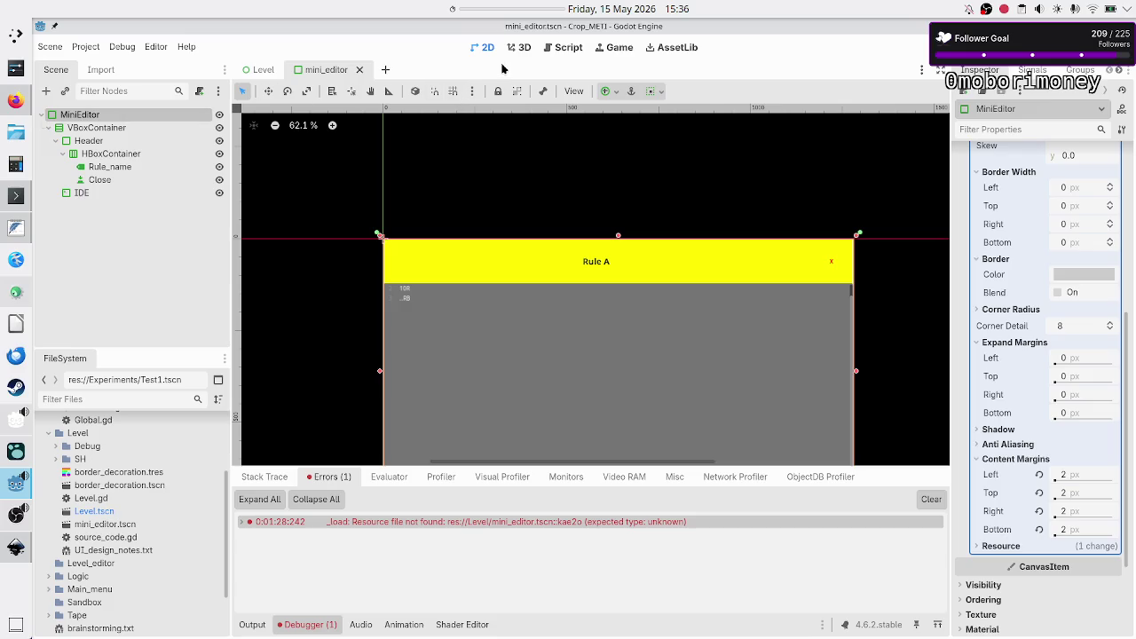
- Save and run the game, then switch between the running game and the Inkscape mockup
key("F5")
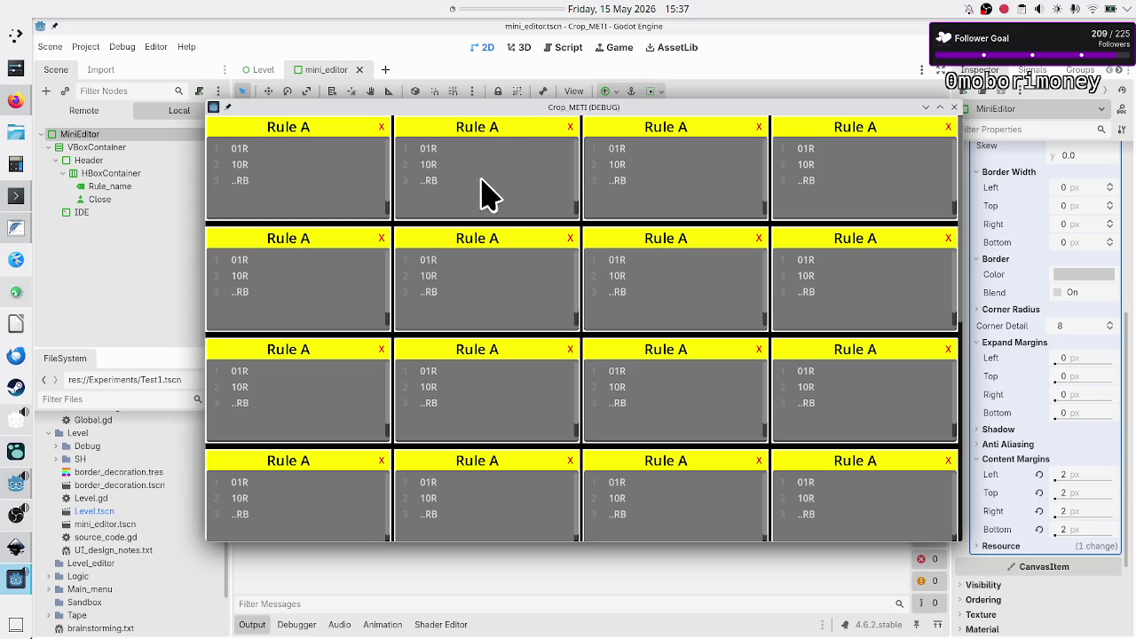
key("alt+Tab")
key("alt+Tab")
key("alt+Tab")
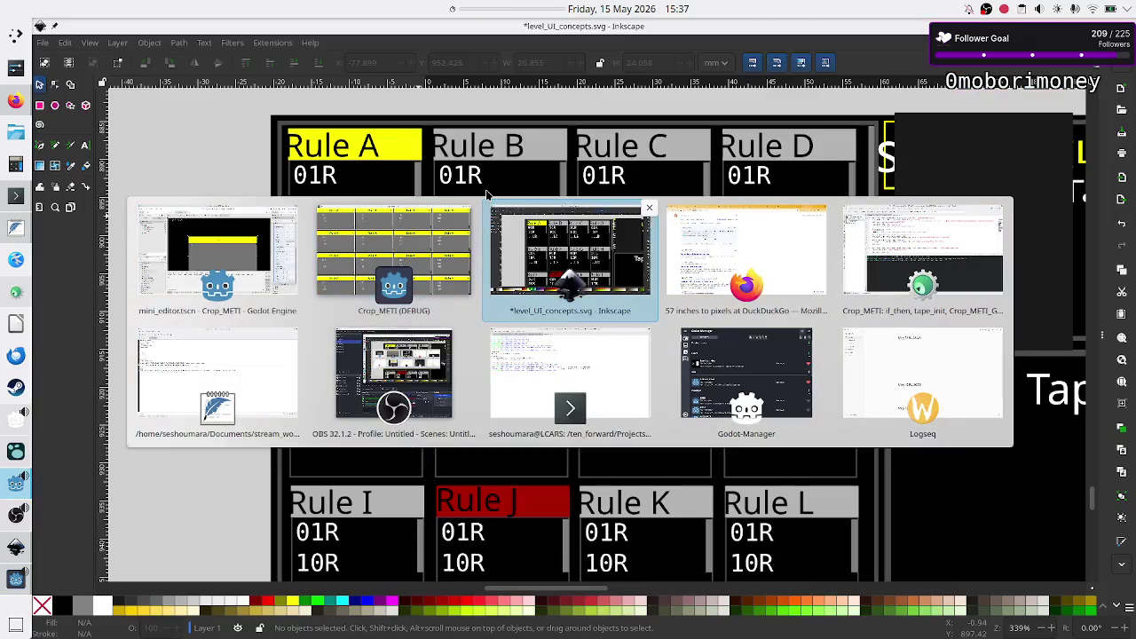
key("alt+Tab")
key("alt+Tab")
key("alt+Tab")
key("alt+Tab")
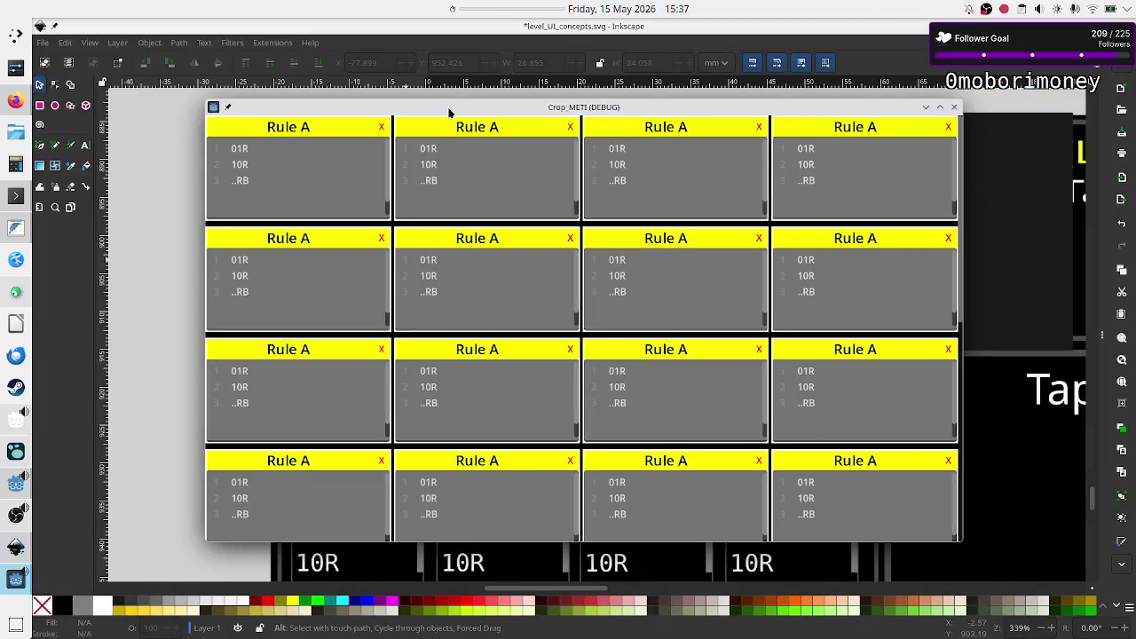
- Overlay the game window on the Inkscape mockup to compare layouts, then return to Godot
left_click_drag(449, 108, 709, 117)
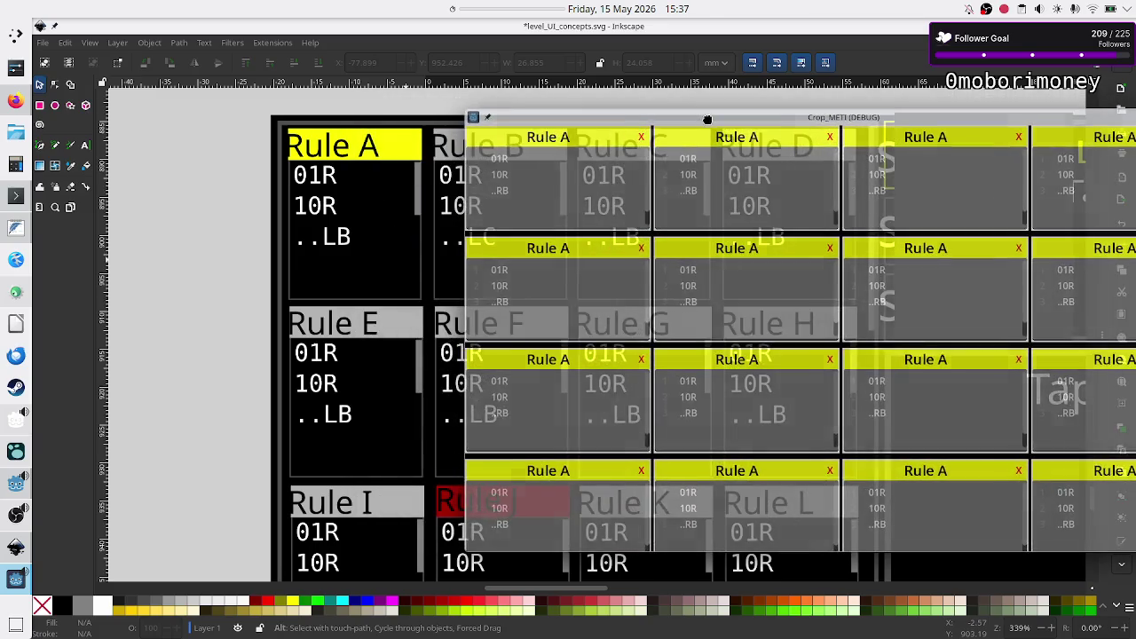
scroll(648, 177, "down", 1)
scroll(649, 172, "up", 1)
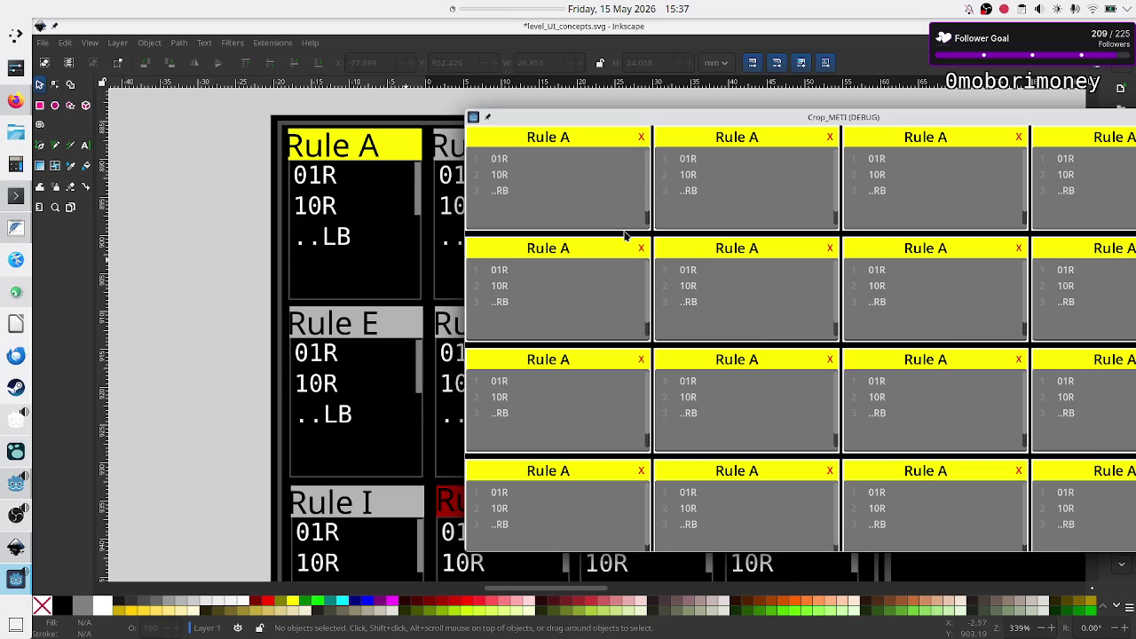
left_click(547, 287)
left_click_drag(897, 122, 715, 123)
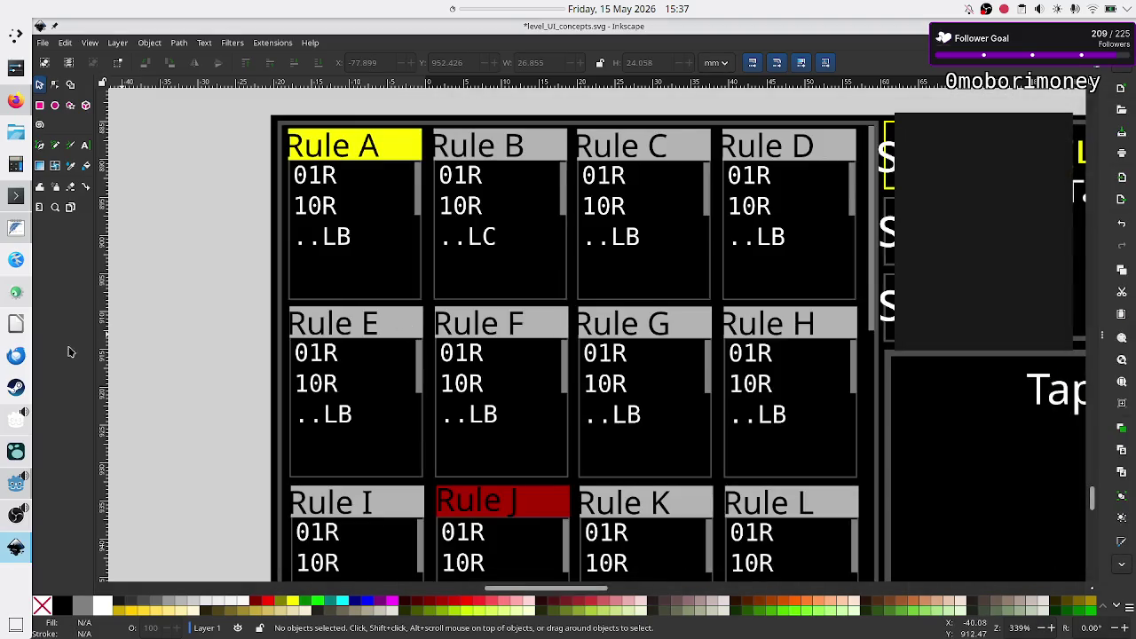
left_click(6, 480)
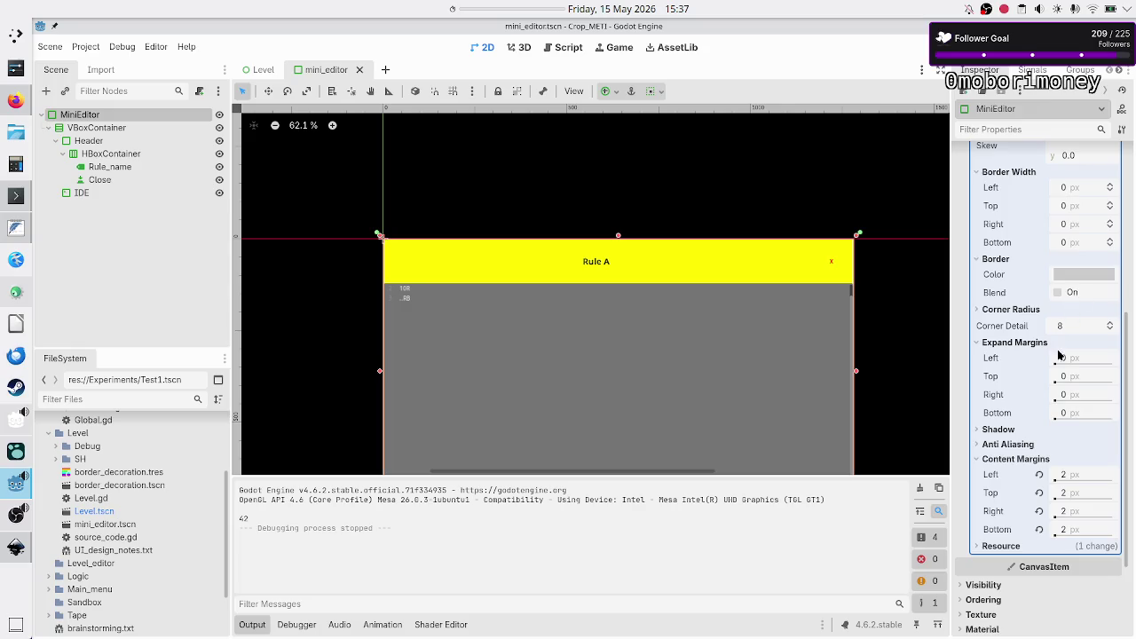
- Set the MiniEditor panel's BG Color to RGB 70, 70, 70, then switch to Inkscape
scroll(1036, 387, "up", 5)
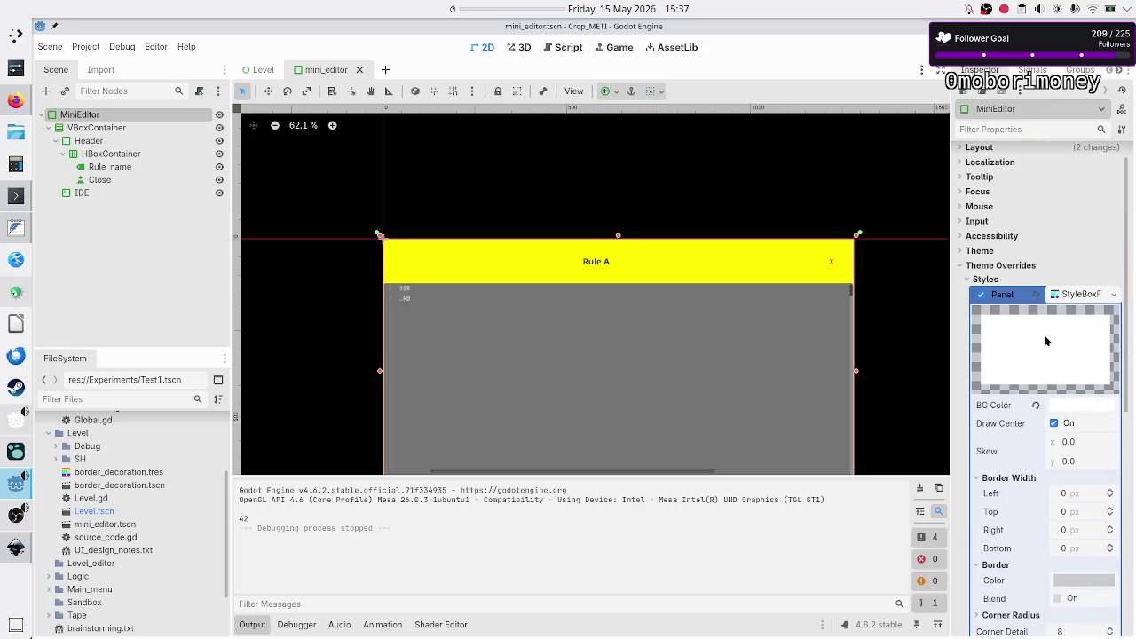
left_click(1079, 406)
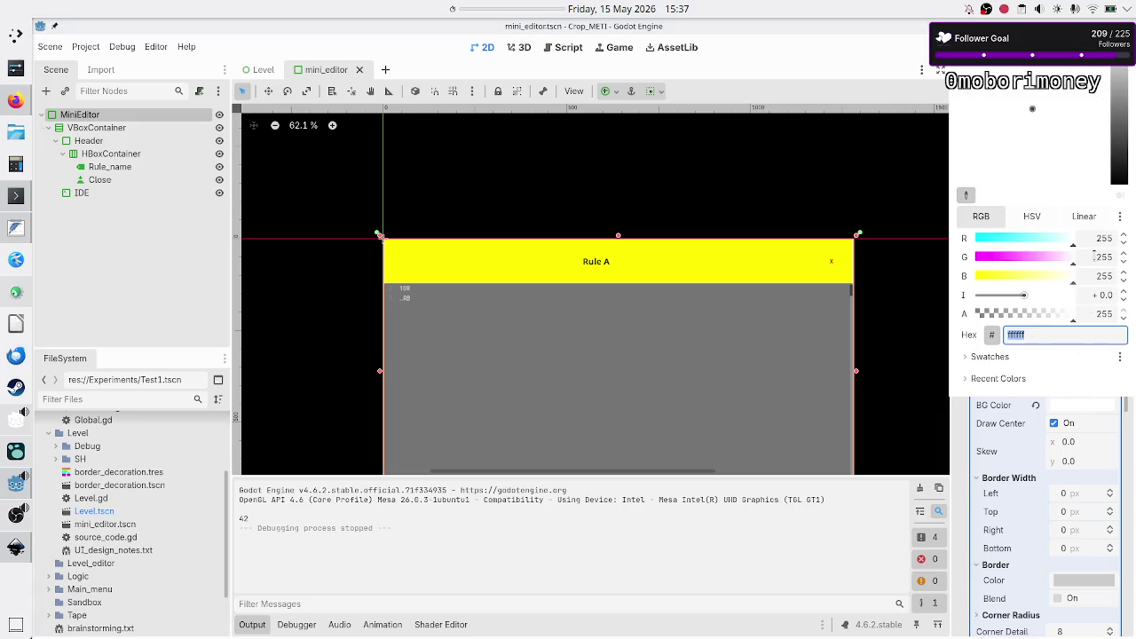
left_click(1092, 239)
type("7")
left_click(1104, 256)
type("0")
left_click(1100, 276)
type("7")
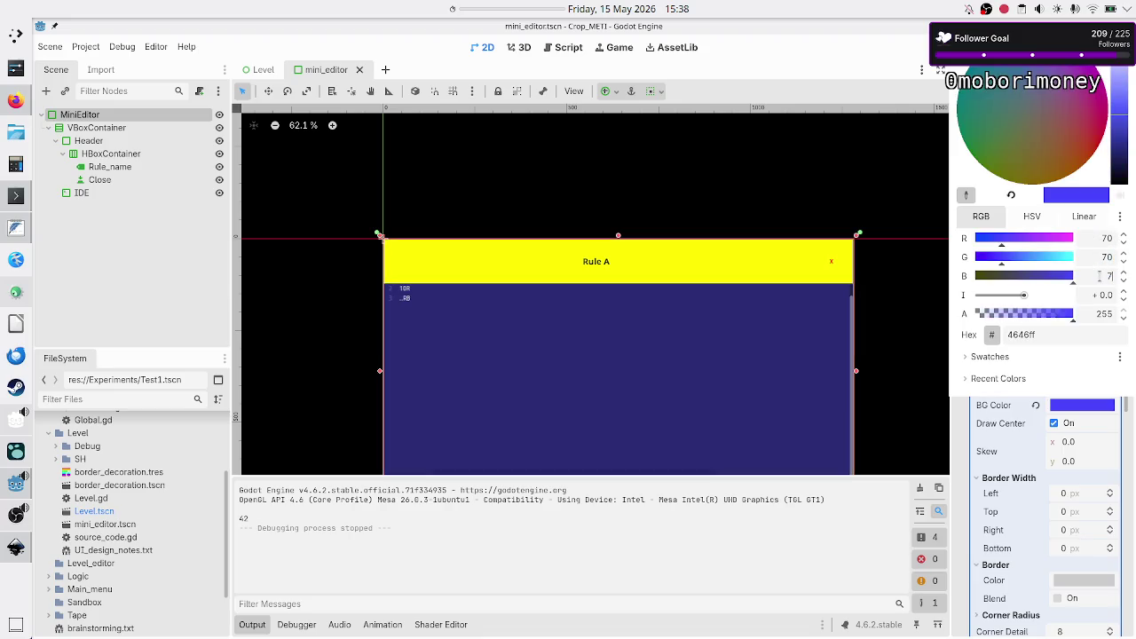
key("Return")
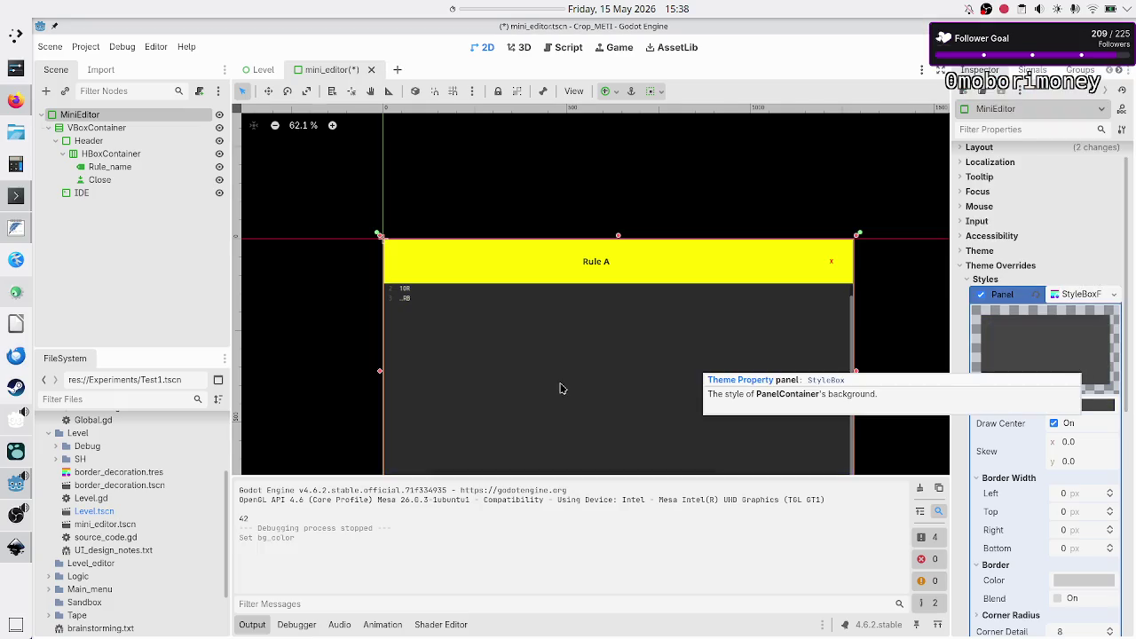
left_click(15, 546)
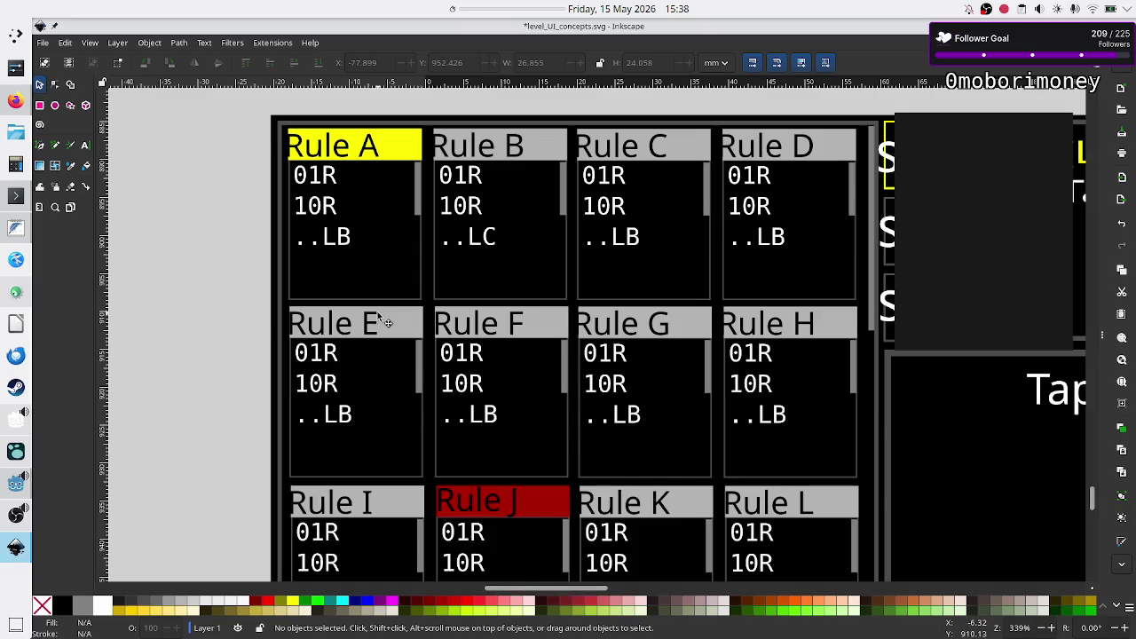
- Copy the background rectangle's stroke colour 4d4d4dff from Inkscape's Fill and Stroke dialog
left_click(279, 173)
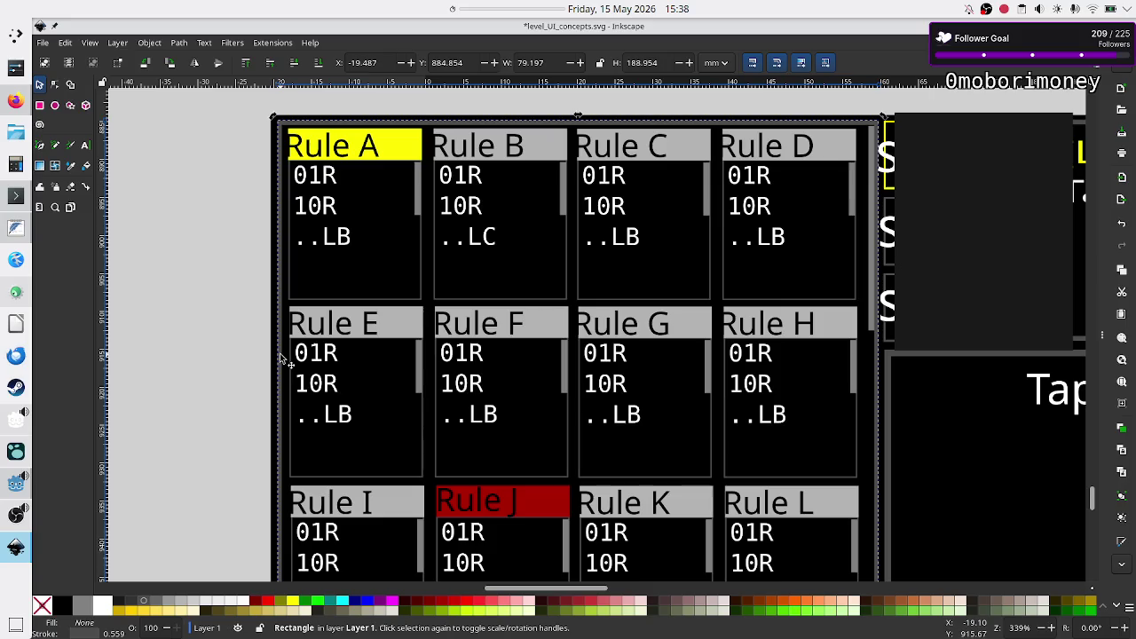
scroll(297, 367, "up", 8, "ctrl")
scroll(298, 367, "down", 5, "ctrl")
scroll(298, 364, "up", 2, "ctrl")
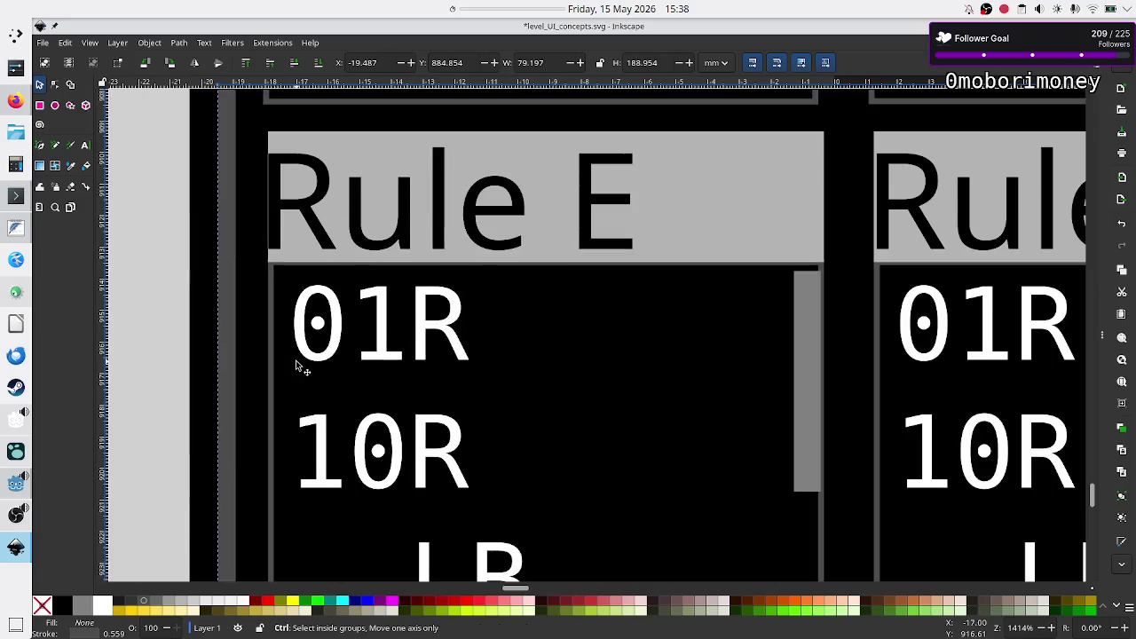
right_click(229, 356)
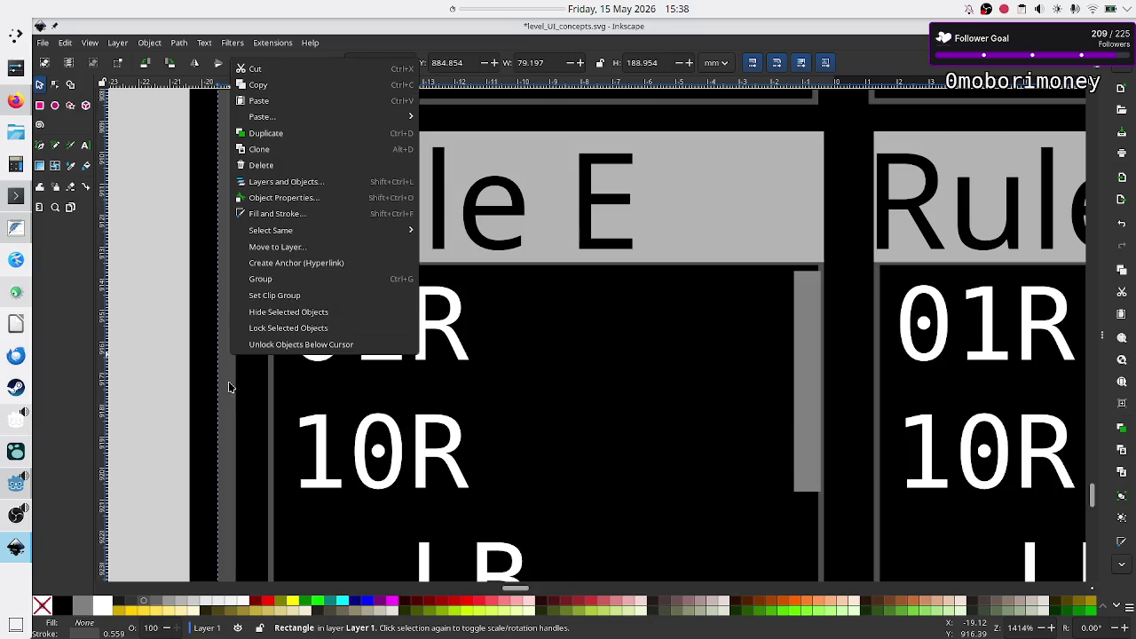
left_click(228, 381)
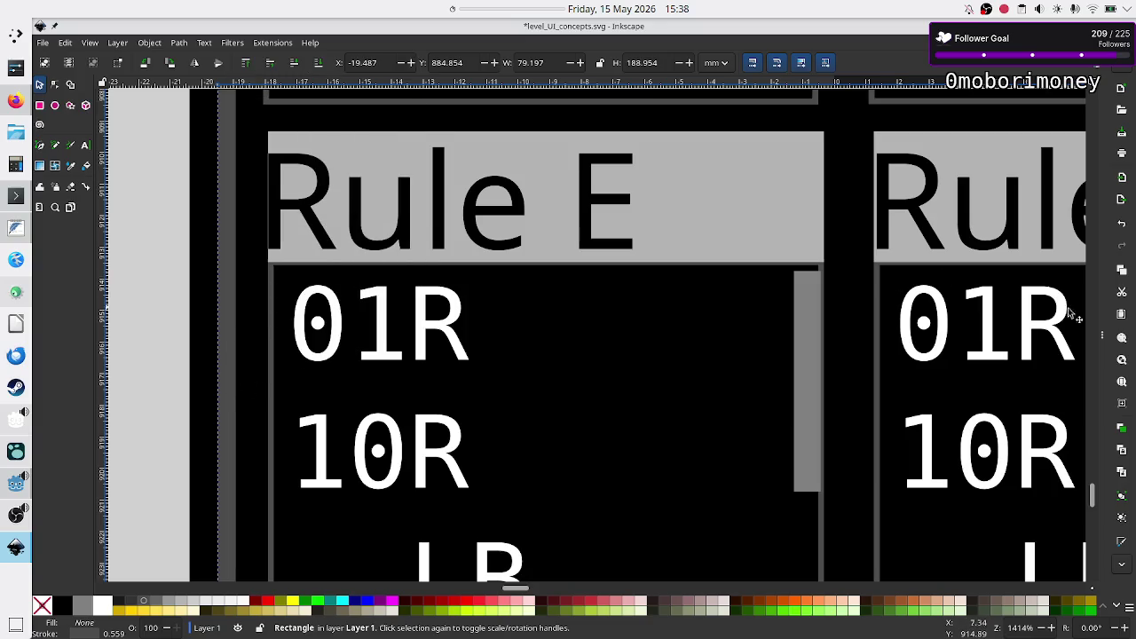
key("ctrl+shift+f")
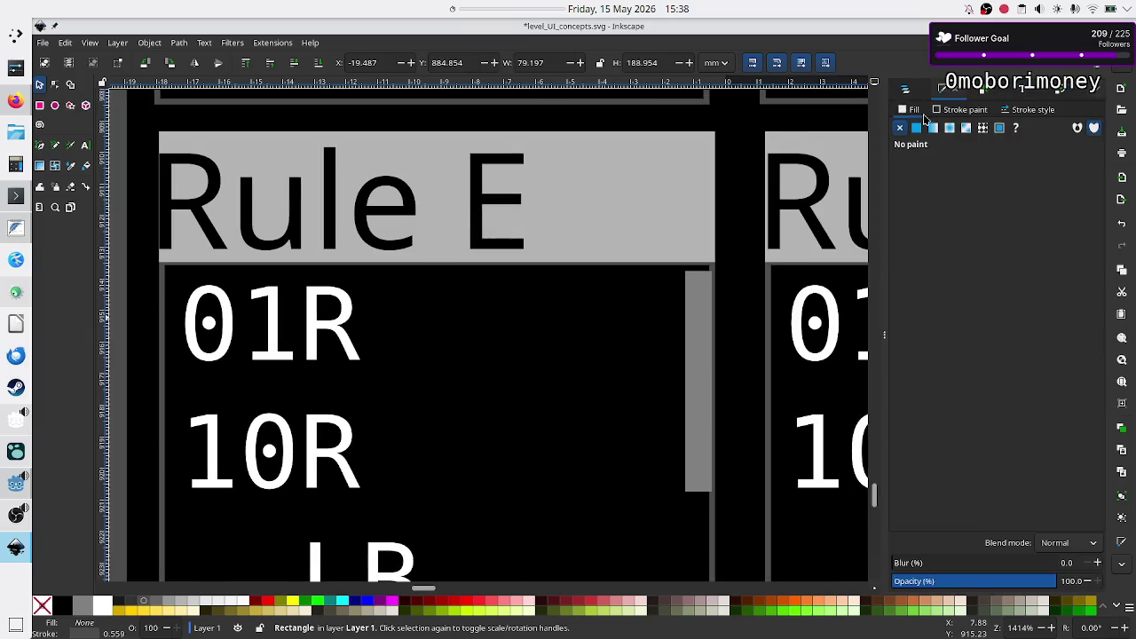
left_click(964, 108)
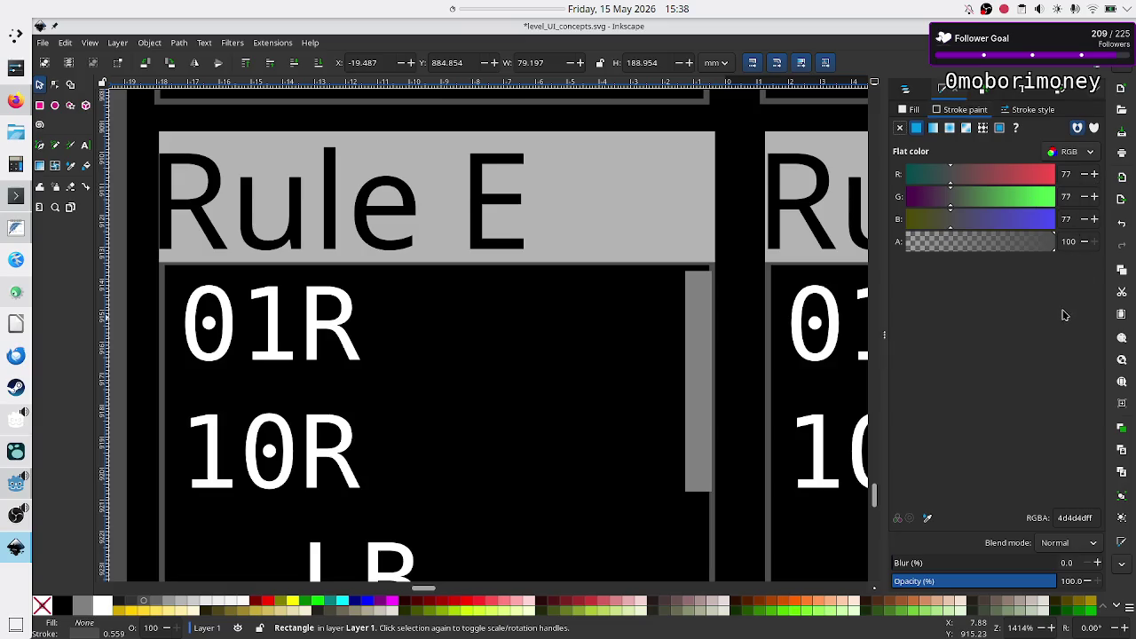
double_click(1083, 518)
key("ctrl+c")
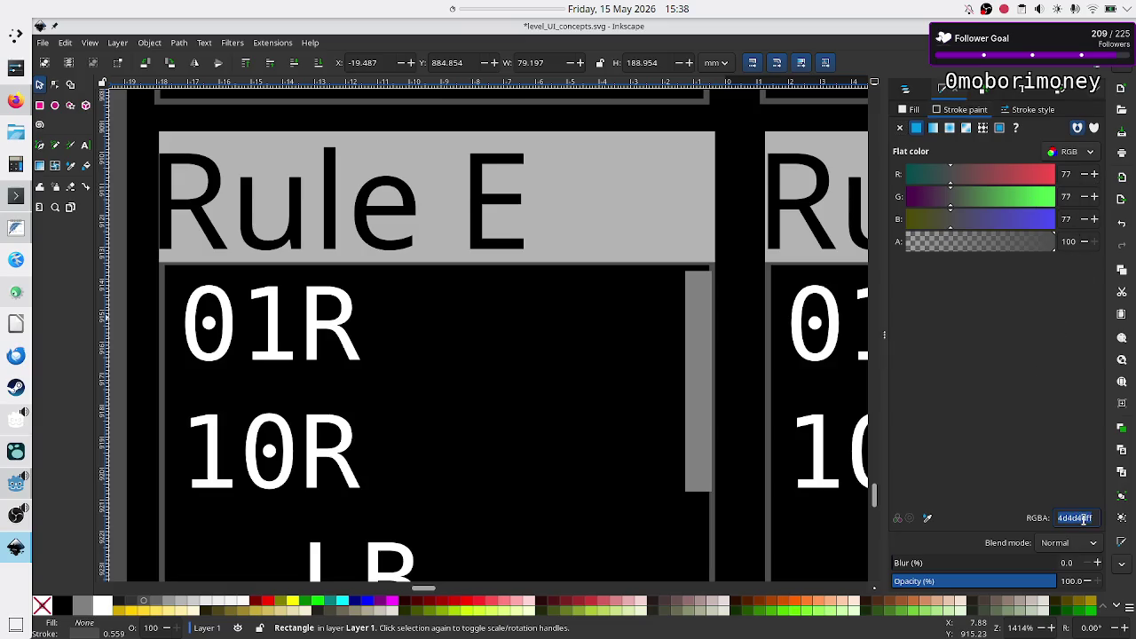
key("alt+Tab")
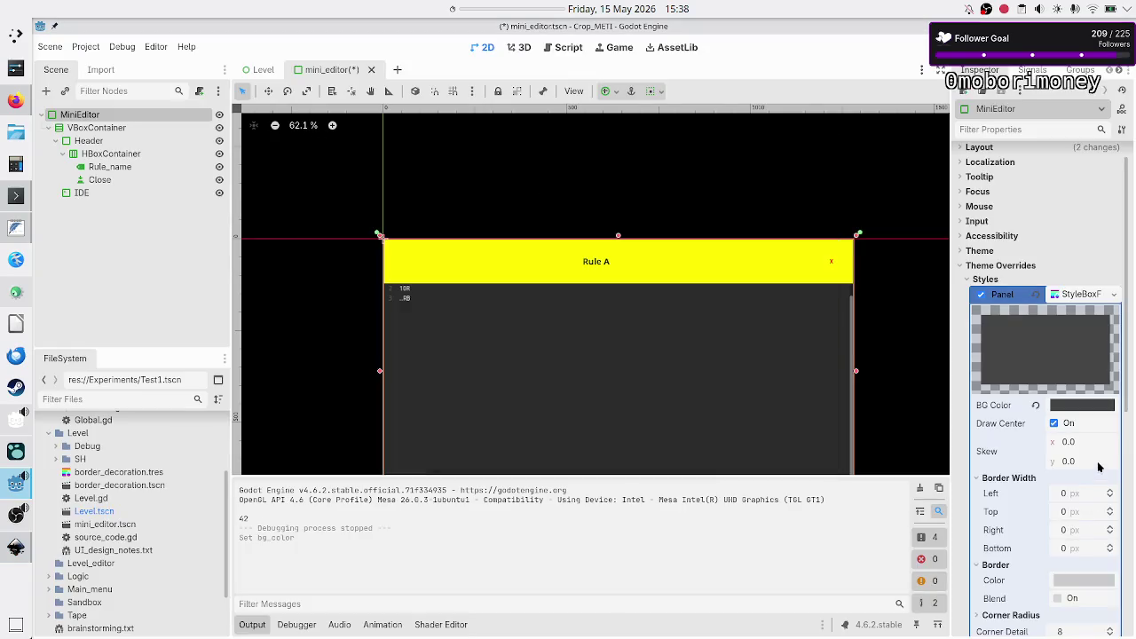
- Paste 4d4d4dff as the MiniEditor panel's background colour and verify it
left_click(1076, 407)
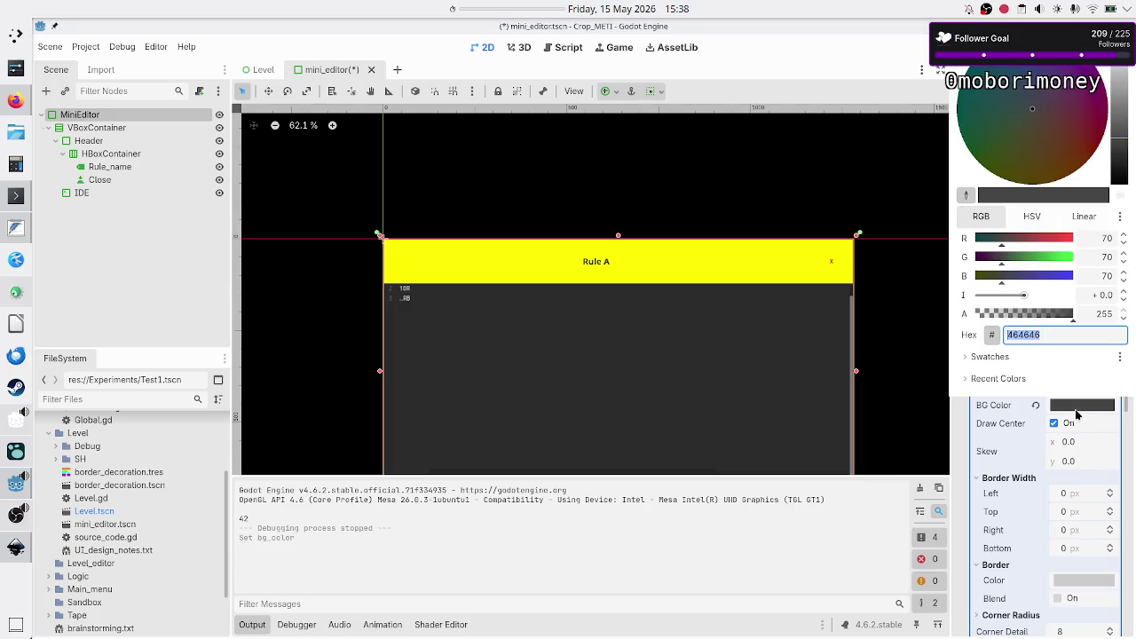
key("ctrl+v")
key("Return")
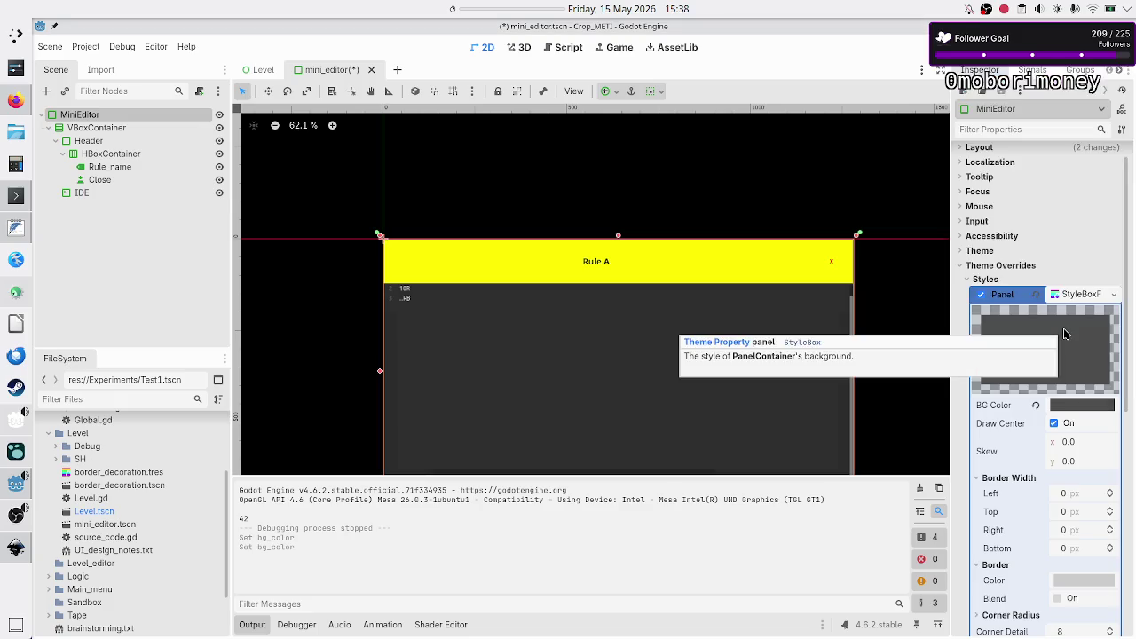
left_click(1072, 406)
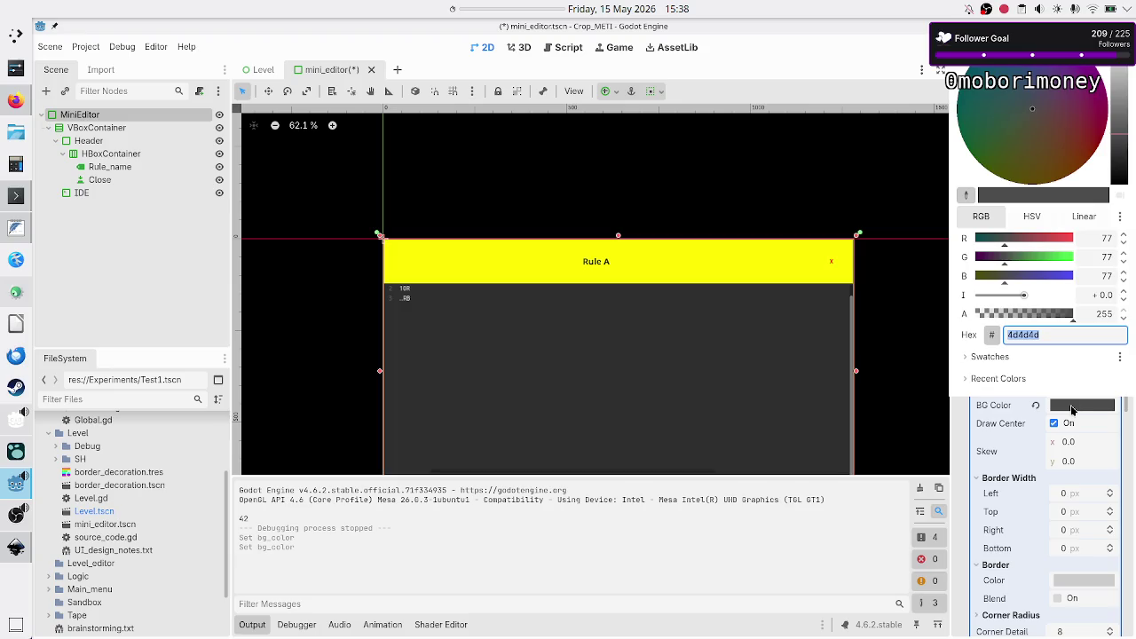
key("Escape")
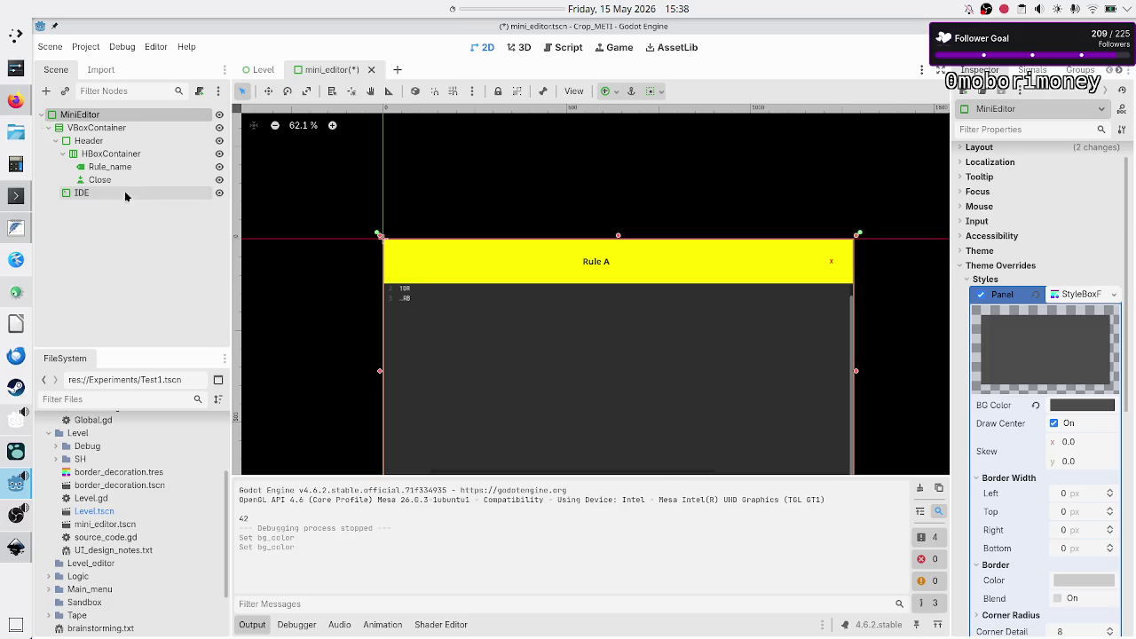
left_click(94, 193)
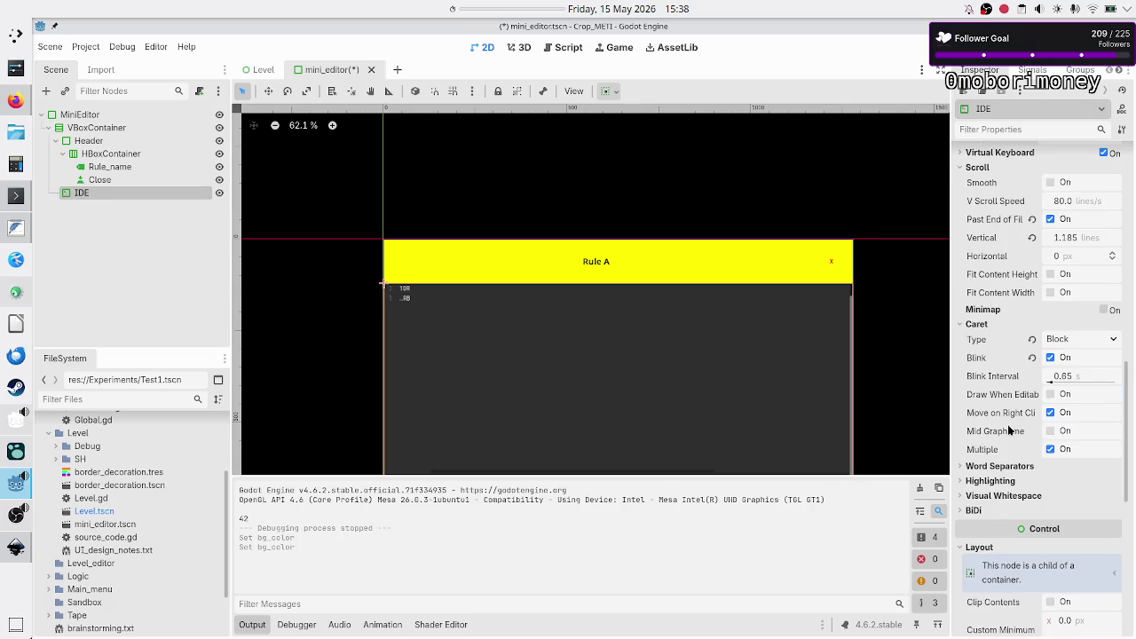
- Give the IDE's Normal style a new StyleBoxFlat with black background, then test-run the game
scroll(1011, 435, "down", 8)
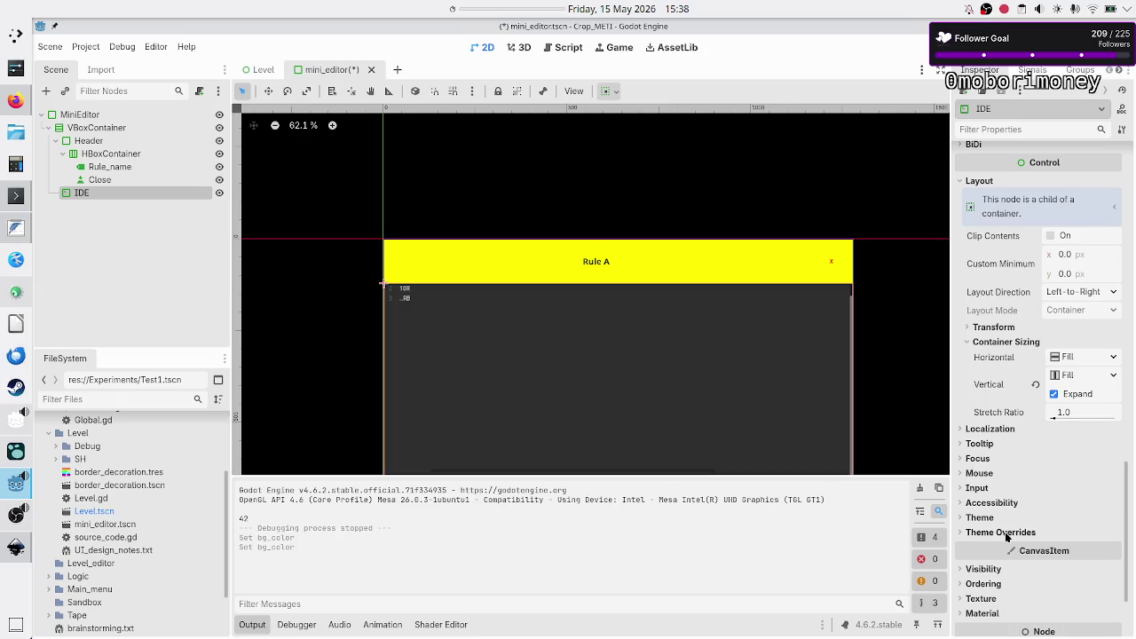
left_click(1008, 533)
scroll(1006, 535, "down", 4)
left_click(1008, 438)
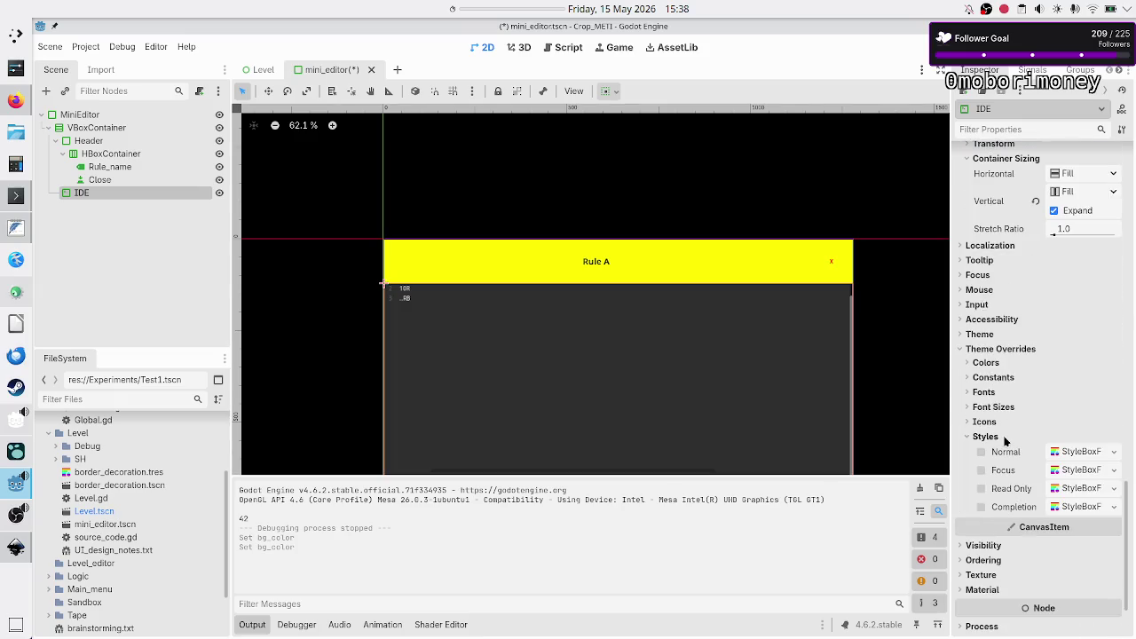
left_click(1110, 454)
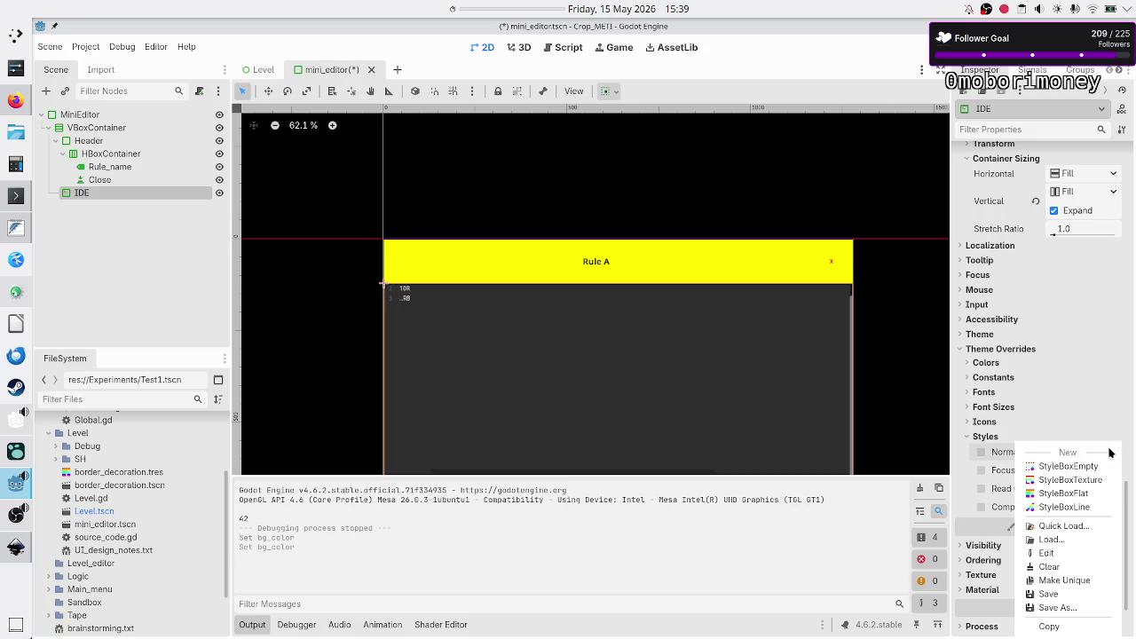
left_click(1081, 494)
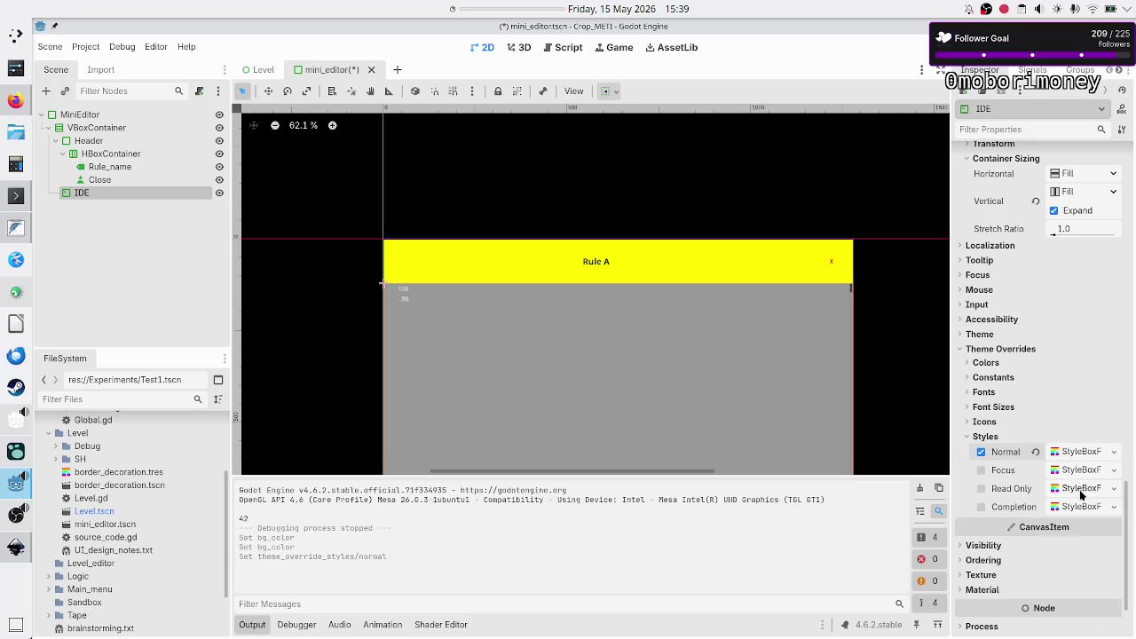
left_click(1088, 452)
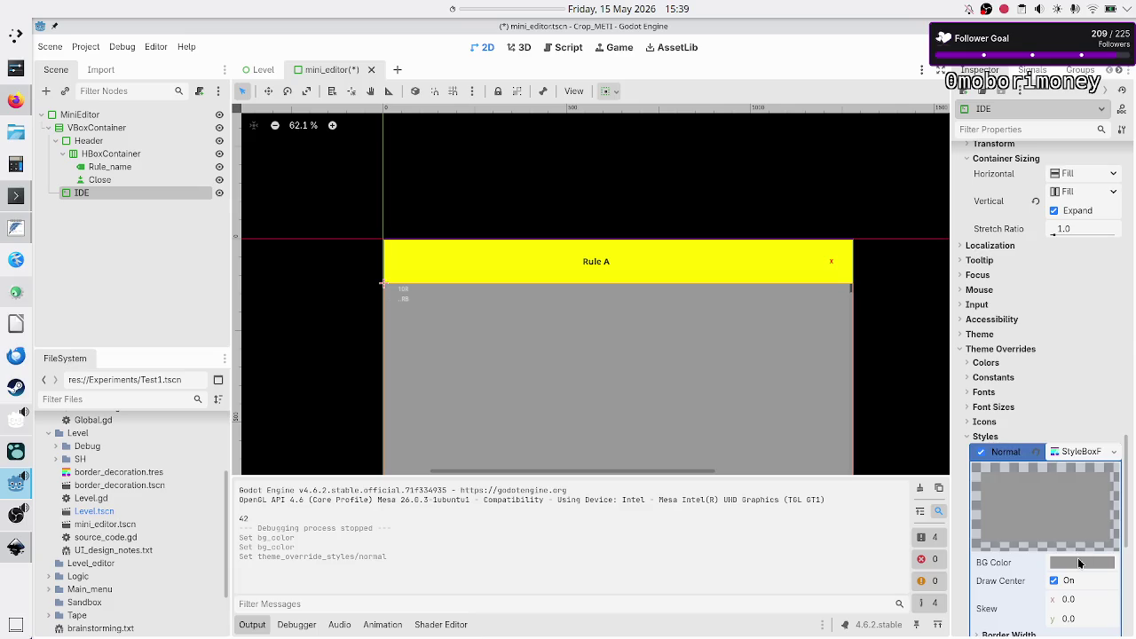
left_click(1078, 559)
left_click_drag(1120, 302, 1120, 344)
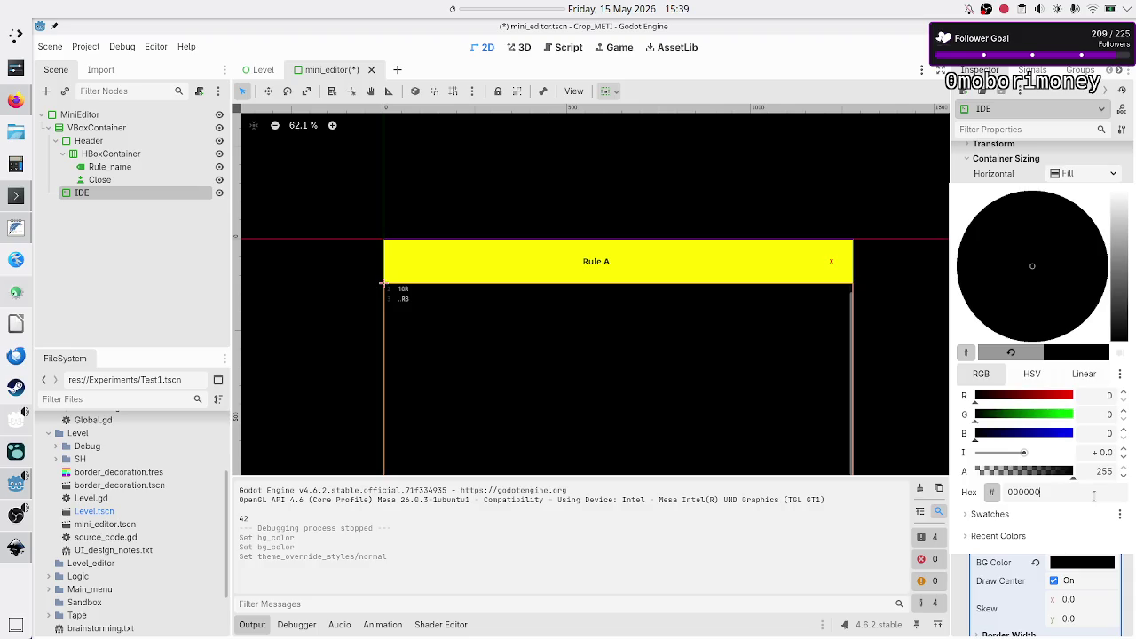
key("F5")
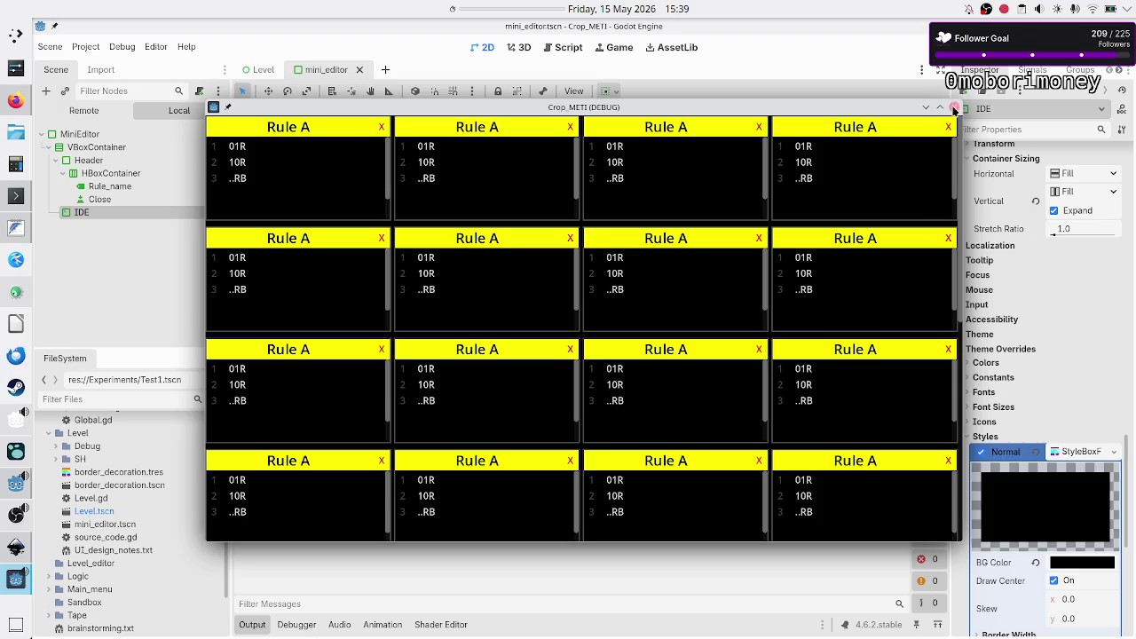
left_click(953, 108)
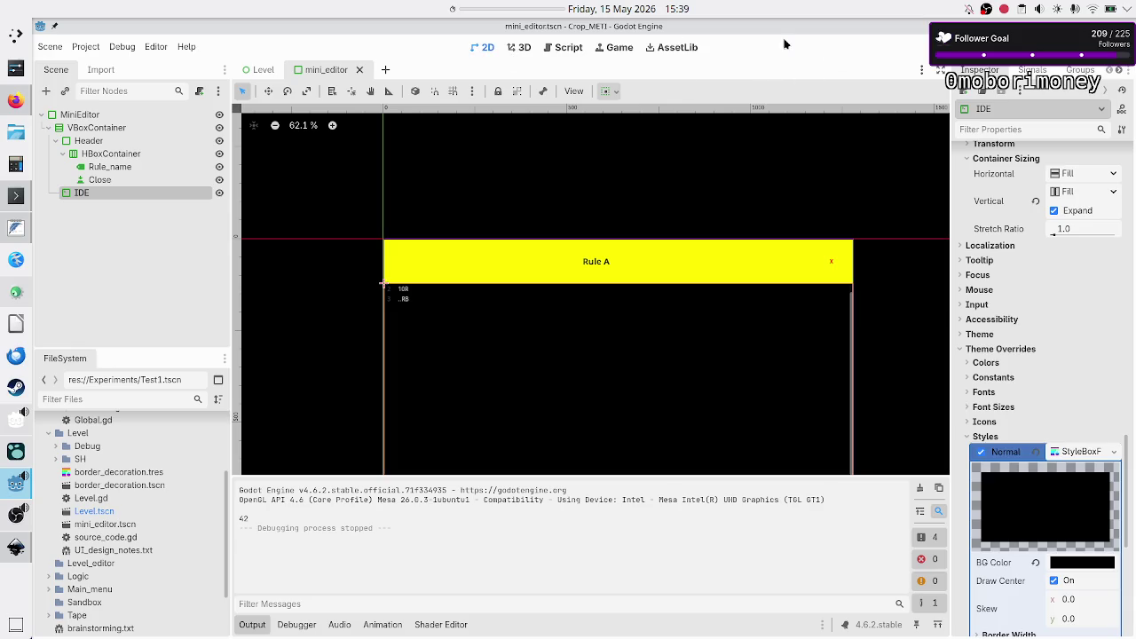
- In the Level scene, narrow the ScrollContainer to 482 px wide
left_click(261, 70)
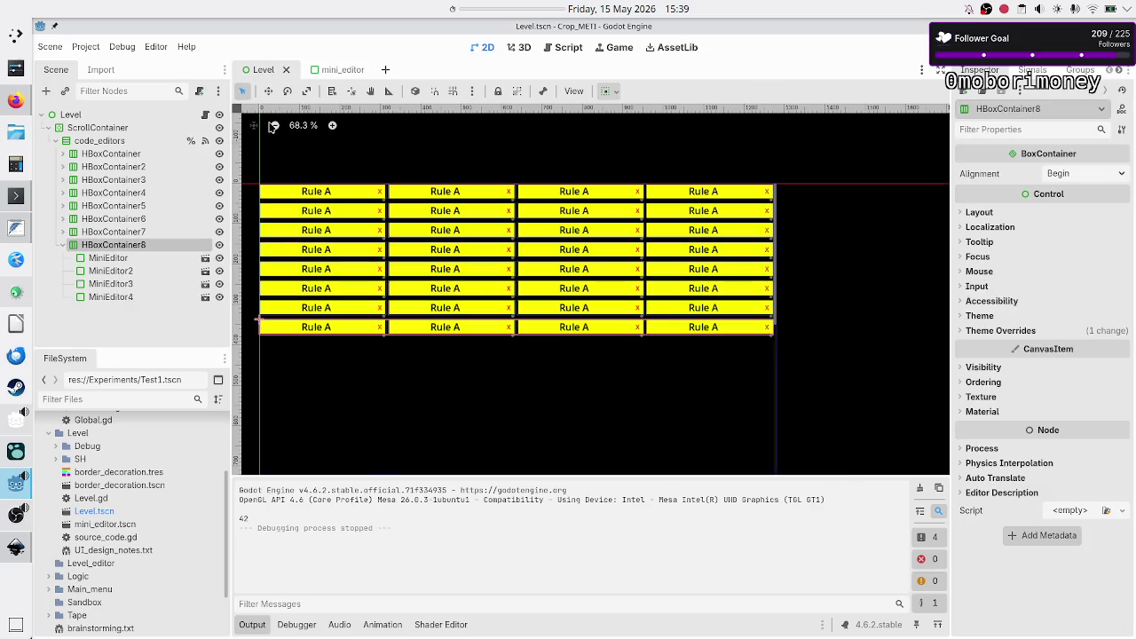
left_click(98, 131)
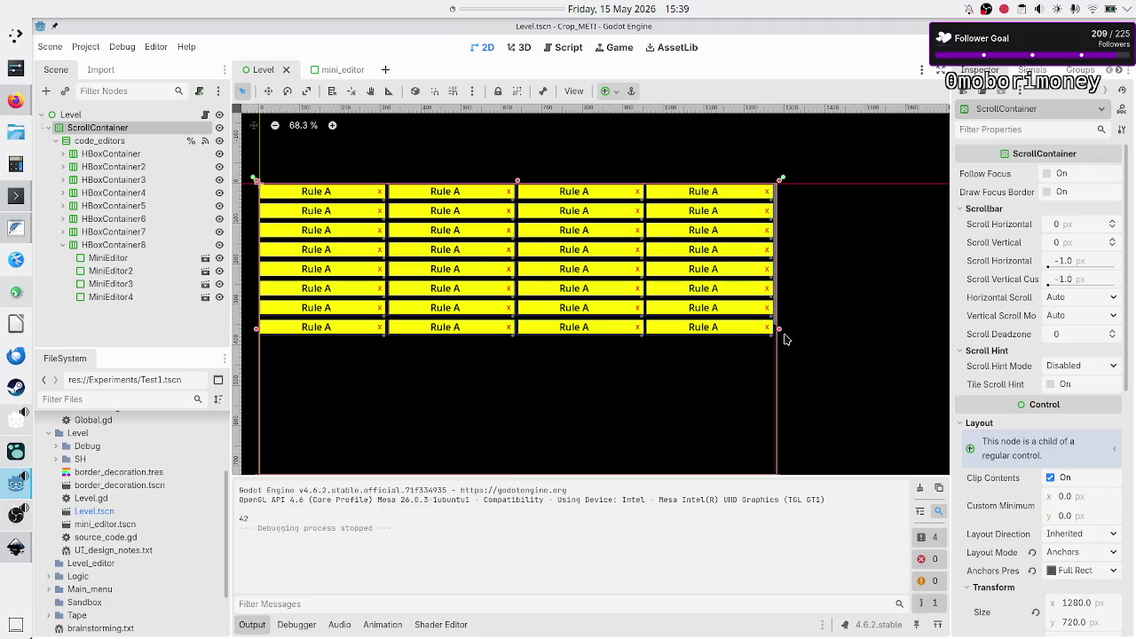
left_click_drag(779, 332, 457, 332)
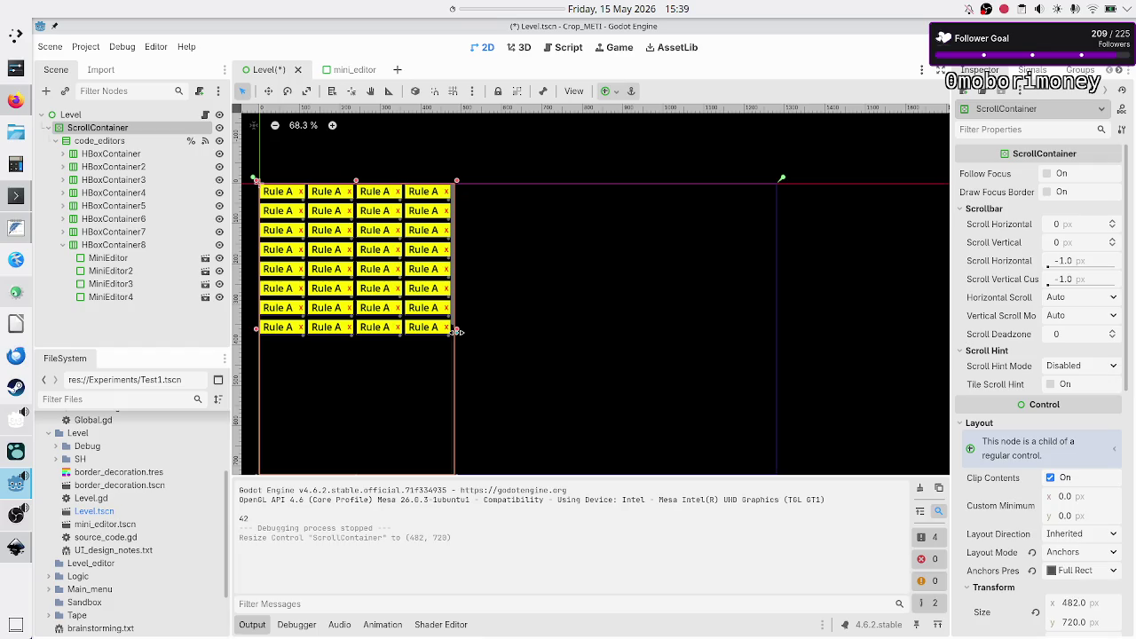
- Test-run the narrower editor grid, then close it and return to mini_editor
key("F6")
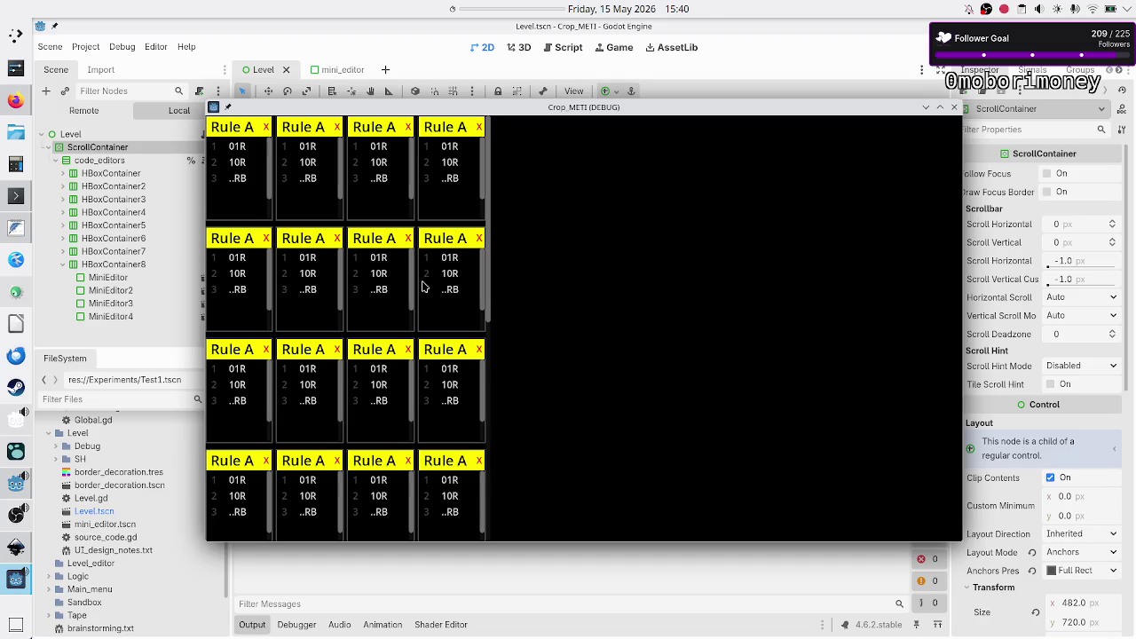
scroll(410, 266, "down", 2)
left_click_drag(414, 305, 410, 257)
left_click(249, 285)
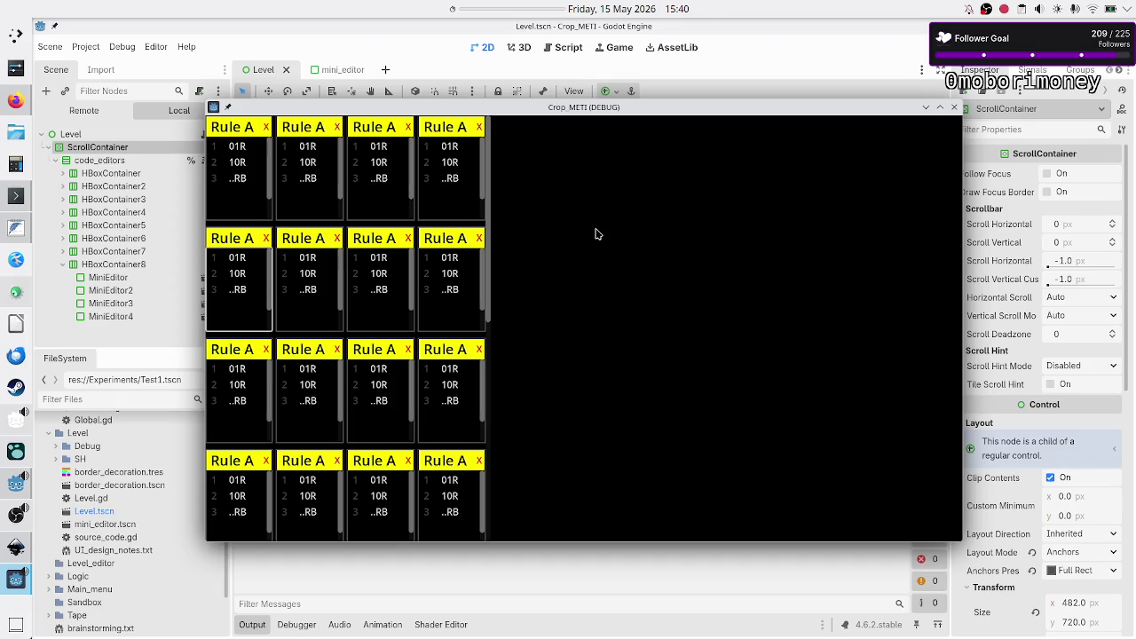
left_click(954, 106)
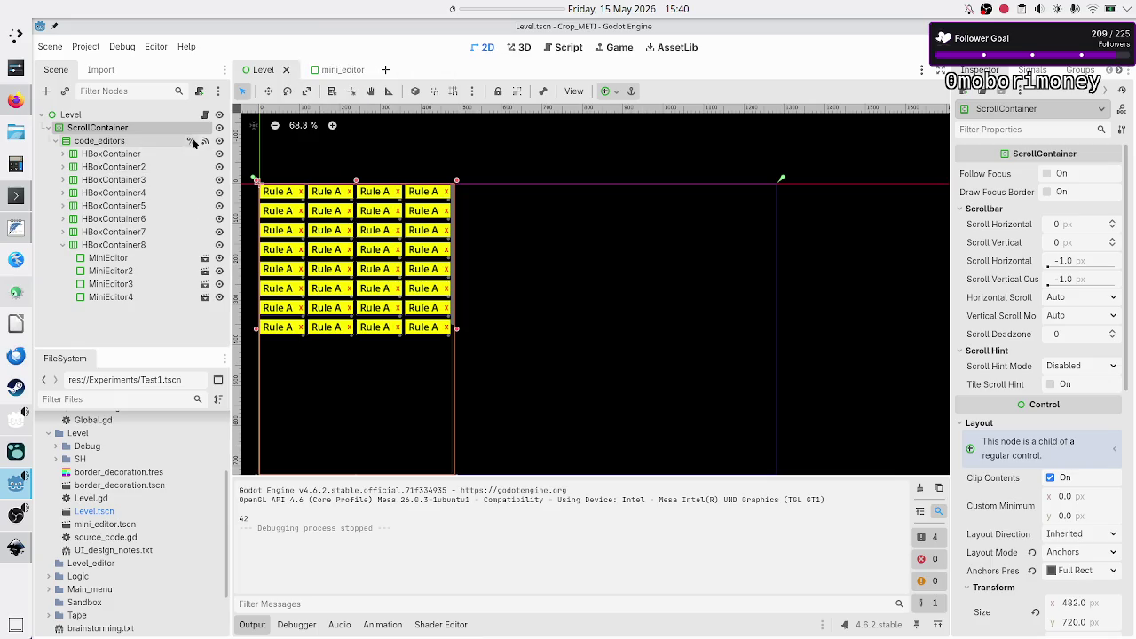
left_click(331, 70)
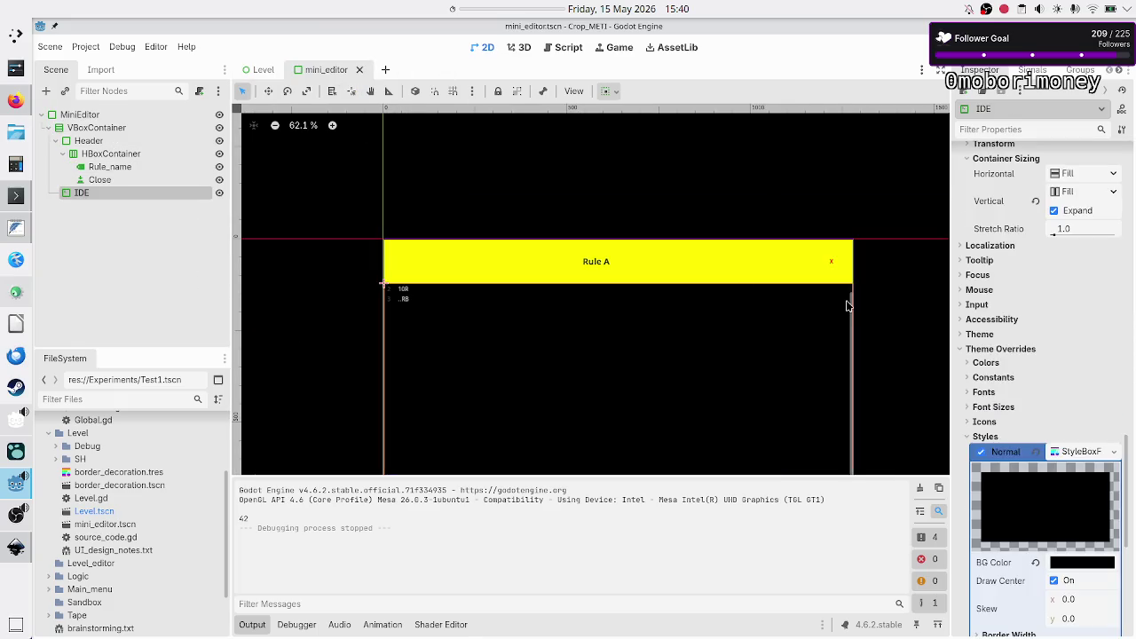
- Set the IDE code editor's caret type to Line
scroll(1018, 323, "up", 10)
scroll(1014, 411, "down", 5)
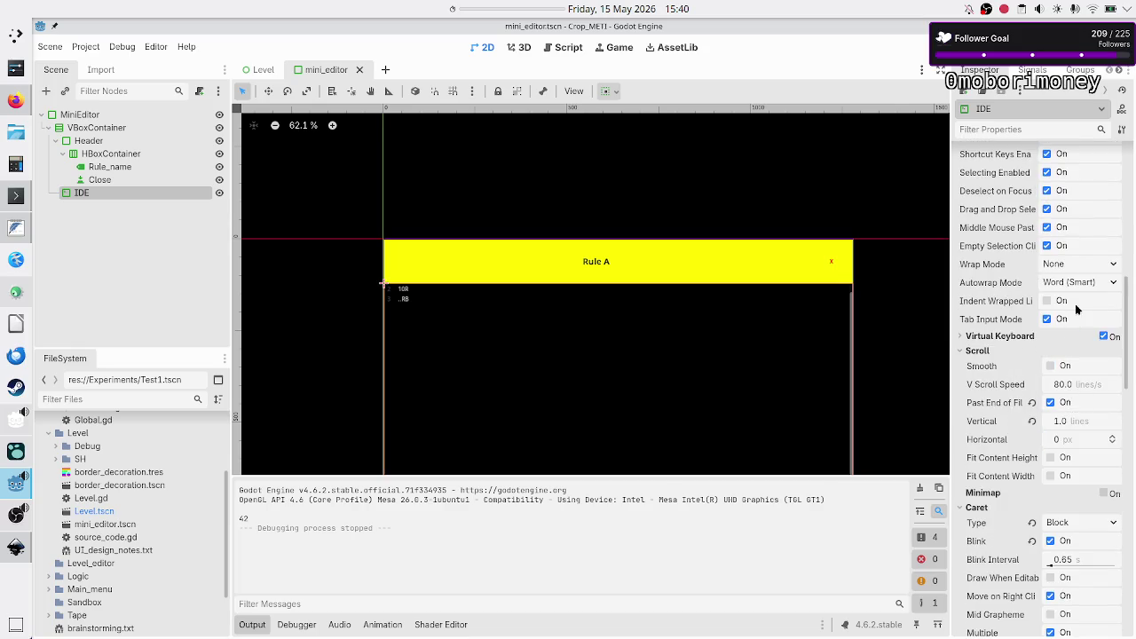
scroll(1058, 446, "down", 1)
left_click(1092, 459)
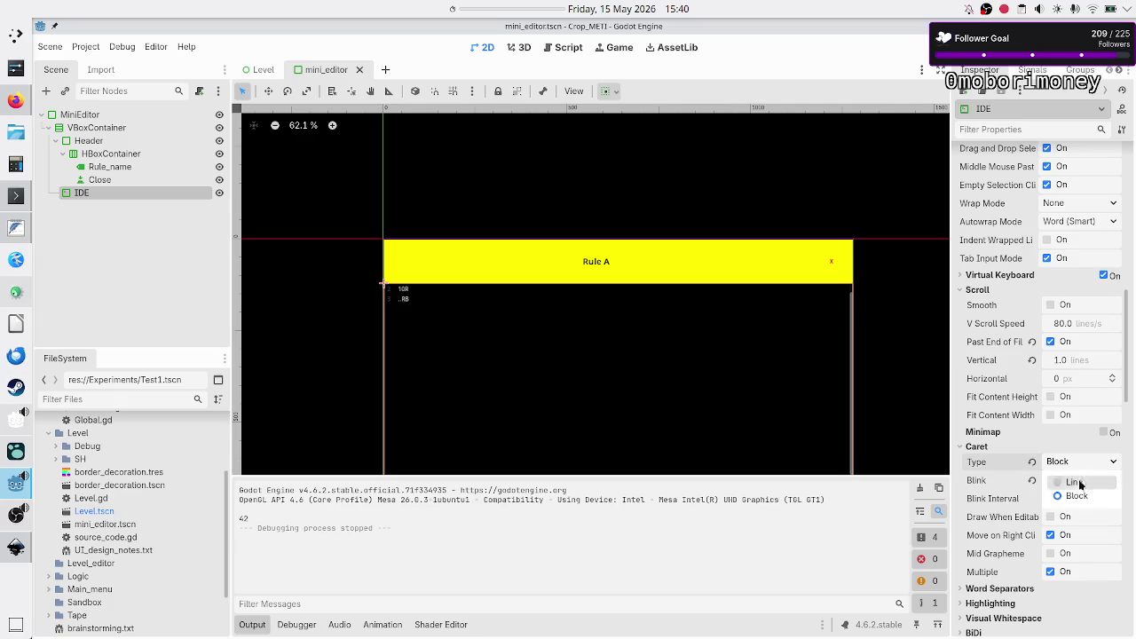
left_click(1080, 493)
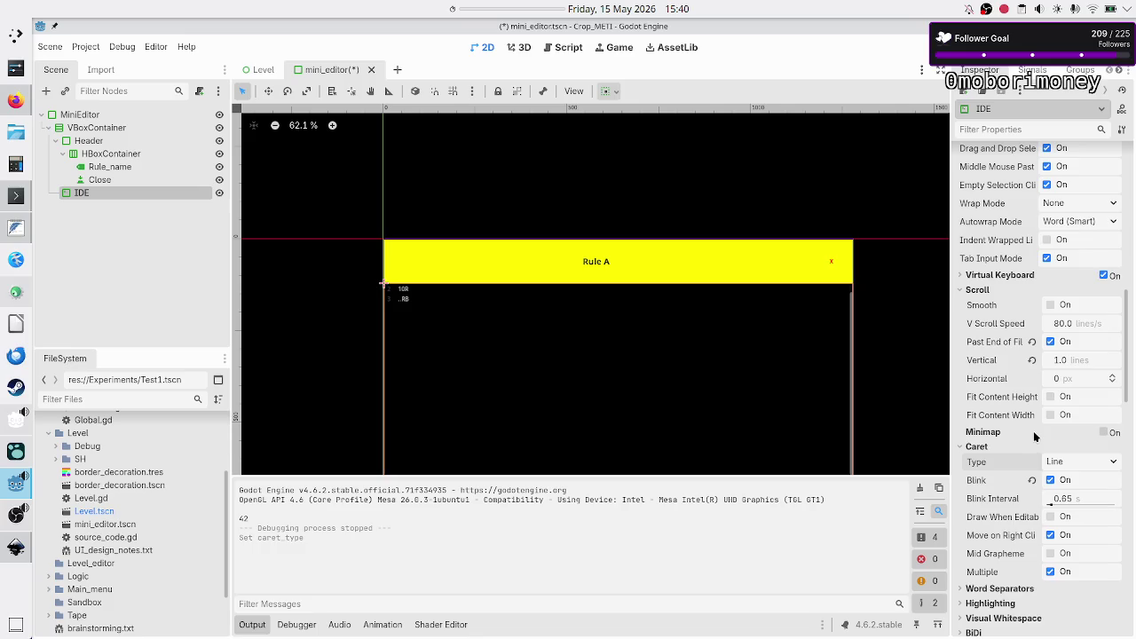
- Set the Header's stretch ratio to 0.1 and run the game
mouse_move(1034, 436)
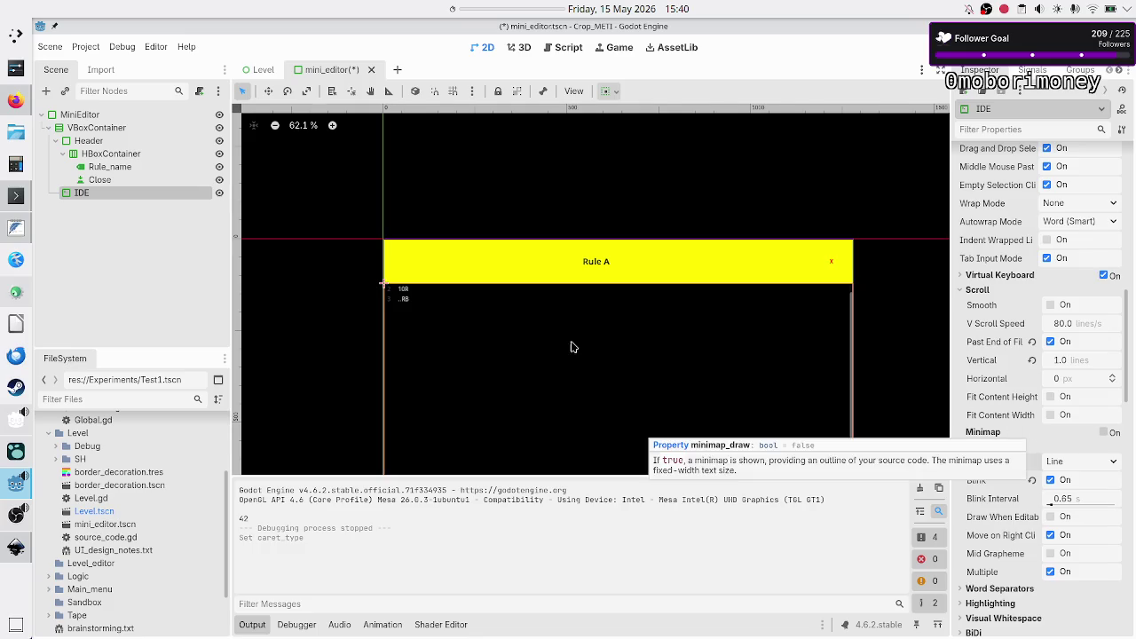
left_click(110, 140)
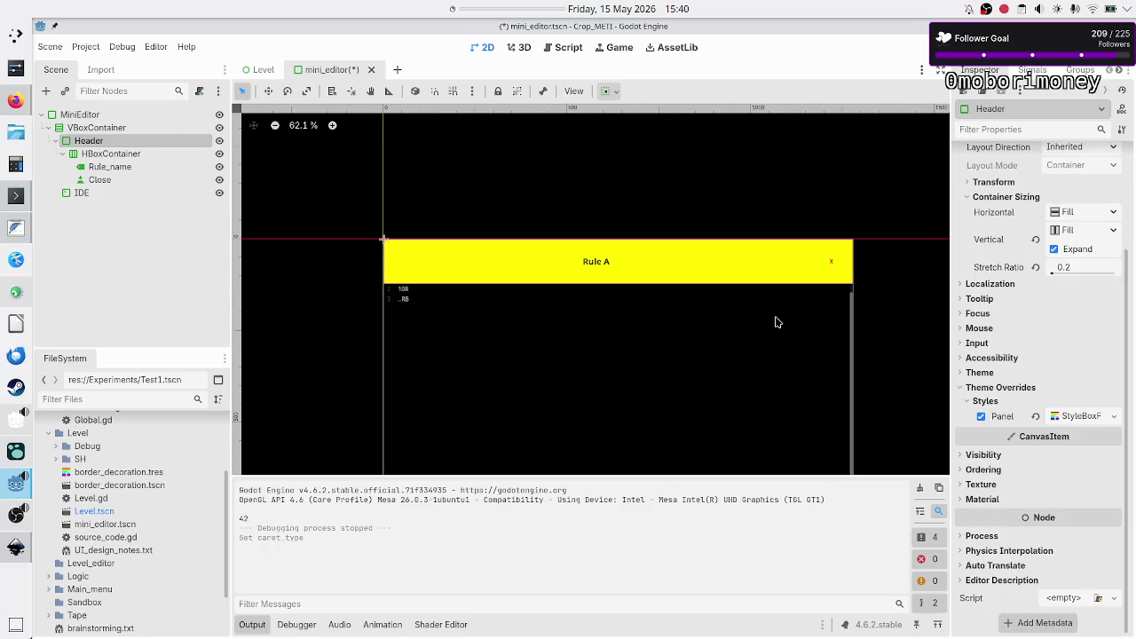
left_click(1065, 268)
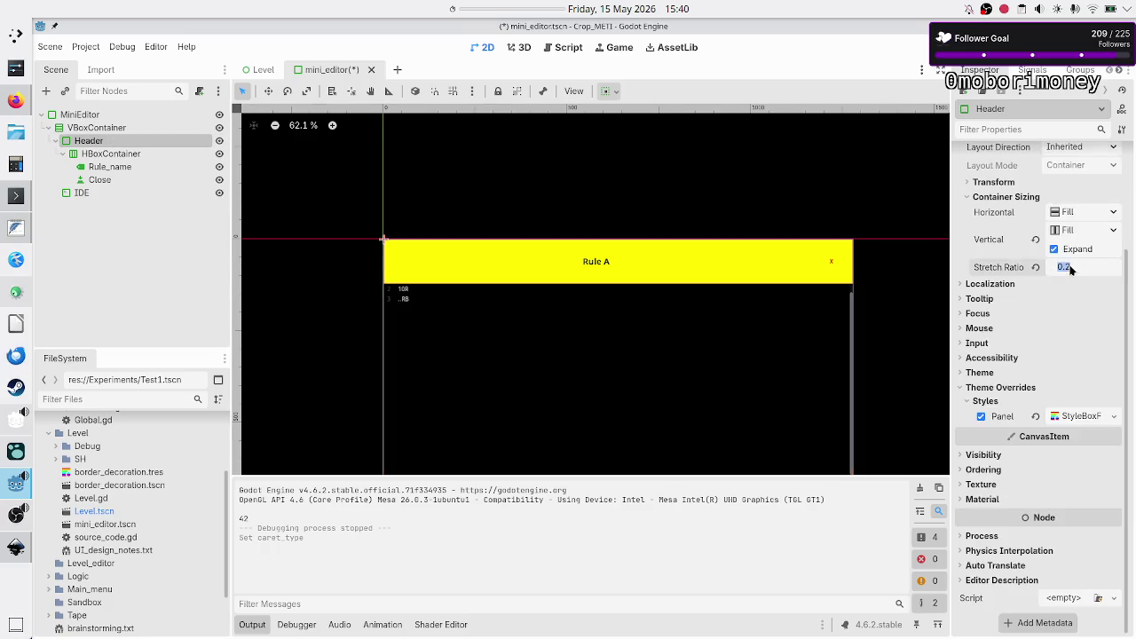
type("0.1")
key("Return")
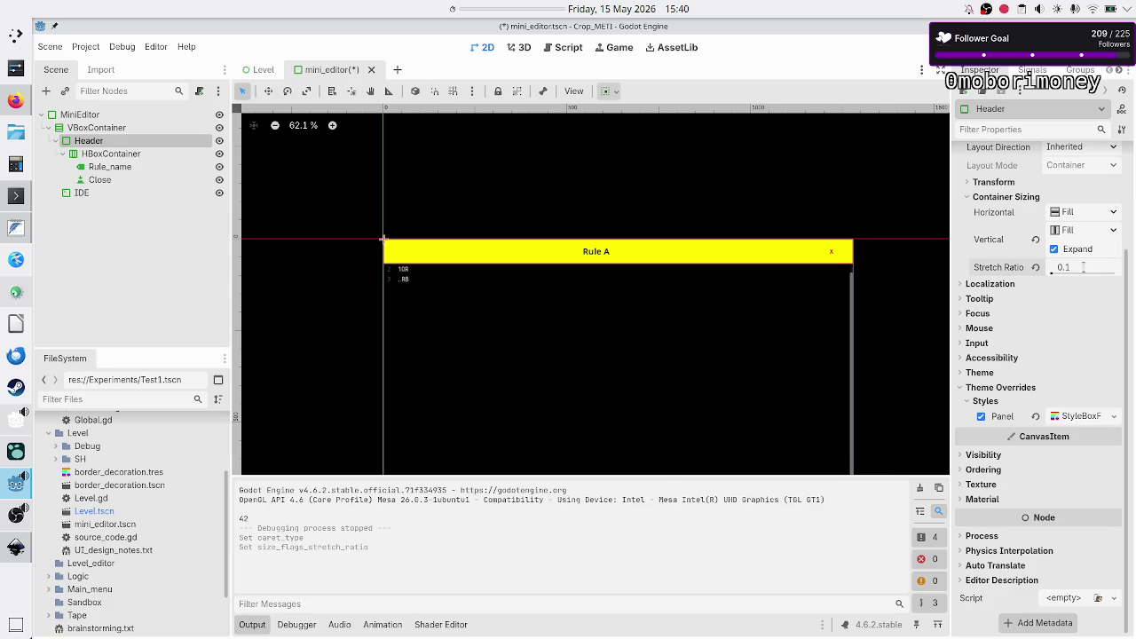
key("F5")
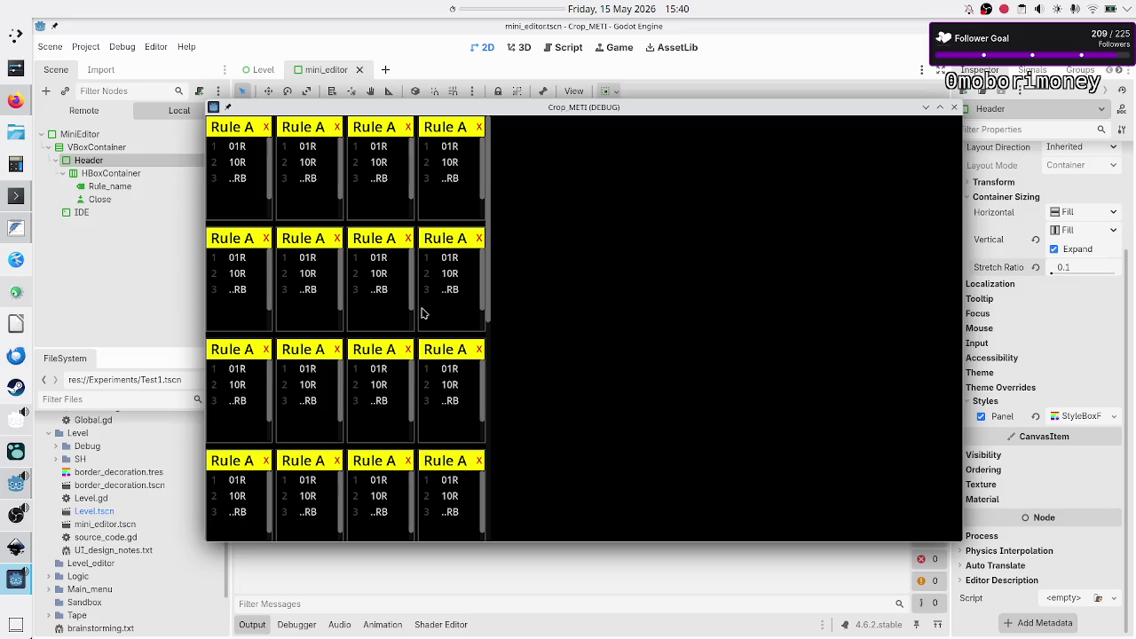
- Enlarge and maximize the game window to inspect the two-column Rule A editor grid
scroll(422, 312, "down", 2)
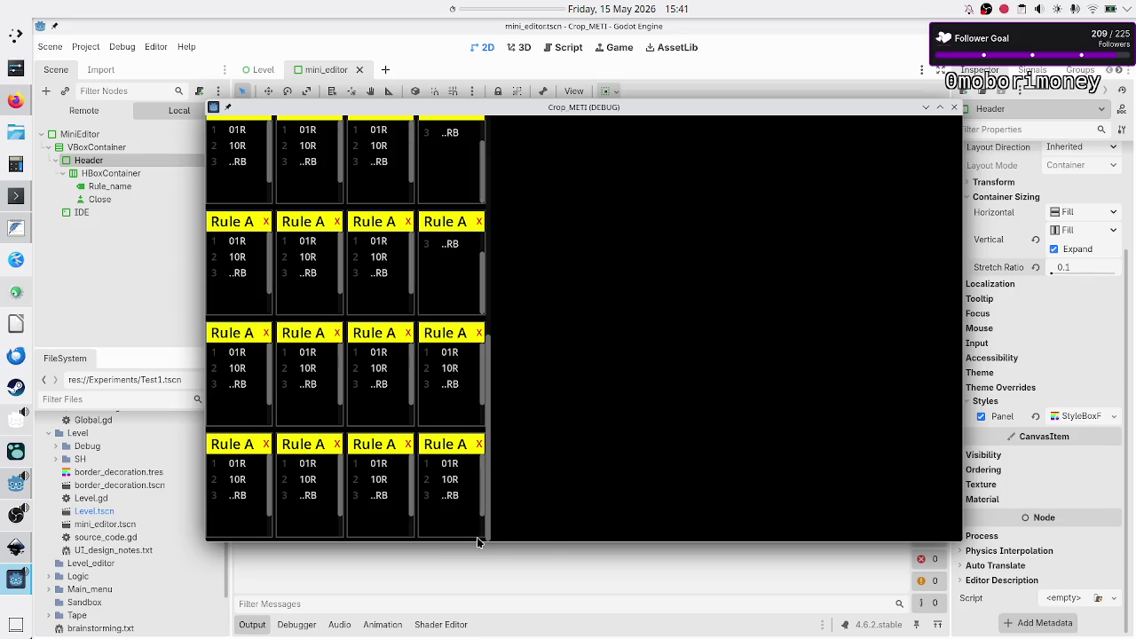
mouse_move(473, 544)
left_mouse_down()
mouse_move(473, 611)
mouse_move(473, 594)
left_mouse_up()
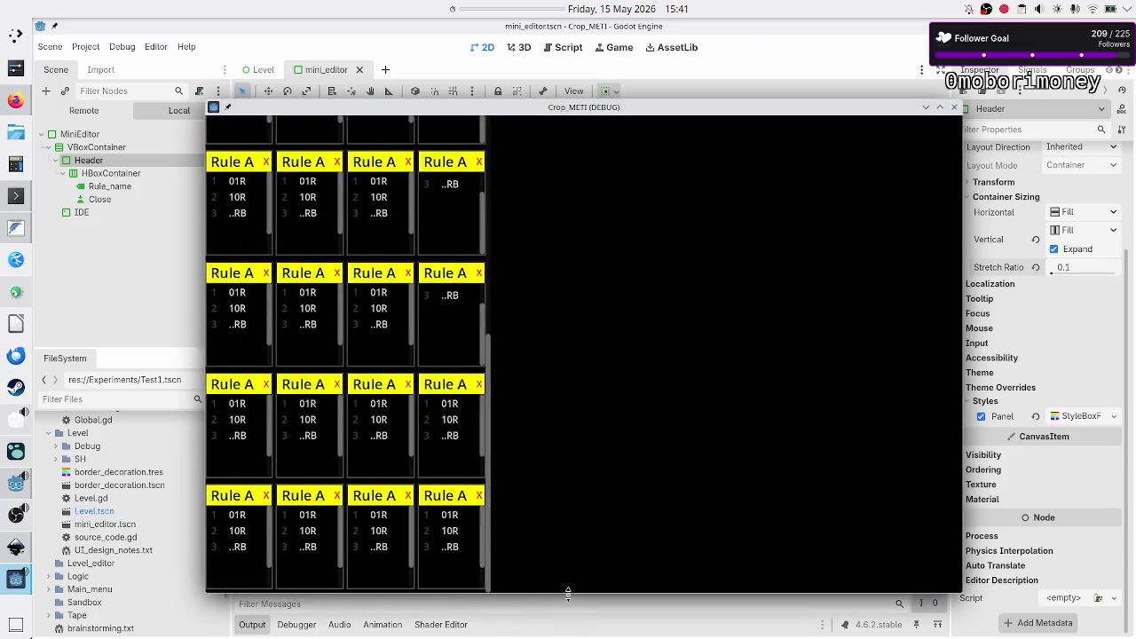
left_click(939, 110)
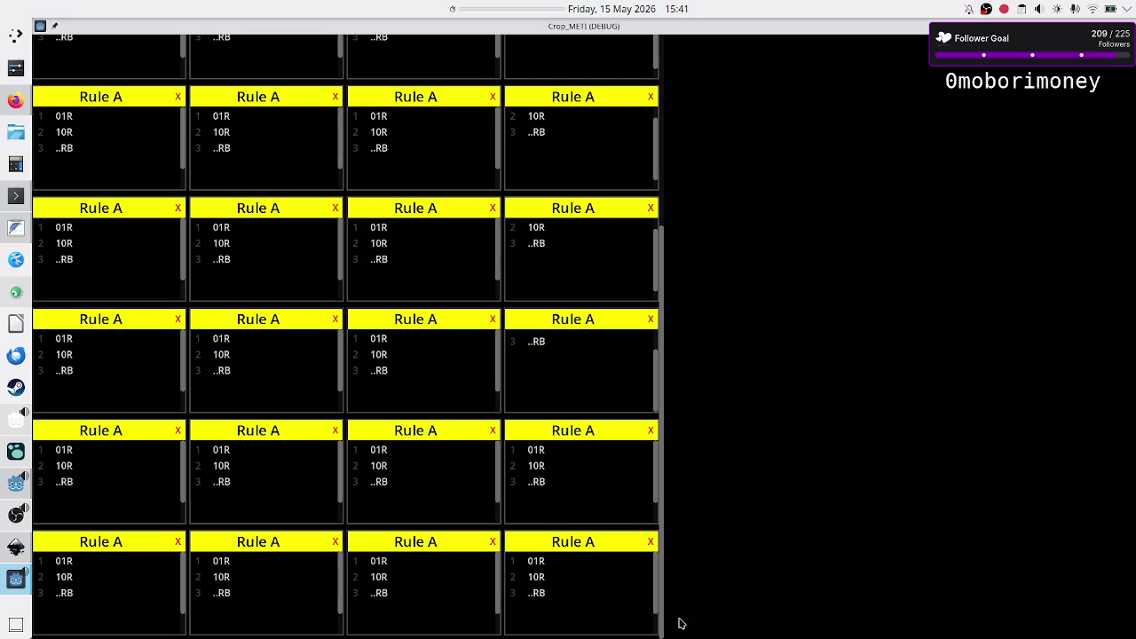
left_click_drag(663, 619, 674, 393)
scroll(565, 324, "up", 1)
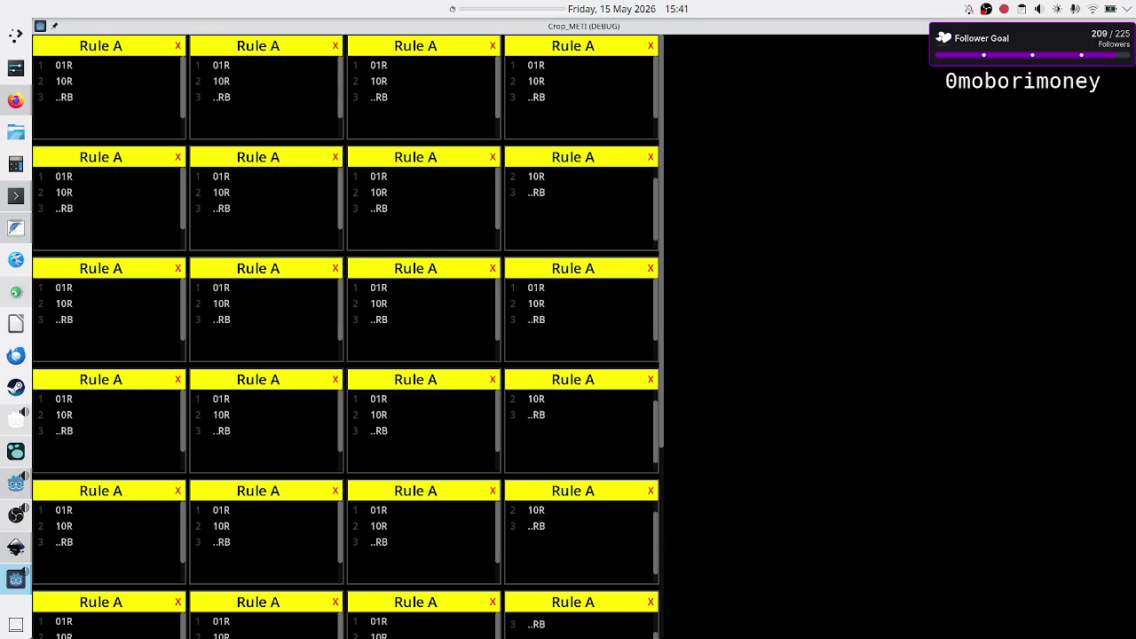
- Restore the game window, scroll the grid horizontally, then stop the game
key("super+Down")
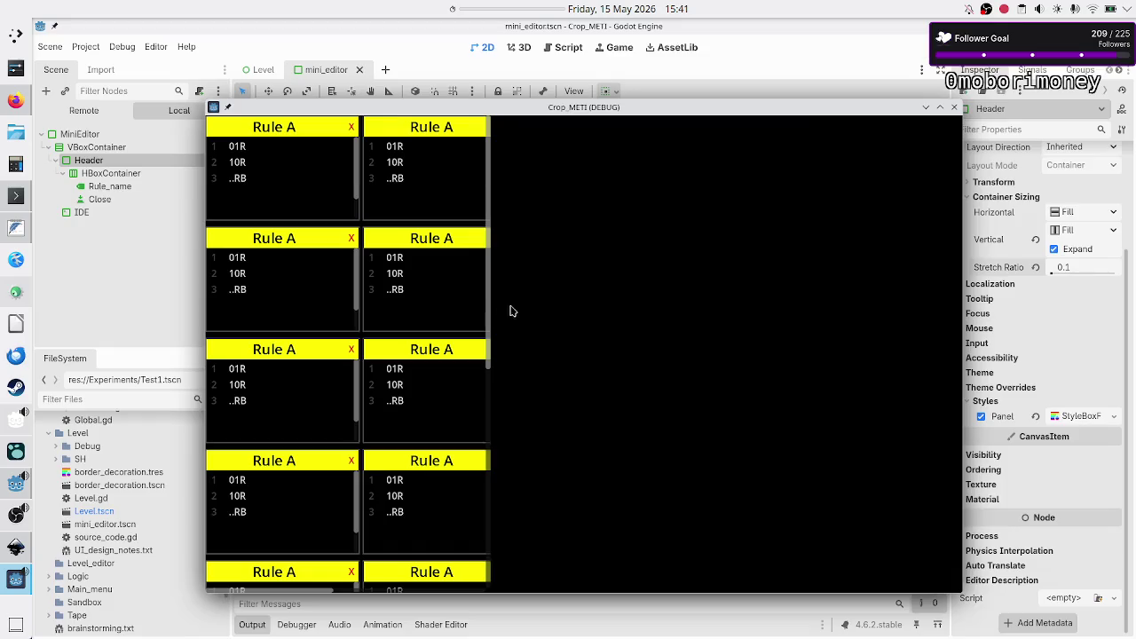
mouse_move(674, 112)
left_mouse_down()
mouse_move(626, 137)
mouse_move(649, 116)
mouse_move(646, 131)
mouse_move(604, 122)
mouse_move(589, 138)
mouse_move(695, 104)
mouse_move(689, 92)
left_mouse_up()
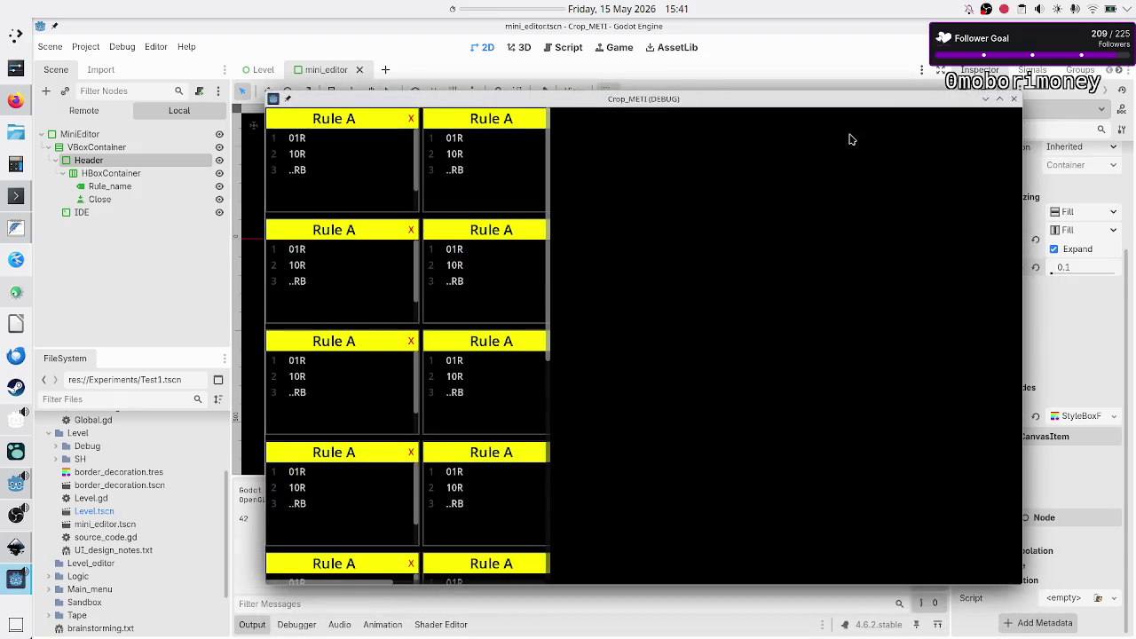
double_click(878, 104)
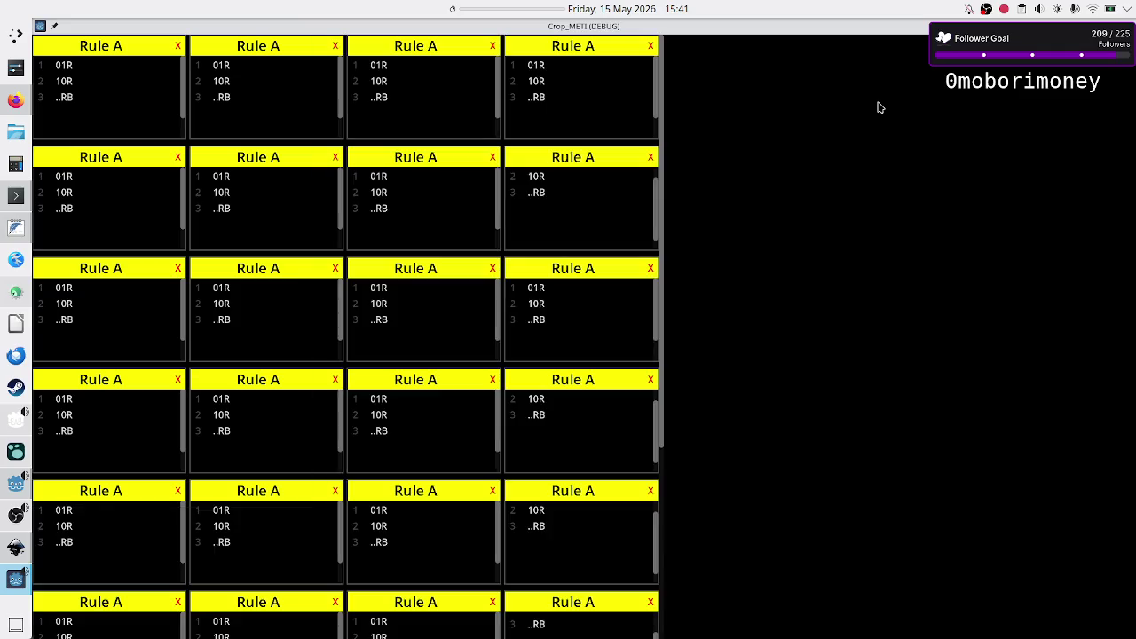
double_click(820, 28)
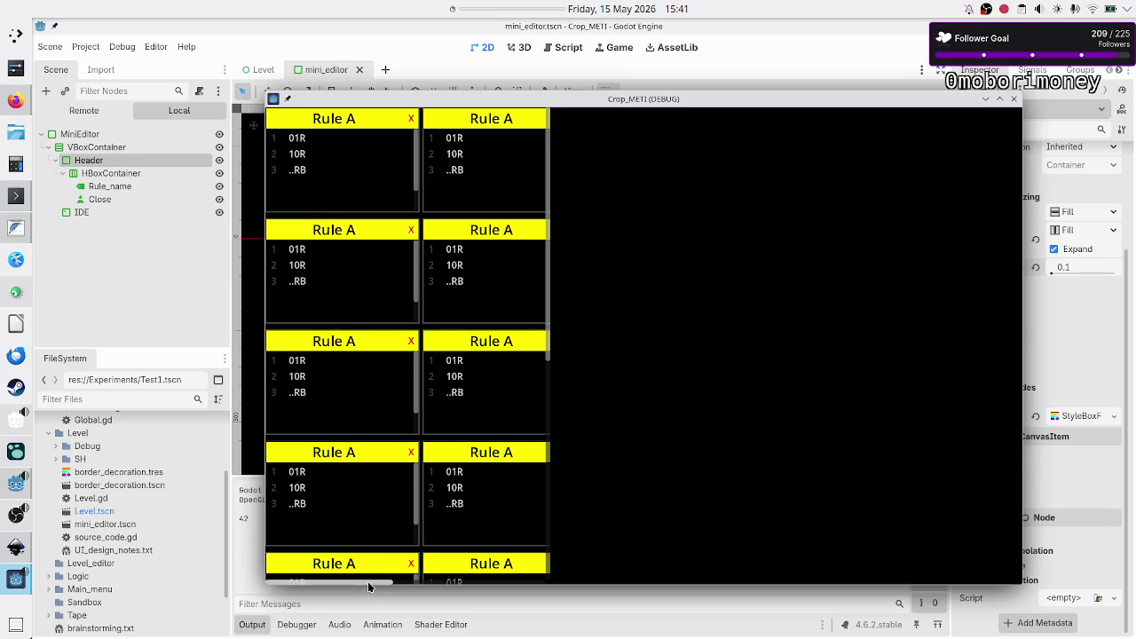
mouse_move(369, 585)
left_mouse_down()
mouse_move(560, 575)
mouse_move(323, 586)
mouse_move(545, 580)
left_mouse_up()
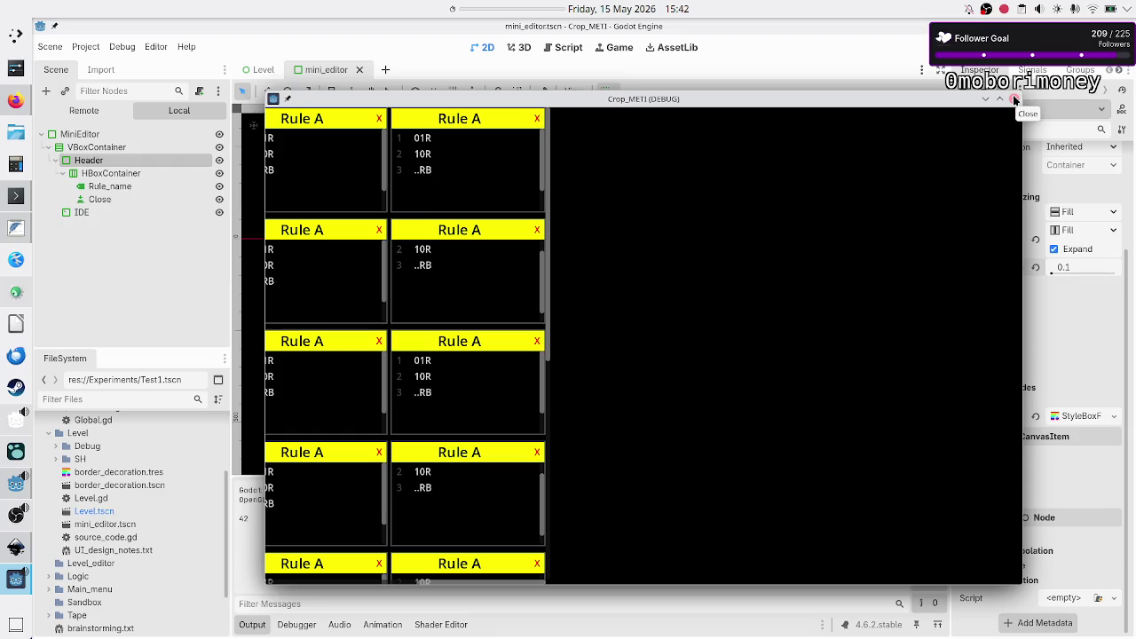
left_click(1015, 99)
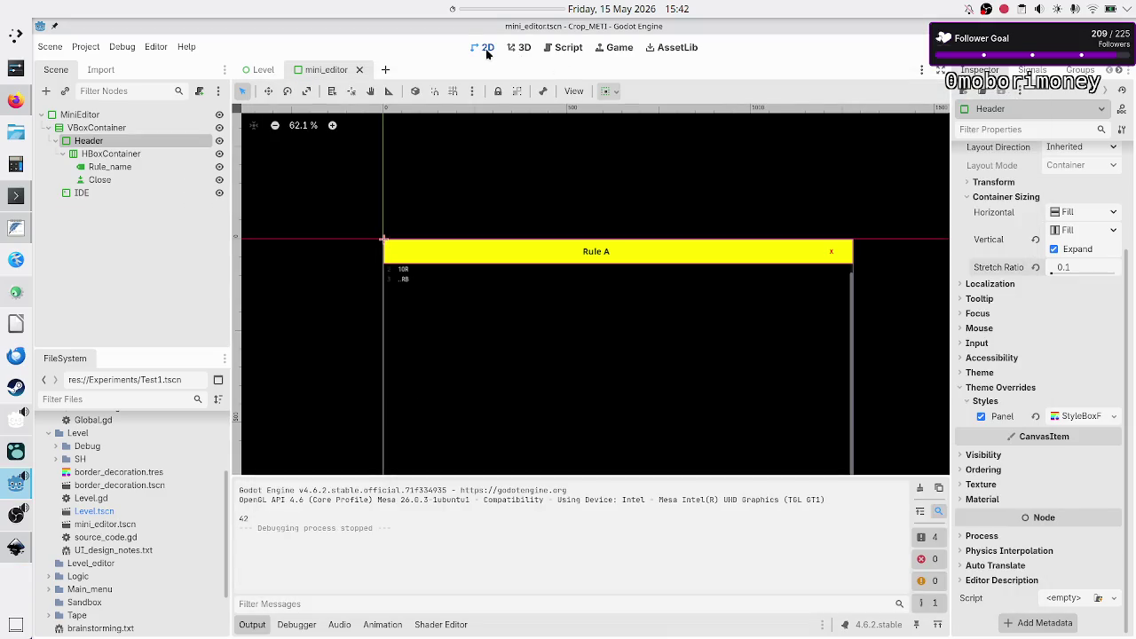
- Switch to the Level scene and open the Level node's Level.gd script
left_click(264, 71)
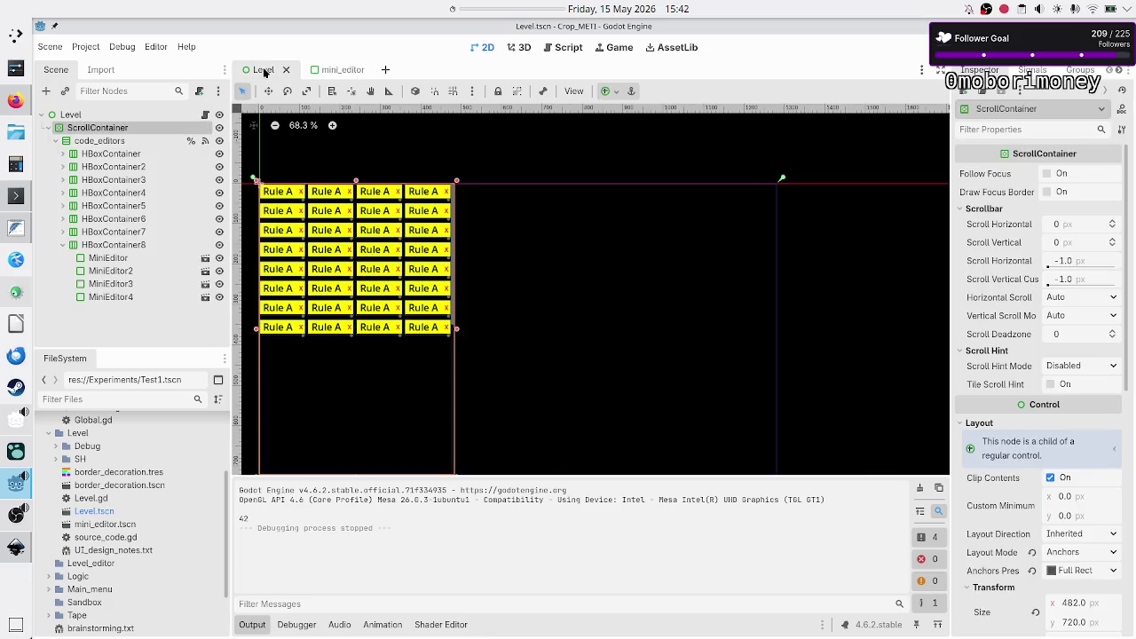
left_click(48, 127)
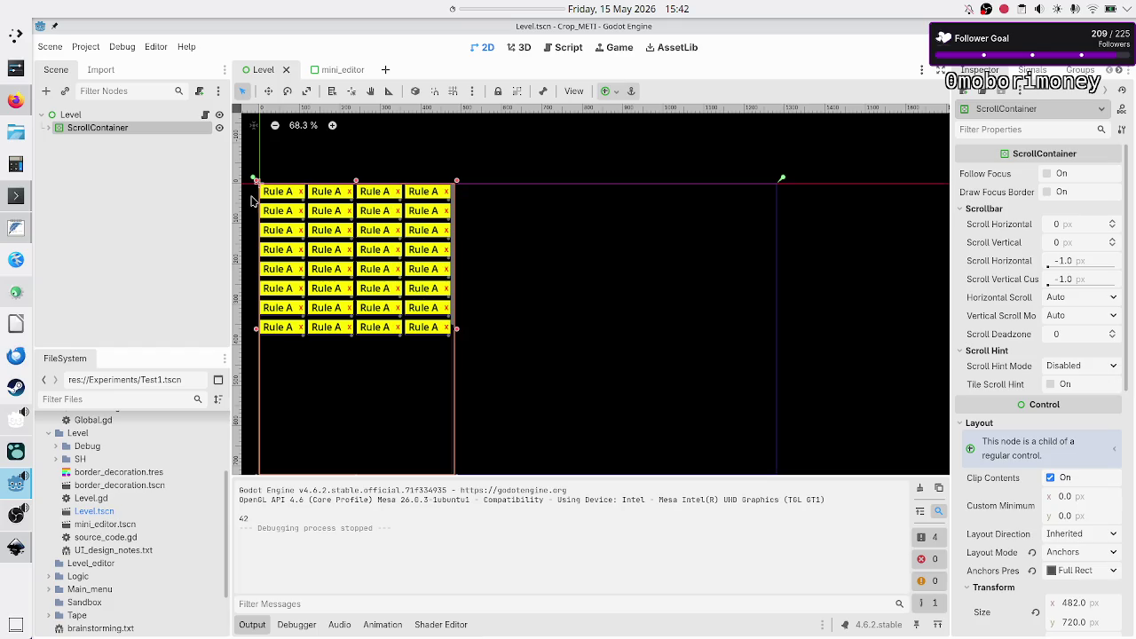
left_click(206, 116)
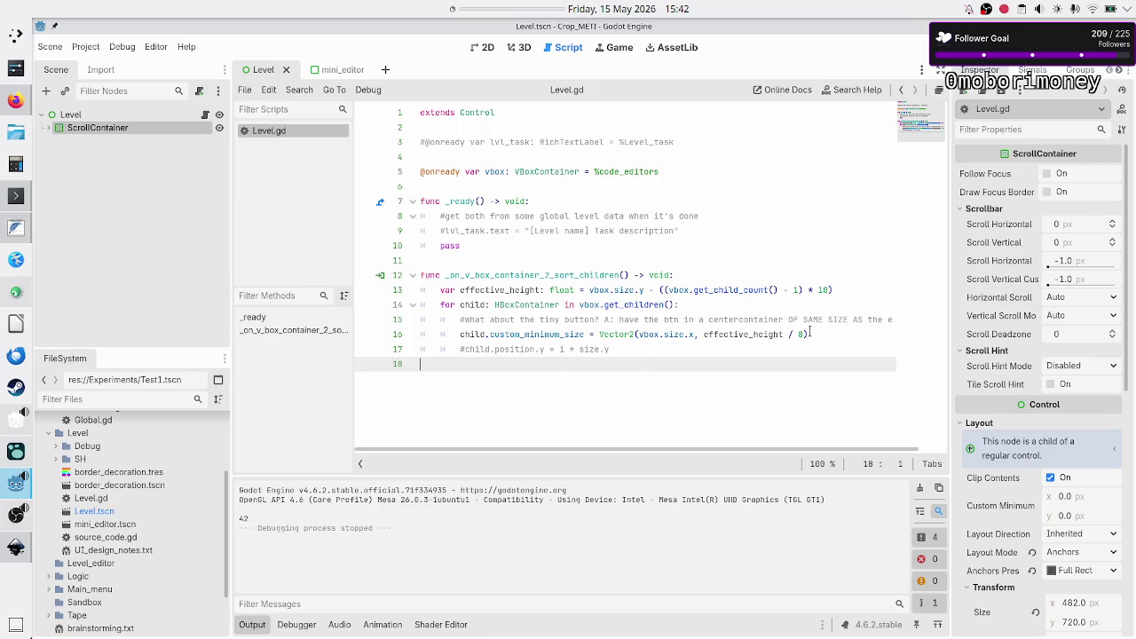
left_click_drag(614, 364, 486, 290)
left_click(486, 290)
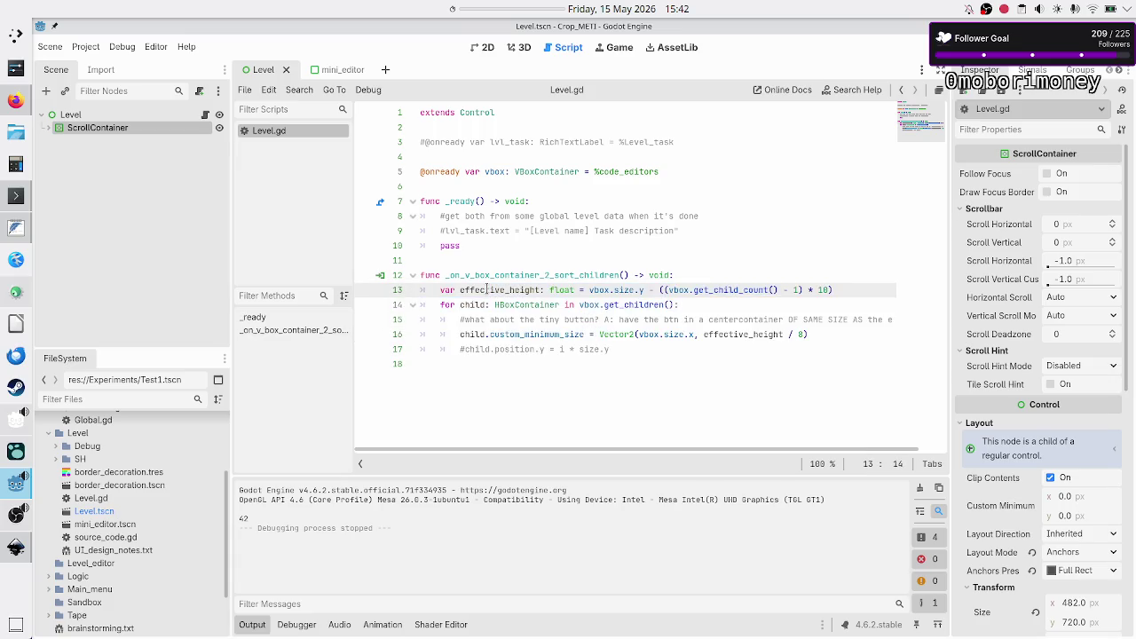
- Select the first HBoxContainer row and show its Signals list
left_click(49, 128)
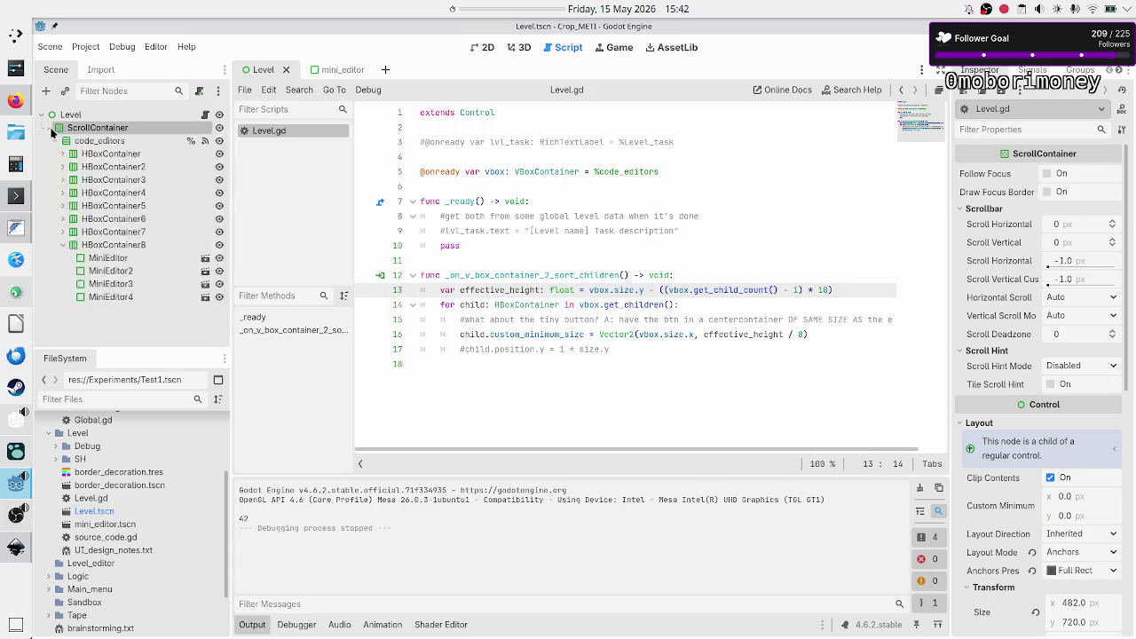
left_click(111, 155)
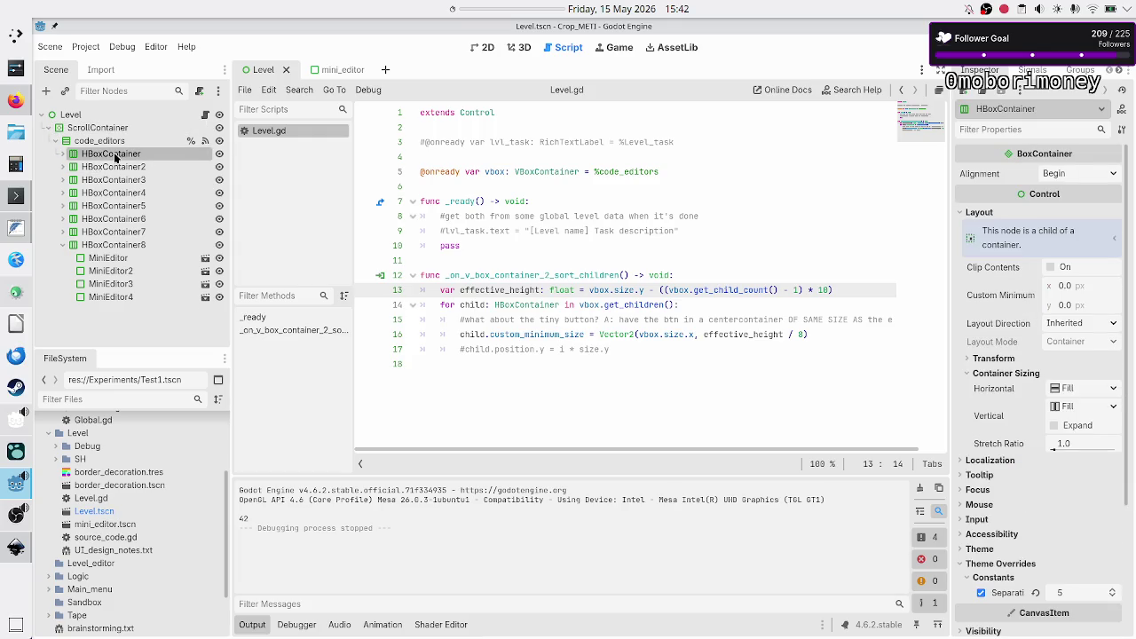
left_click(121, 247, "shift")
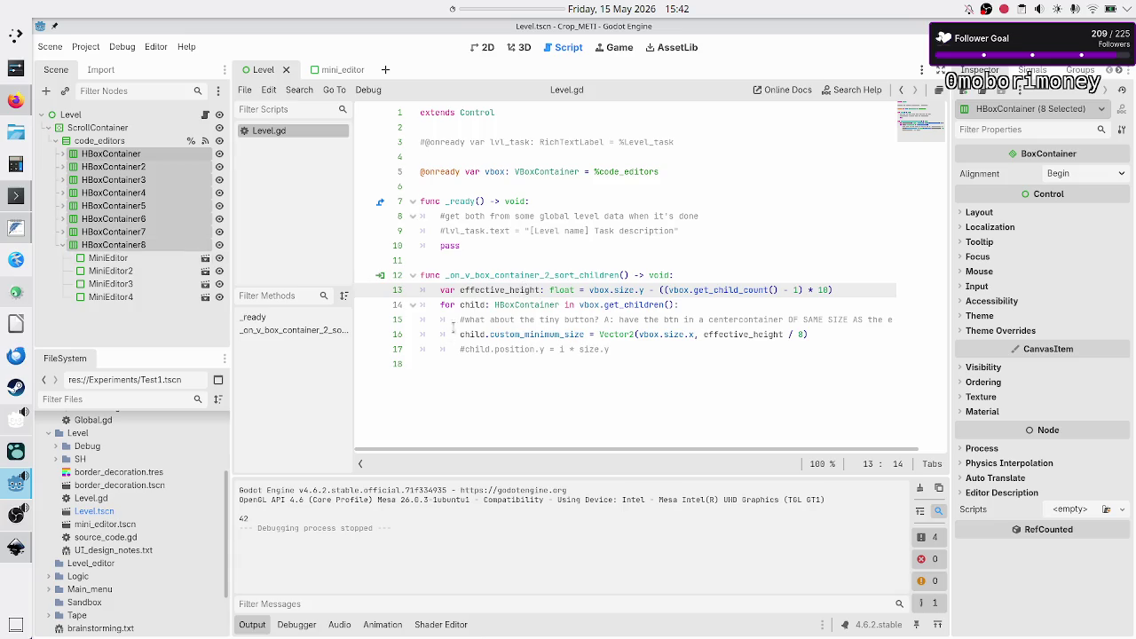
left_click(507, 397)
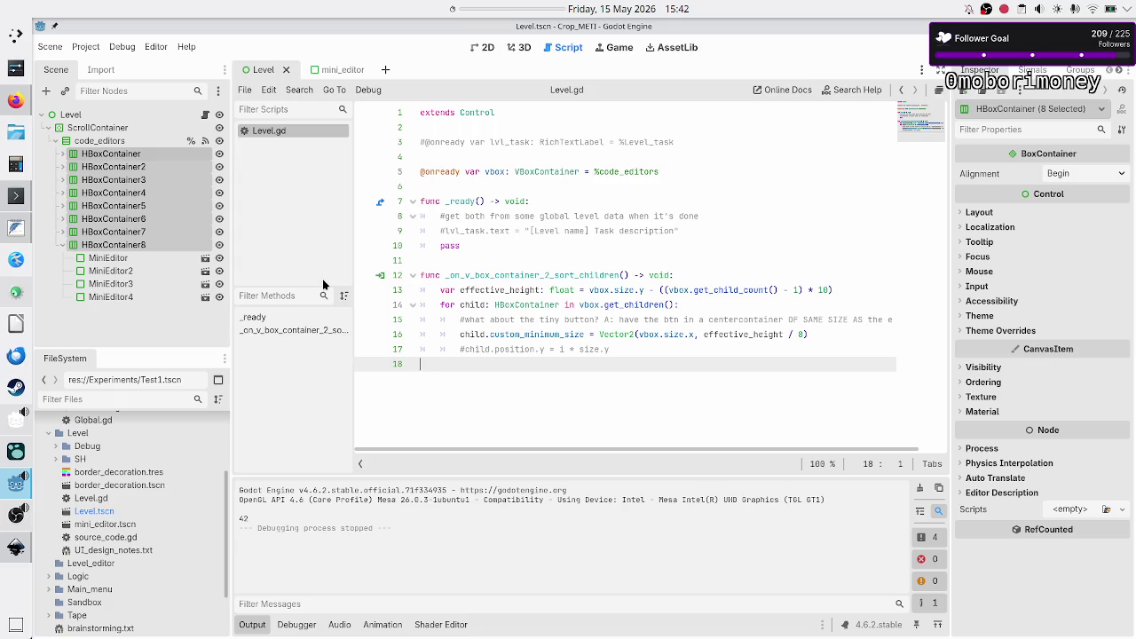
left_click(111, 154)
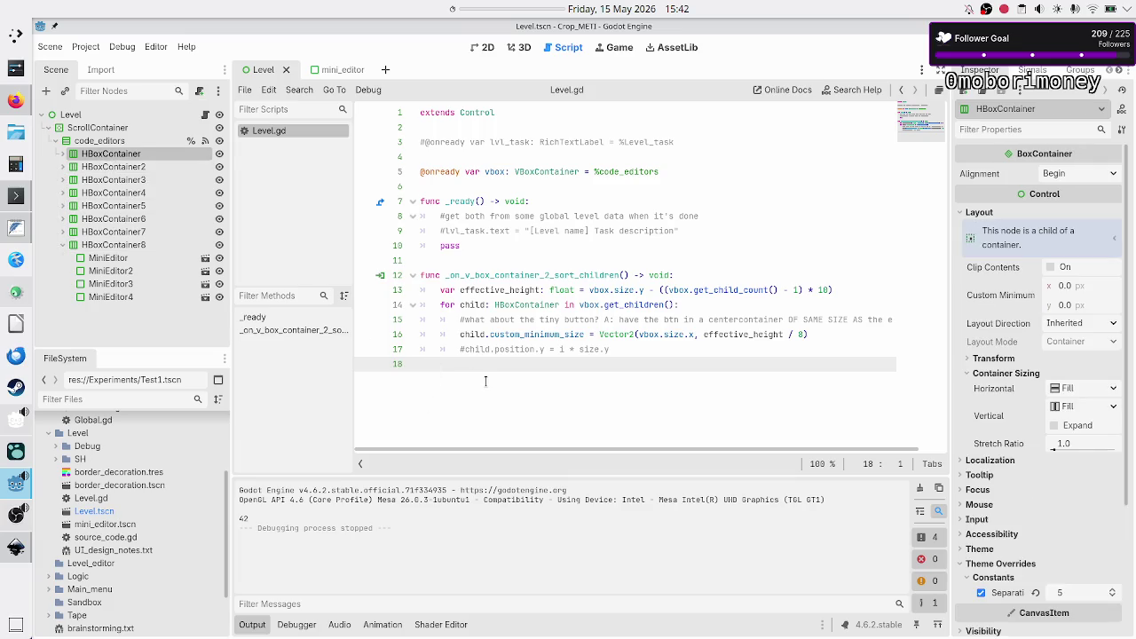
key("F2")
key("Escape")
left_click(1031, 72)
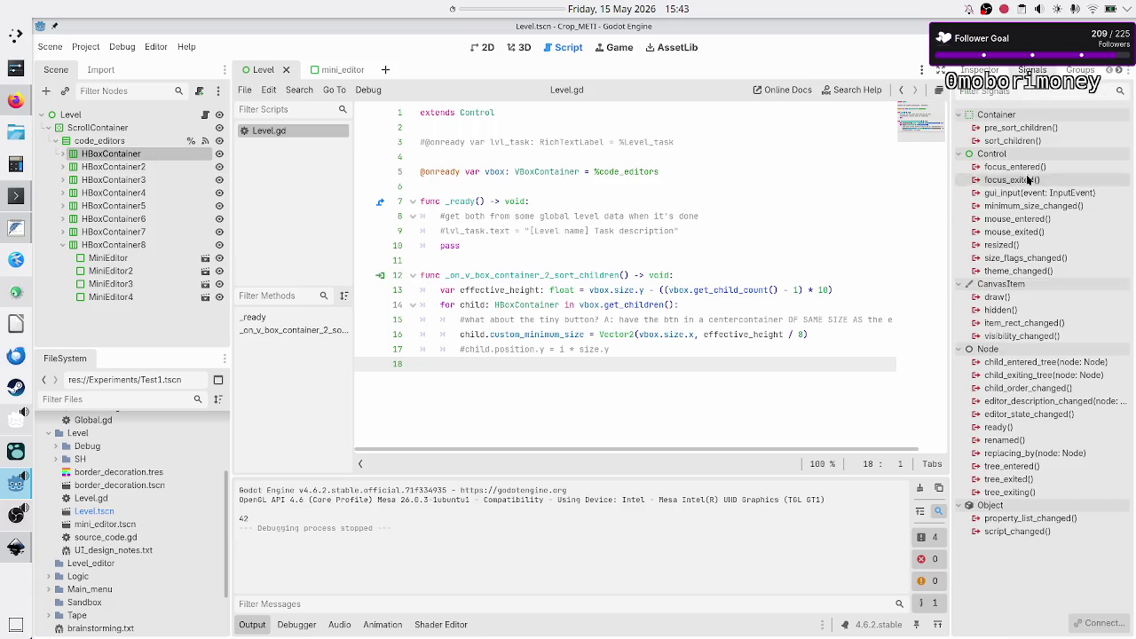
- Connect sort_children to _on_h_box_container_sort_children on the Level node
double_click(1015, 143)
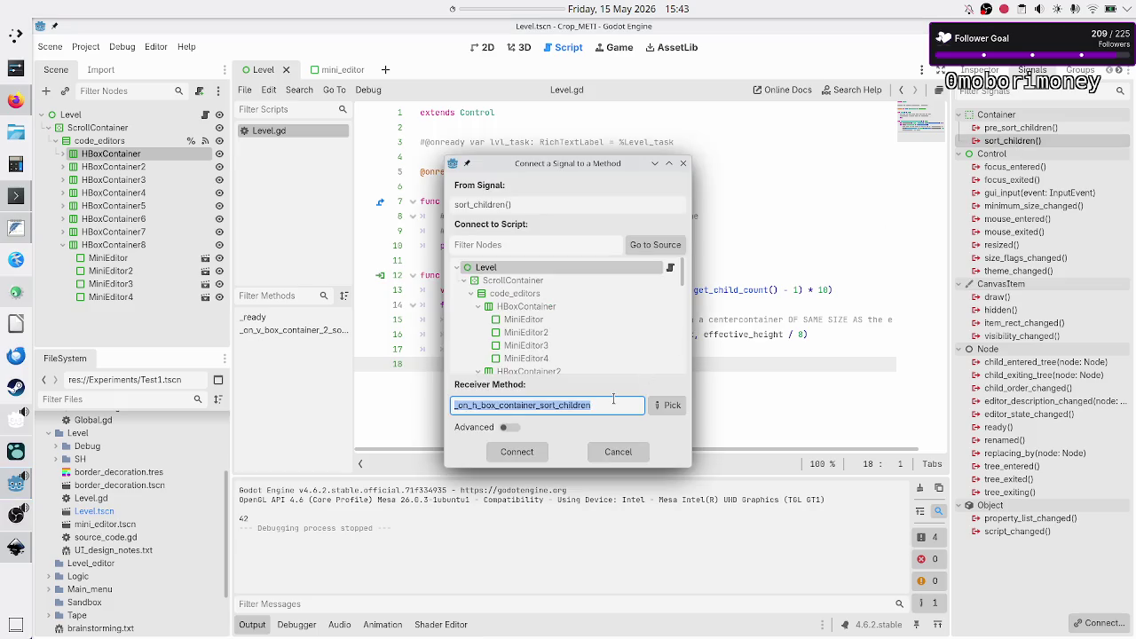
left_click(523, 459)
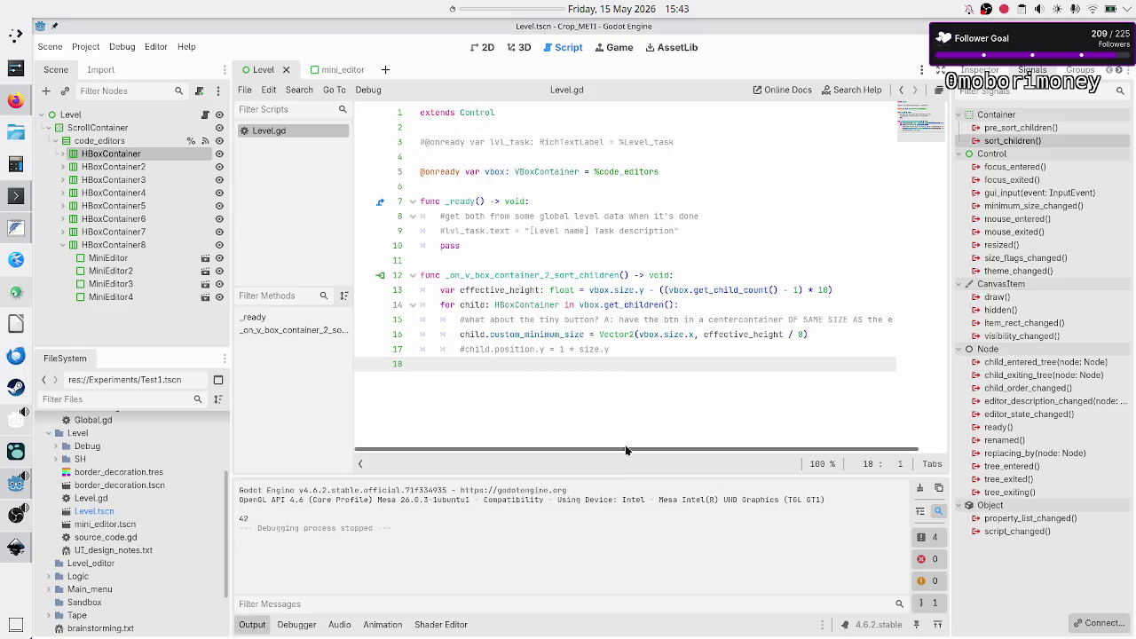
- Rename the first two HBoxContainers under code_editors to Row1 and Row2
double_click(133, 154)
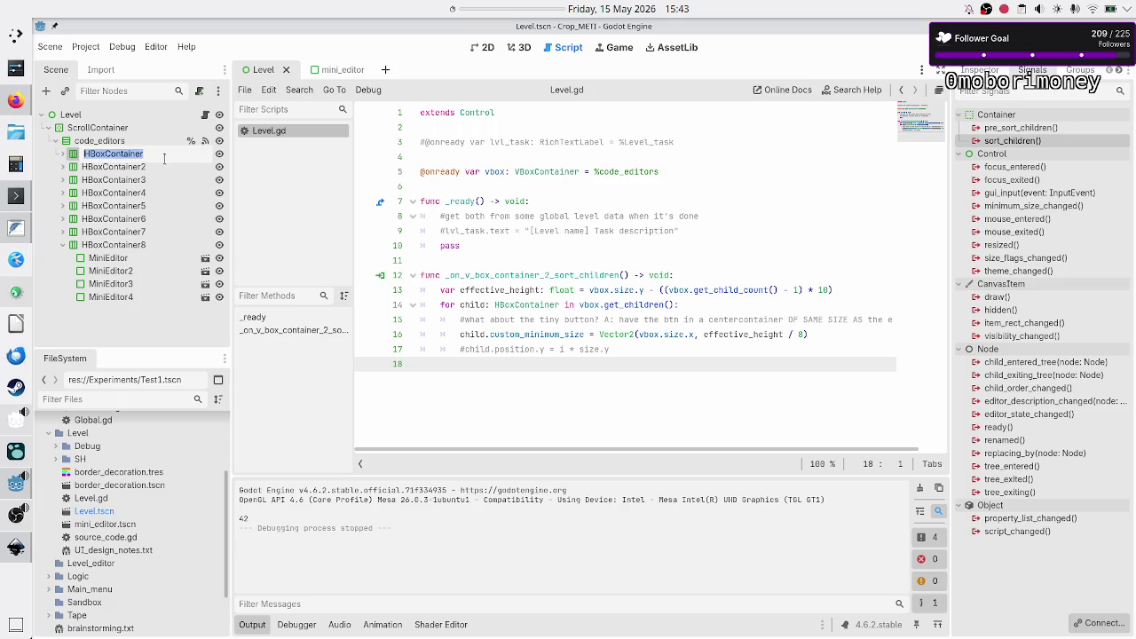
type("IDE")
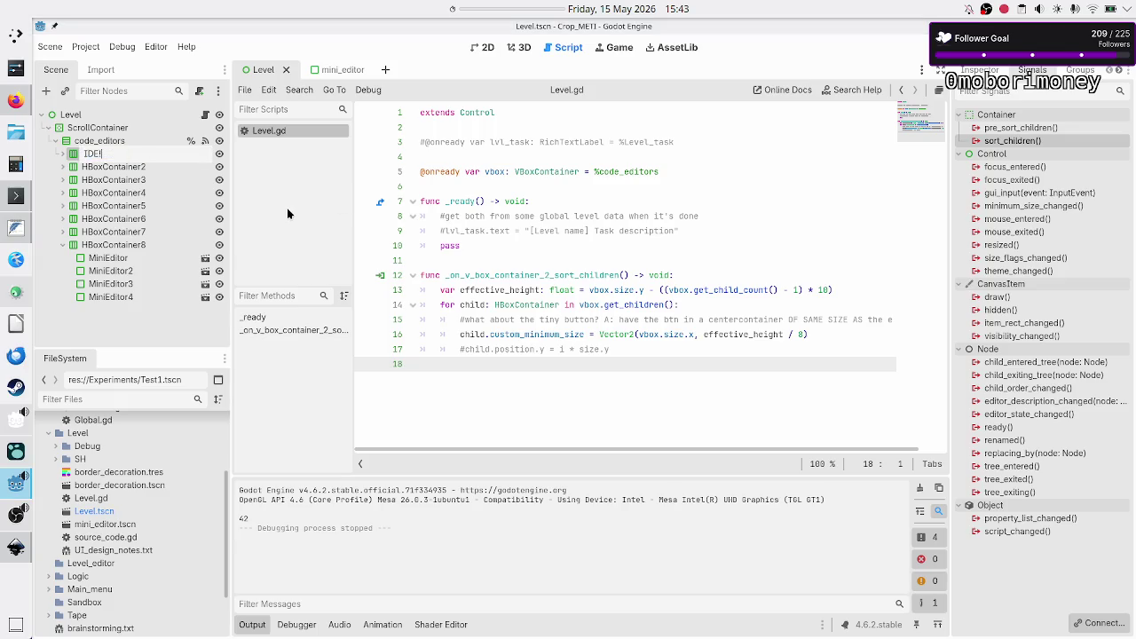
type("1")
key("BackSpace")
key("BackSpace")
key("BackSpace")
type("Row1")
key("Return")
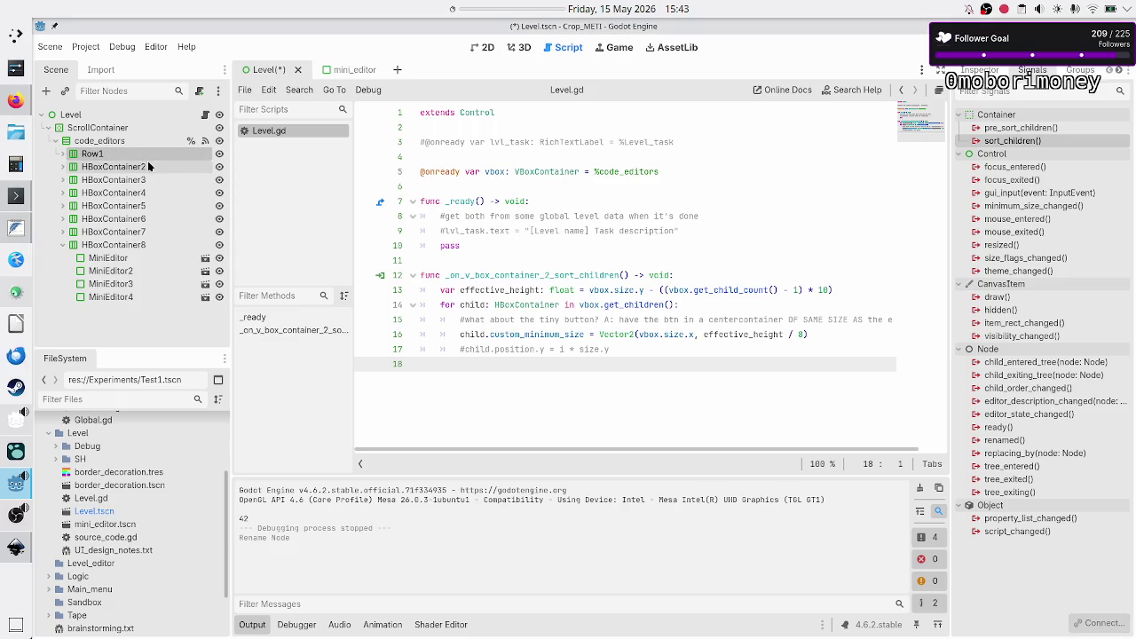
left_click(147, 165)
left_click(147, 162)
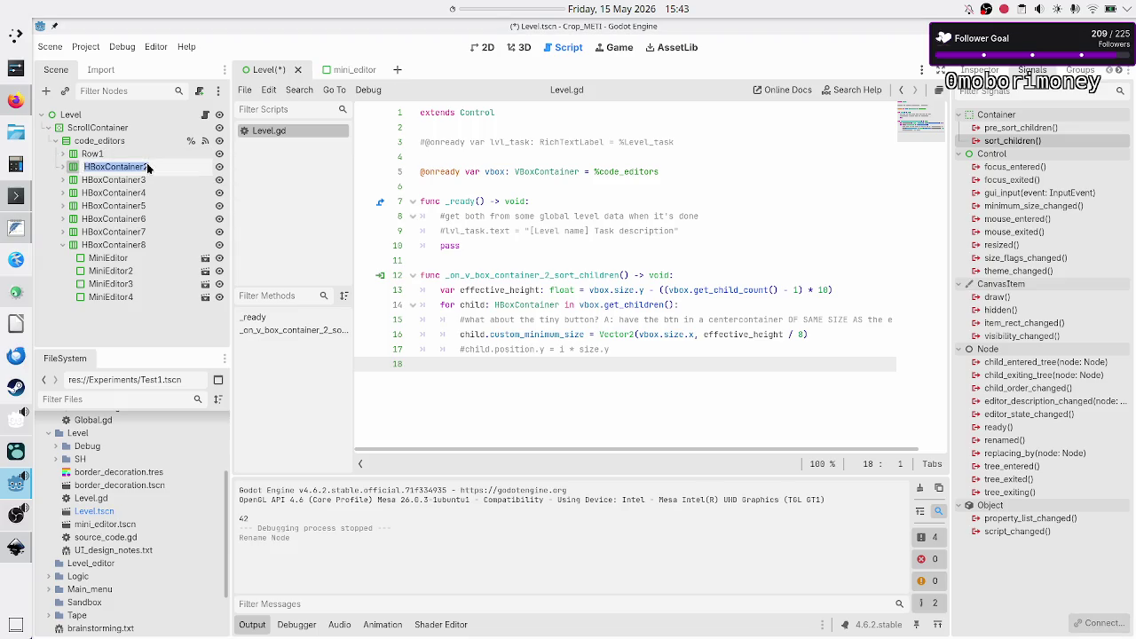
key("ctrl+a")
type("Row2")
key("Return")
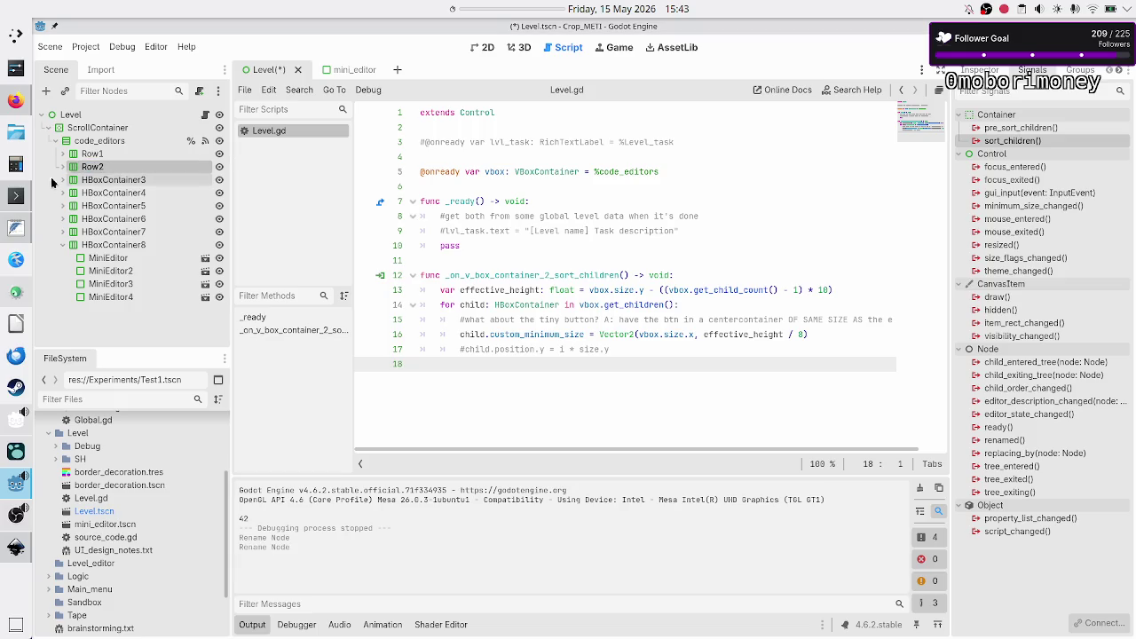
- Rename HBoxContainer3 and HBoxContainer4 to Row3 and Row4
double_click(143, 182)
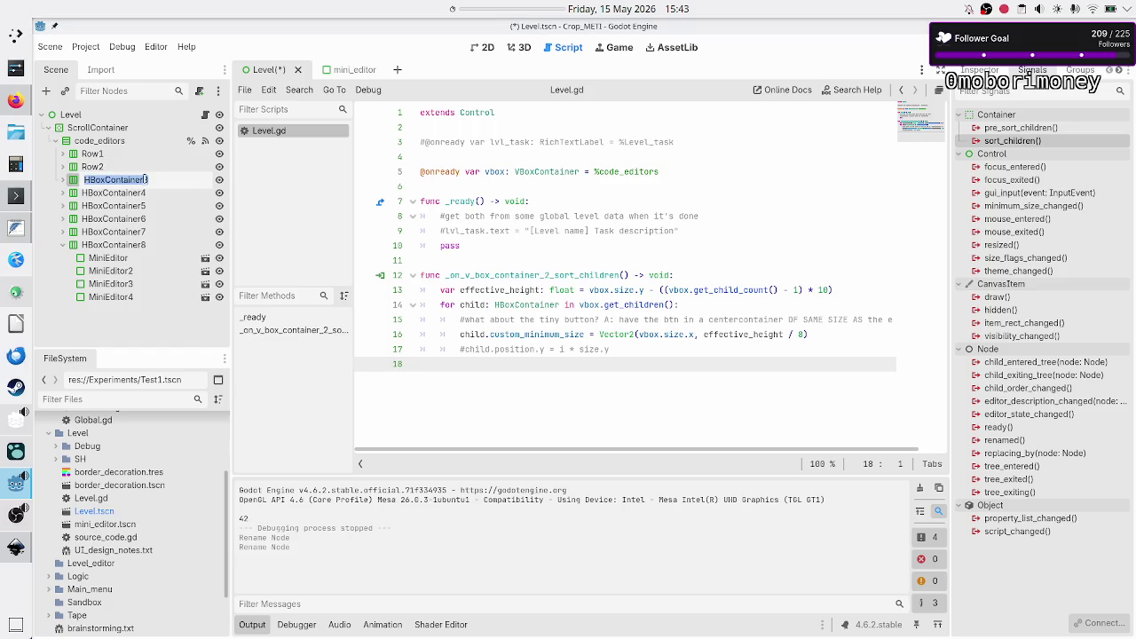
key("Left")
key("shift+Left")
key("shift+Left")
key("shift+Left")
type("Row")
key("Return")
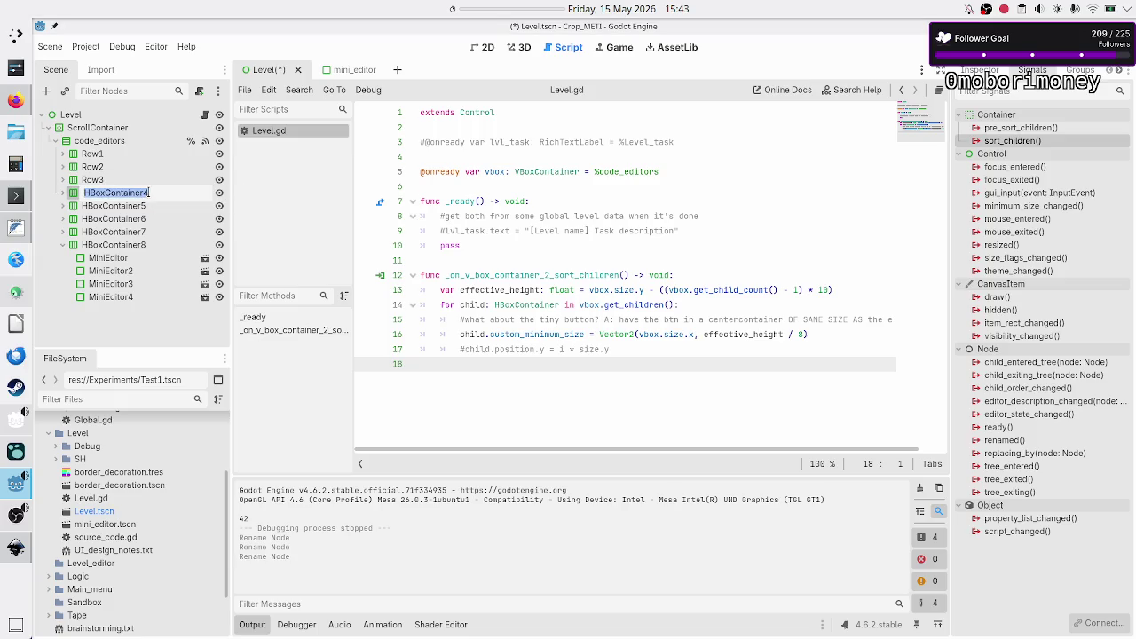
double_click(145, 191)
key("Left")
key("shift+Left")
key("shift+Left")
key("shift+Left")
key("BackSpace")
type("Row")
key("Return")
- Rename HBoxContainer5 and HBoxContainer6 to Row5 and Row6
left_click(147, 206)
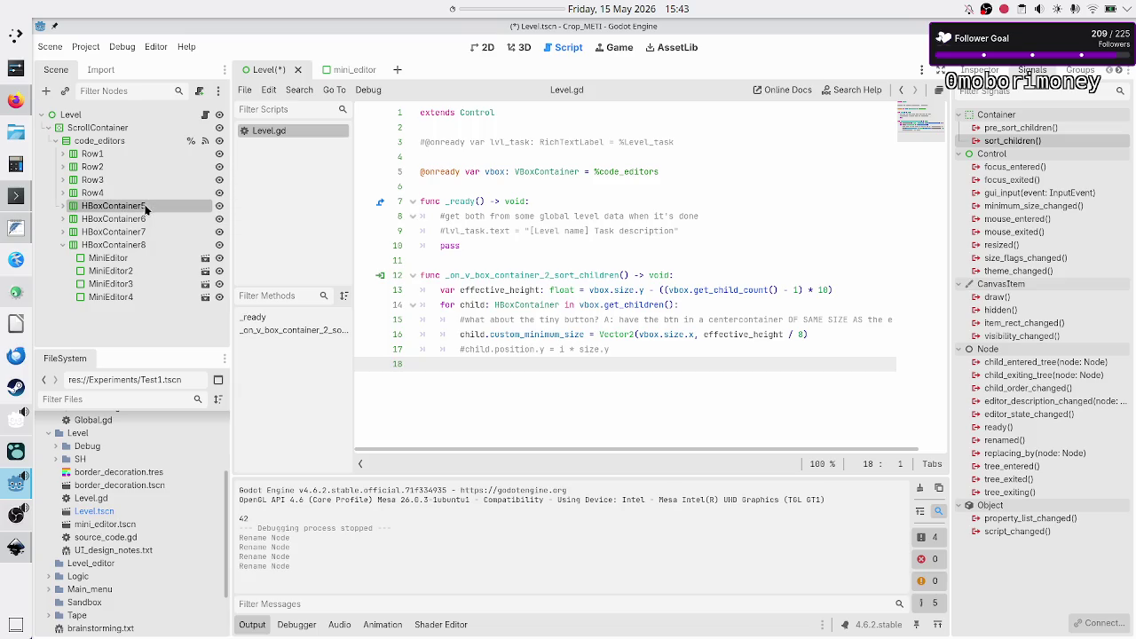
left_click(146, 208)
key("BackSpace")
type("Row5")
key("Return")
left_click(152, 219)
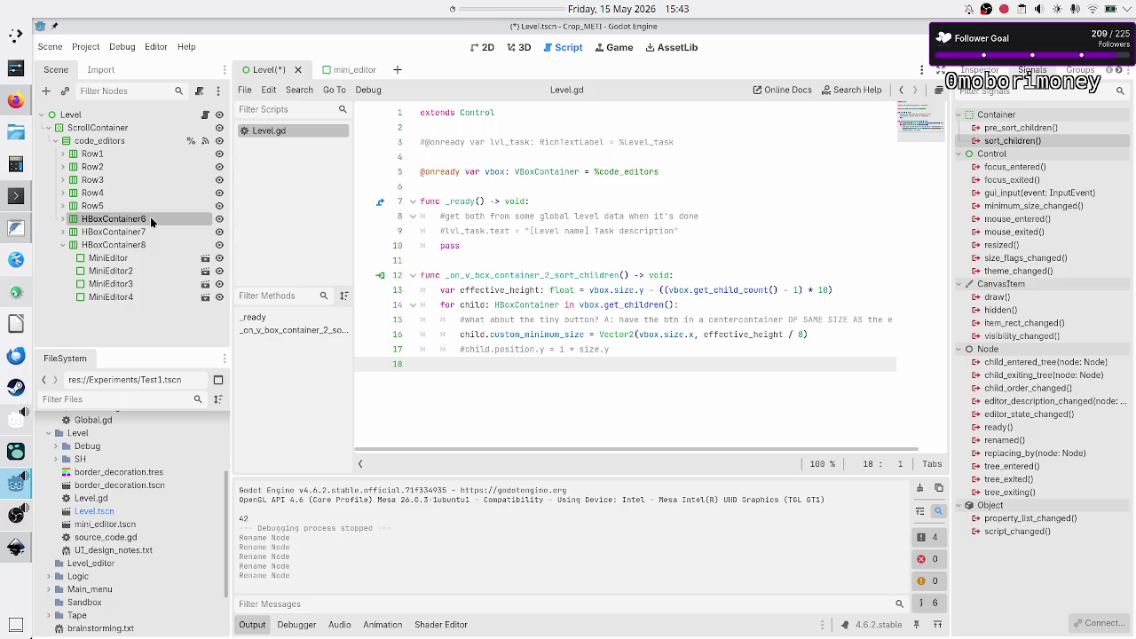
left_click(150, 218)
type("Row6")
key("Return")
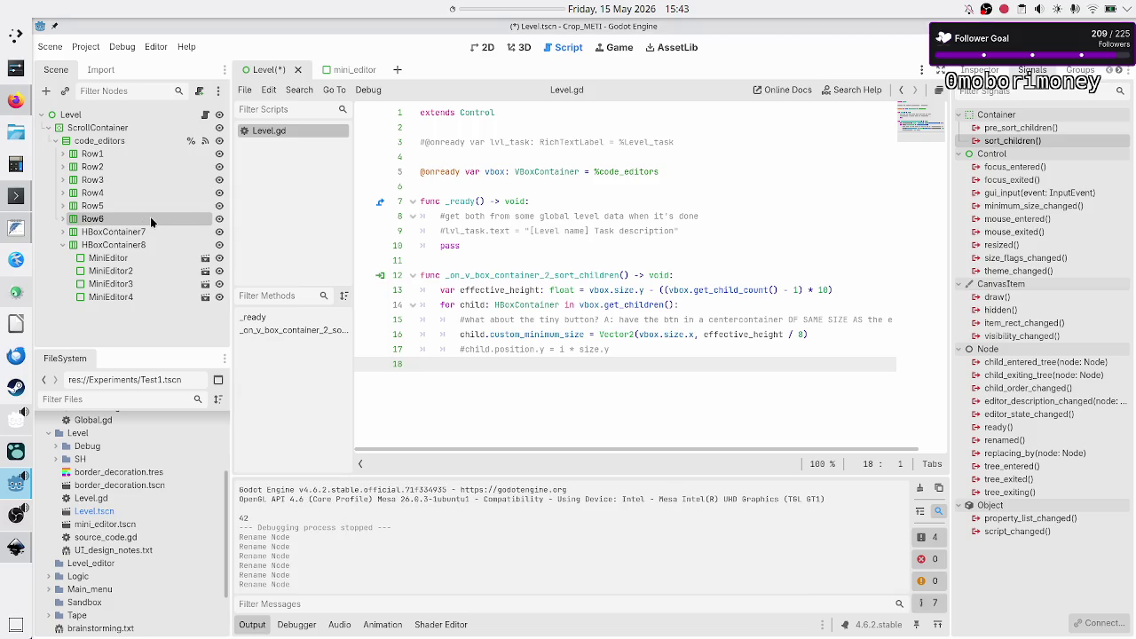
- Rename HBoxContainer7 and HBoxContainer8 to Row7 and Row8 using F2, then select Row1
key("Down")
key("F2")
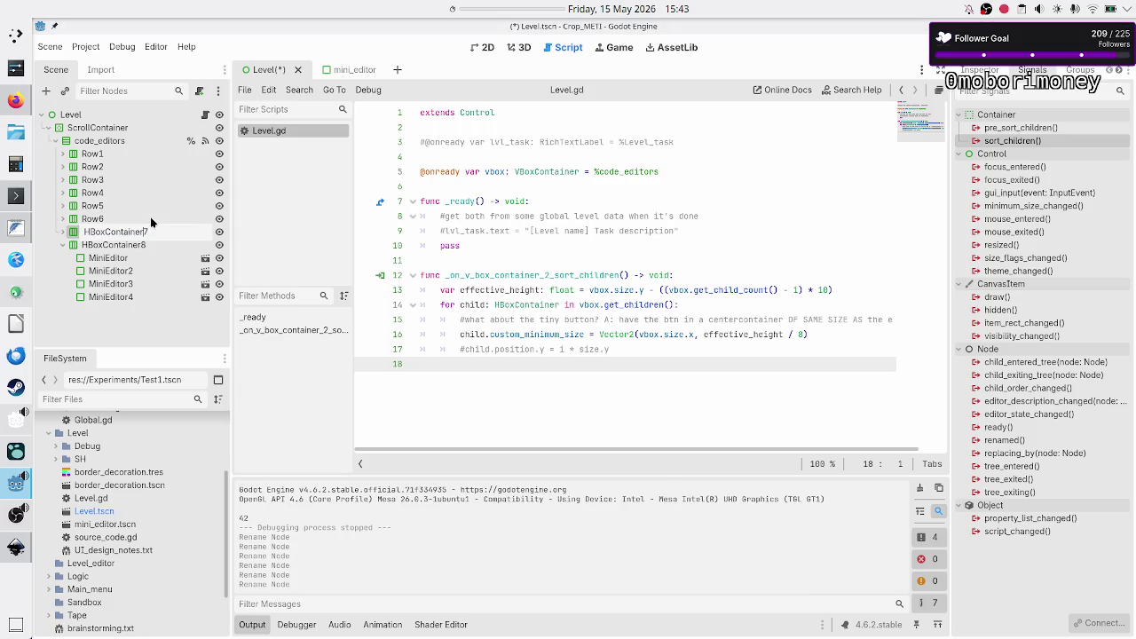
key("shift+Home")
type("Row")
key("Return")
key("Down")
key("F2")
key("Right")
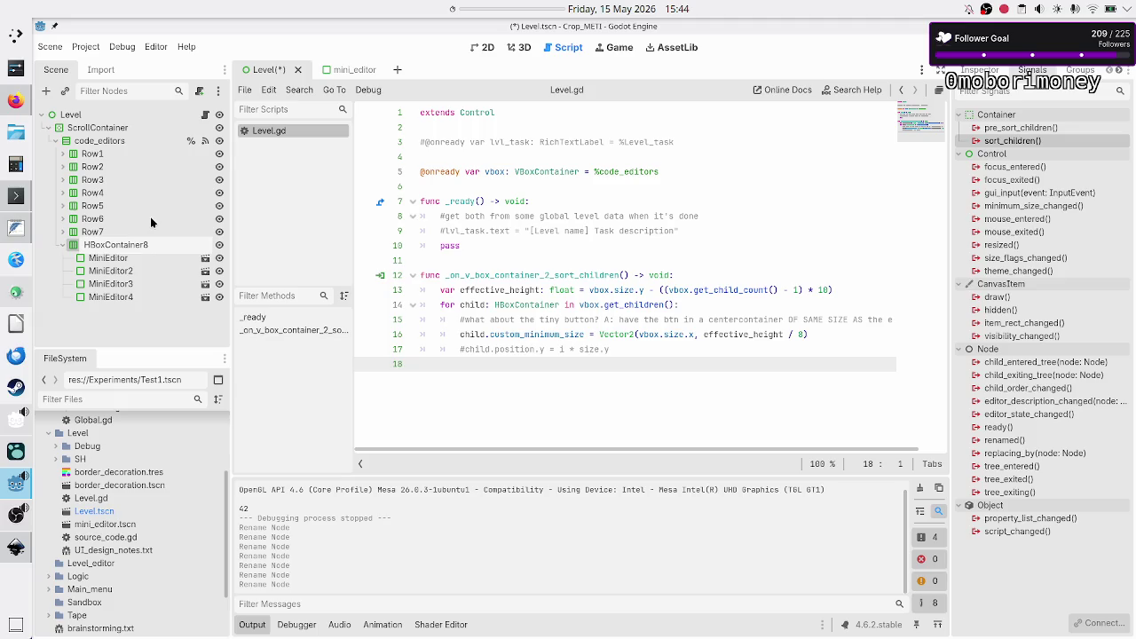
key("shift+Home")
key("BackSpace")
type("Row")
key("Return")
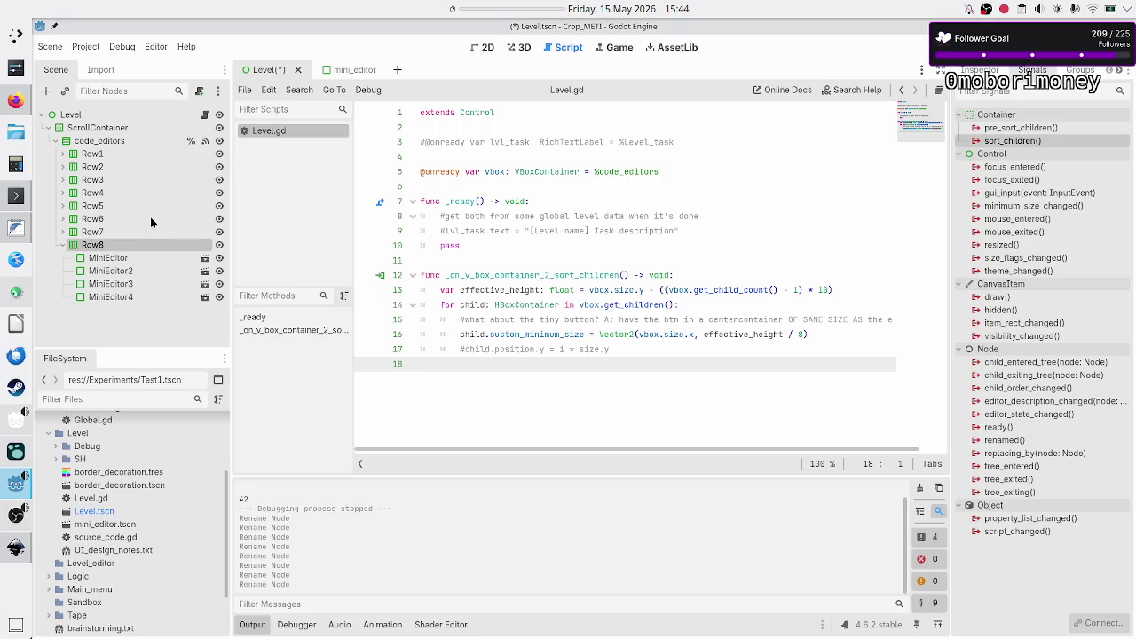
left_click(137, 158)
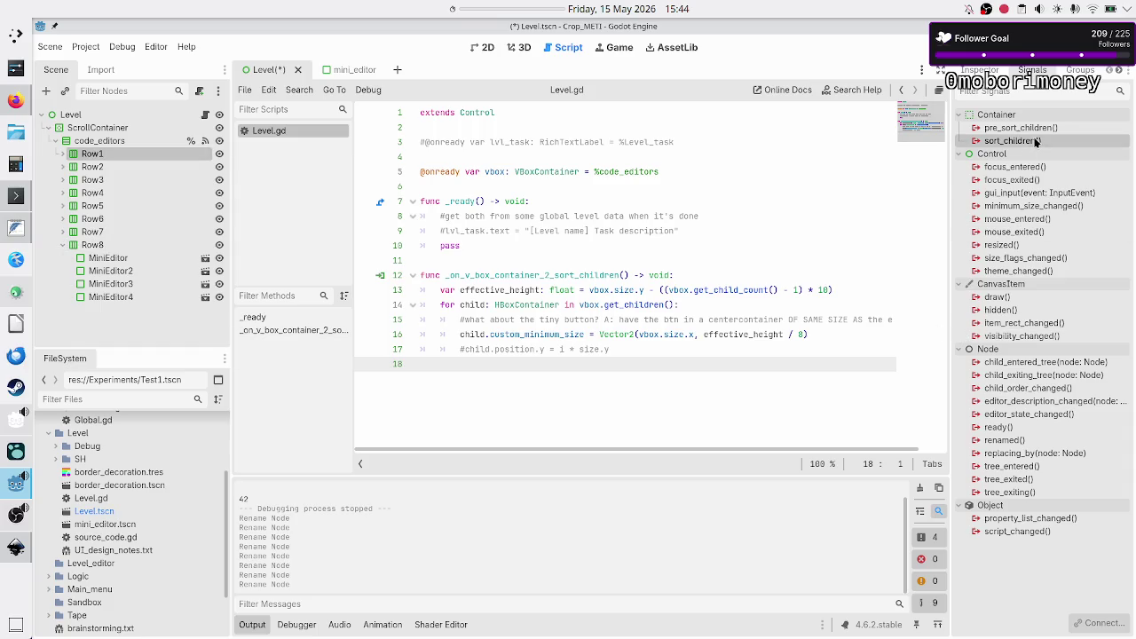
- Connect Row1's sort_children signal to a new _on_row_1_sort_children handler in Level.gd
double_click(1035, 142)
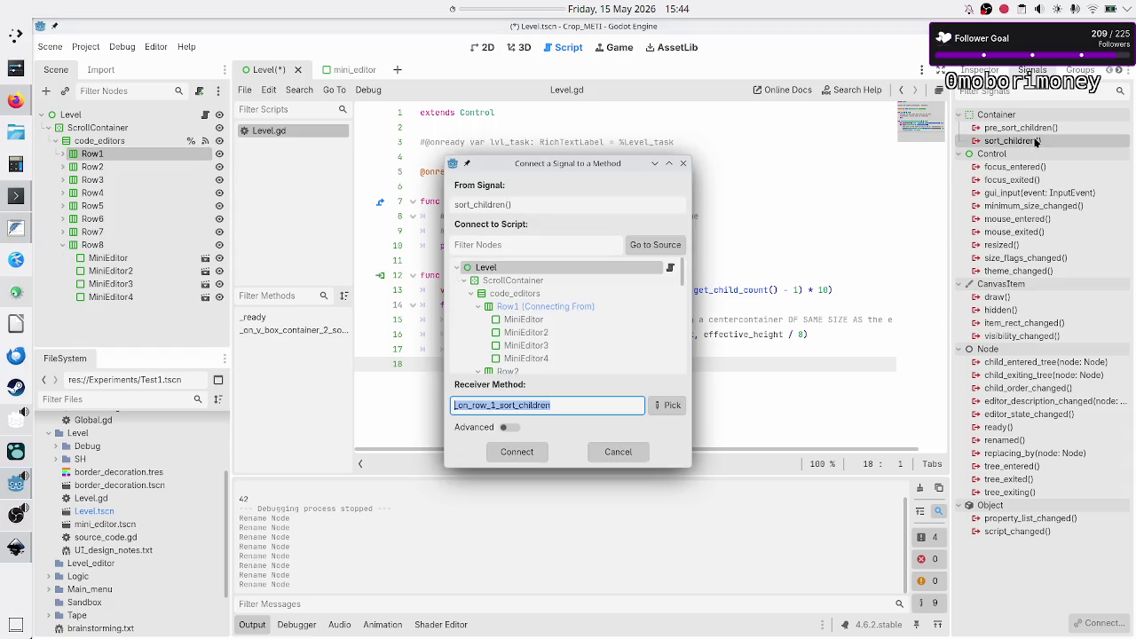
left_click(525, 452)
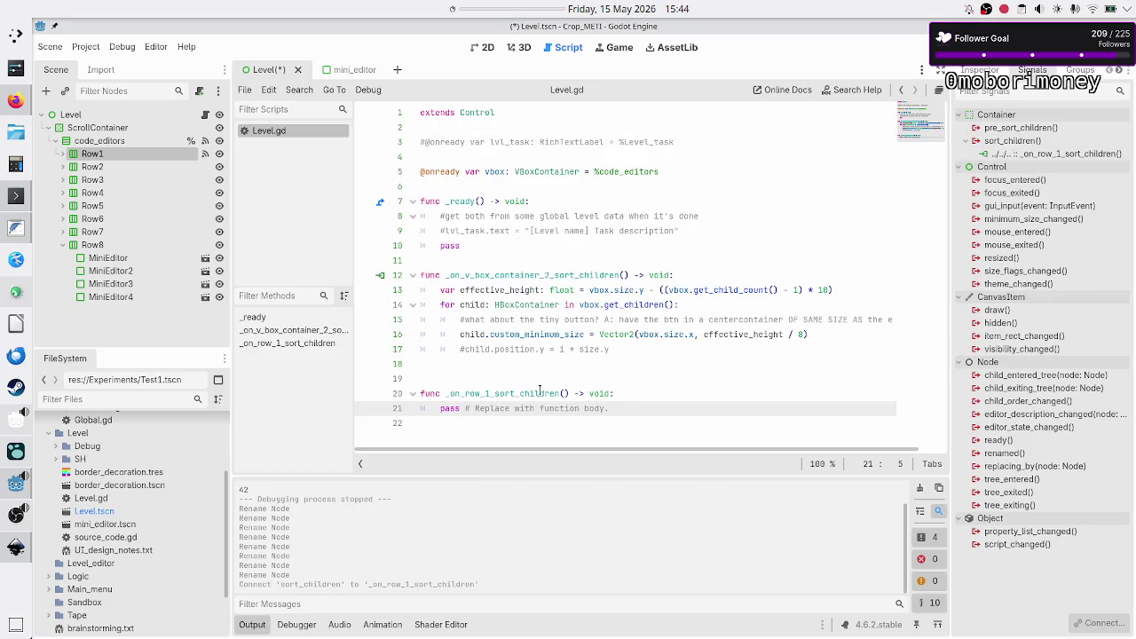
left_click(539, 393)
key("Up")
key("Up")
key("Return")
- Add func on_row_sort_children(hbox: HBoxContainer) -> void: with a pass body above the handler
type("func ")
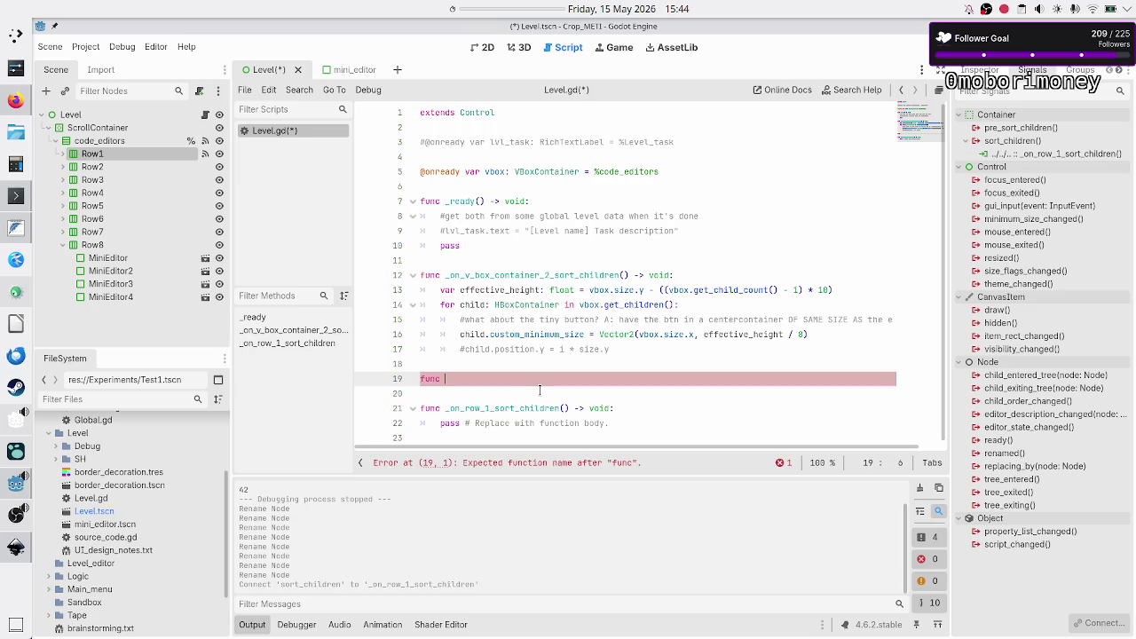
type("on_")
type("row")
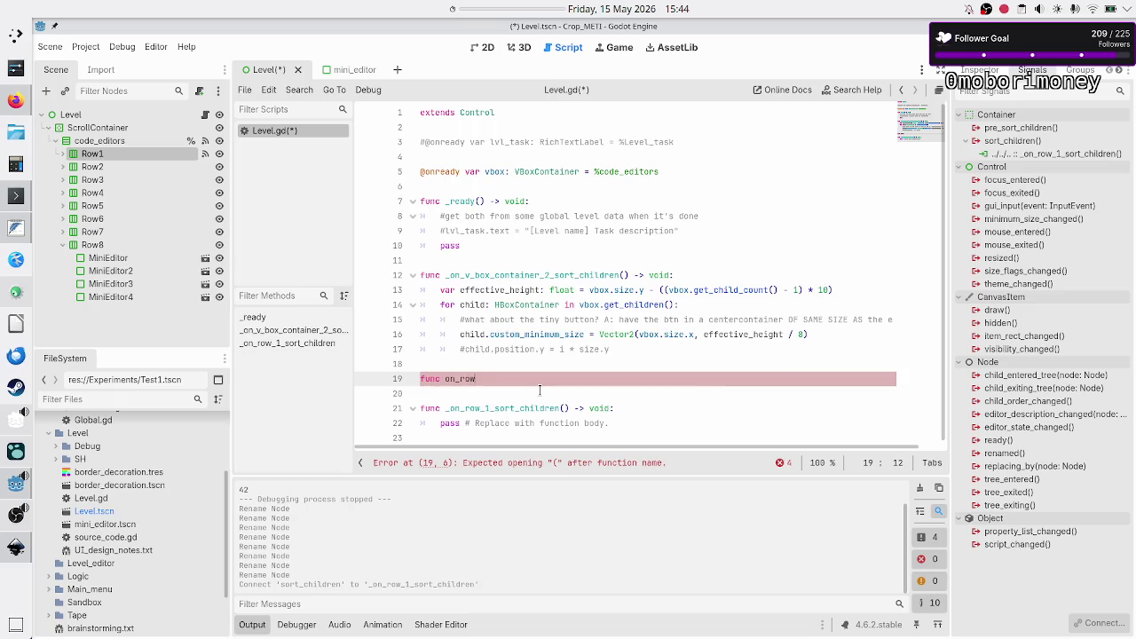
type("_sort_chilr")
key("BackSpace")
type("dren")
type("() ->")
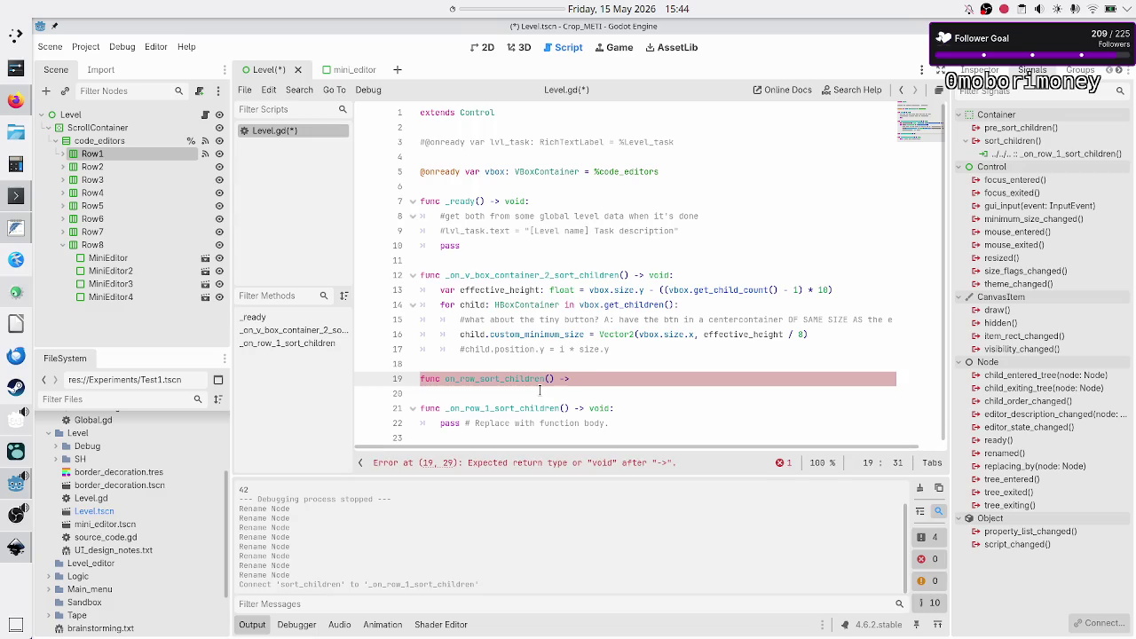
type("o")
key("BackSpace")
key("BackSpace")
key("BackSpace")
type("hbox: ")
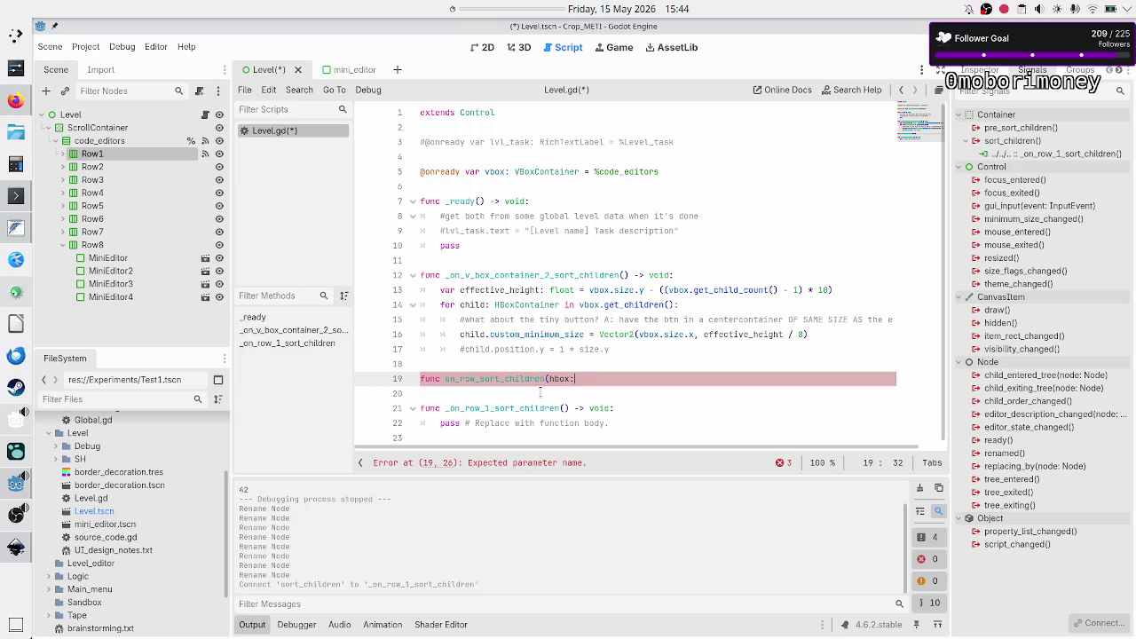
type("Hbox")
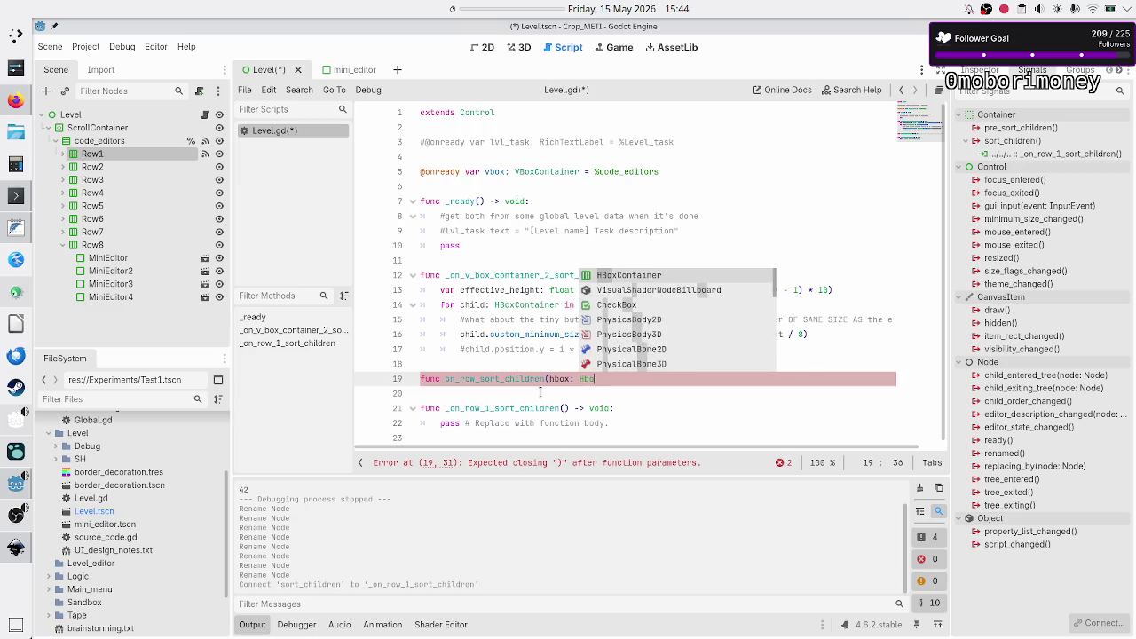
key("Return")
type(") ")
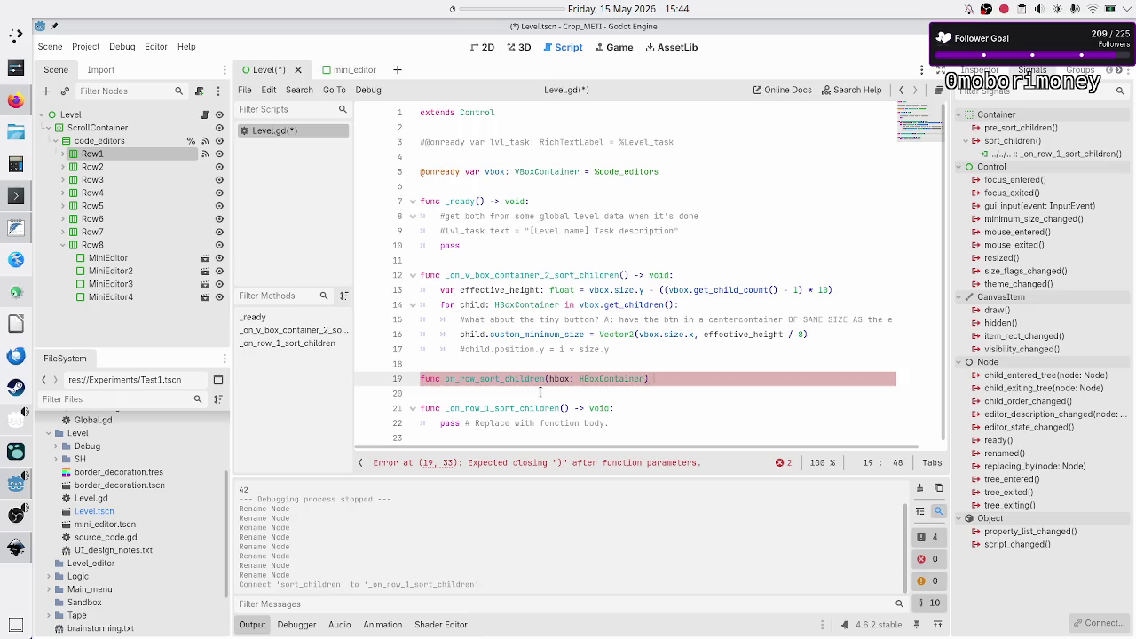
type("-> void")
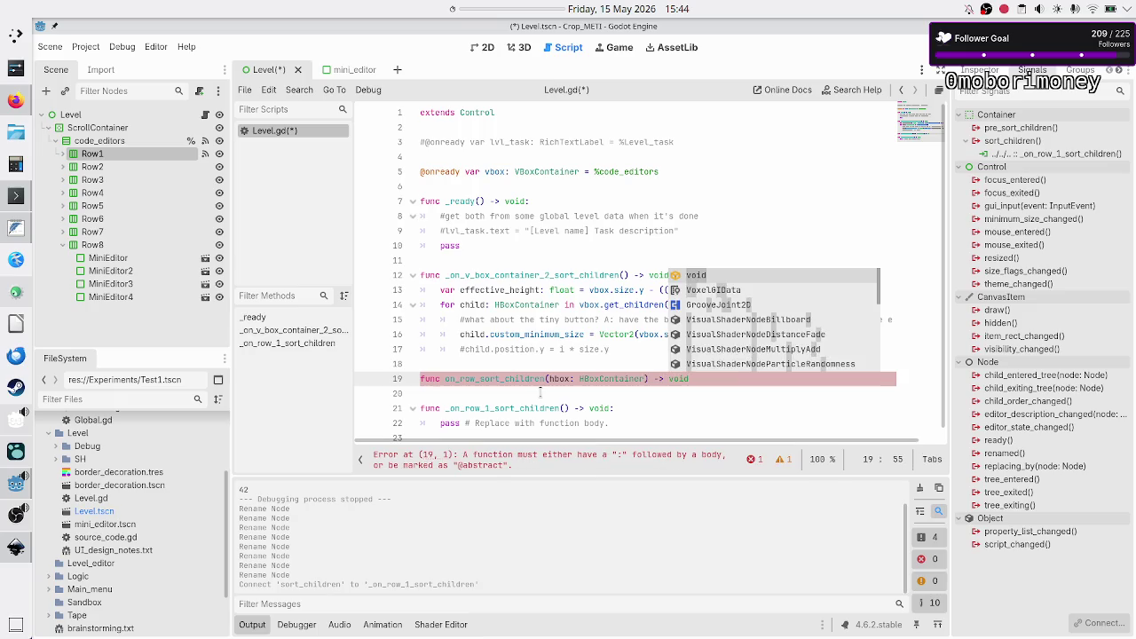
type(":")
key("Return")
type("pas")
key("Return")
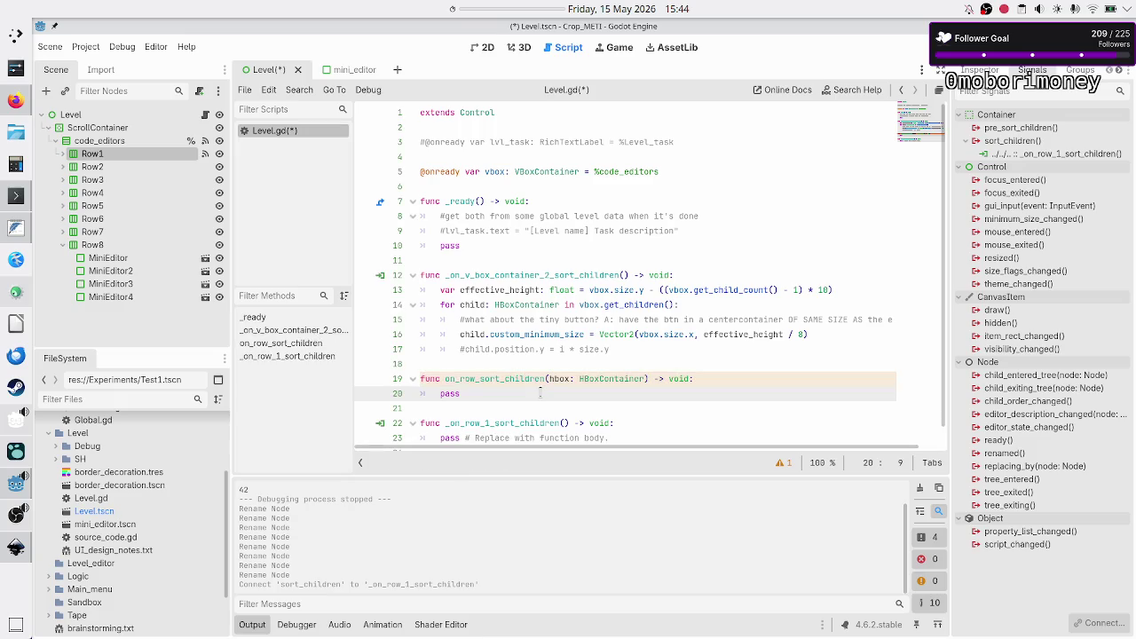
key("Down")
key("Down")
key("Down")
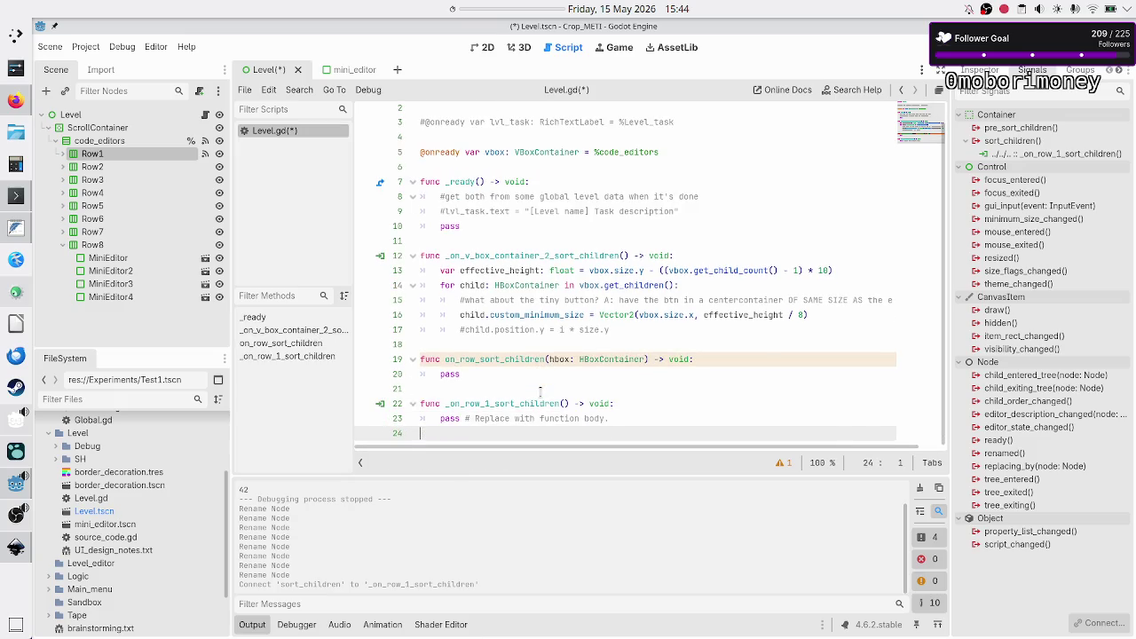
- Replace the handler's placeholder pass line with an on_row_sort_children() call
key("shift+End")
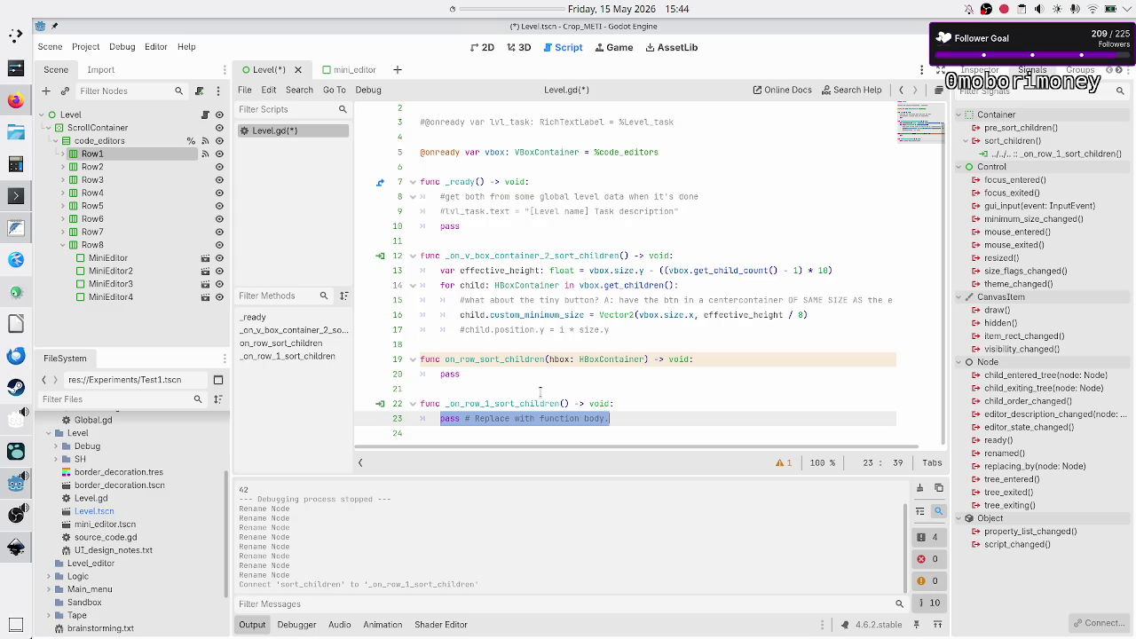
key("BackSpace")
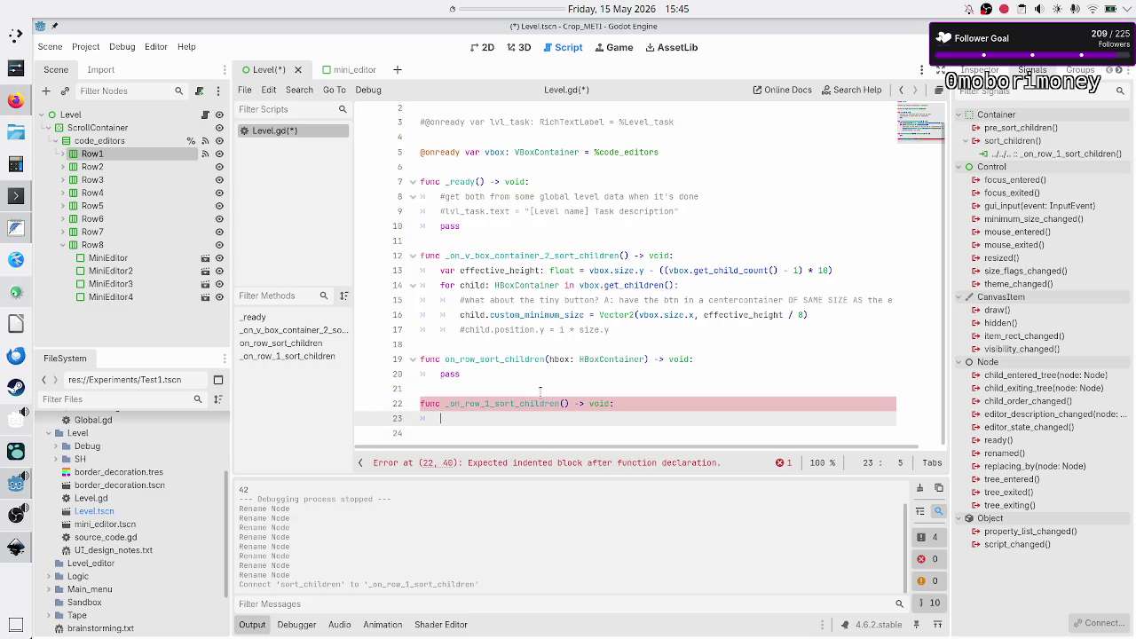
type("on_r")
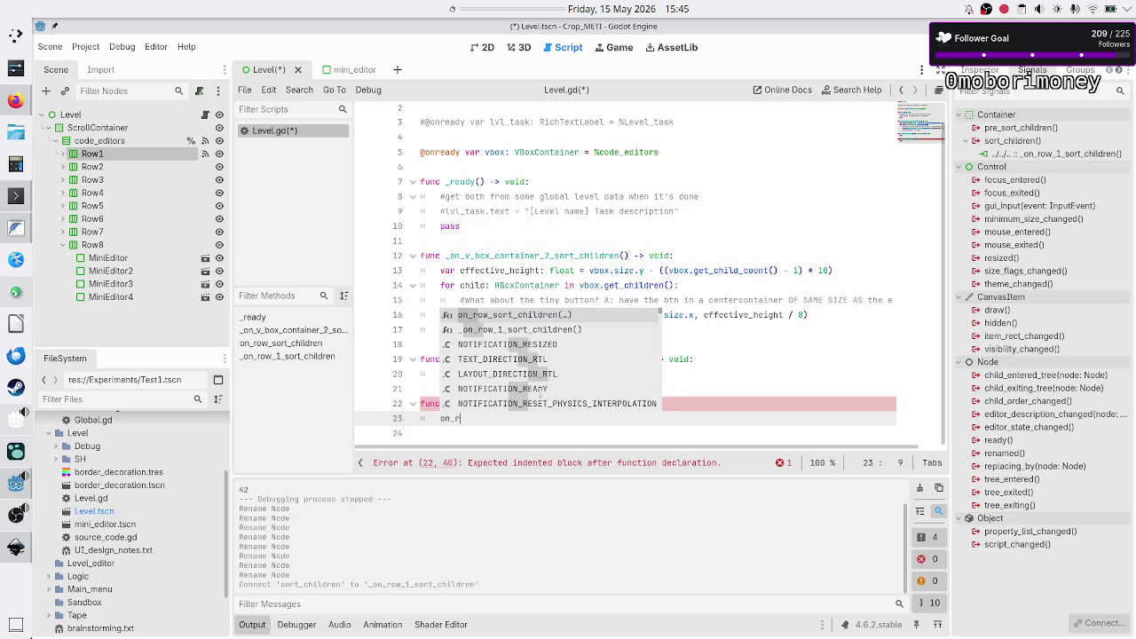
key("Return")
type("1")
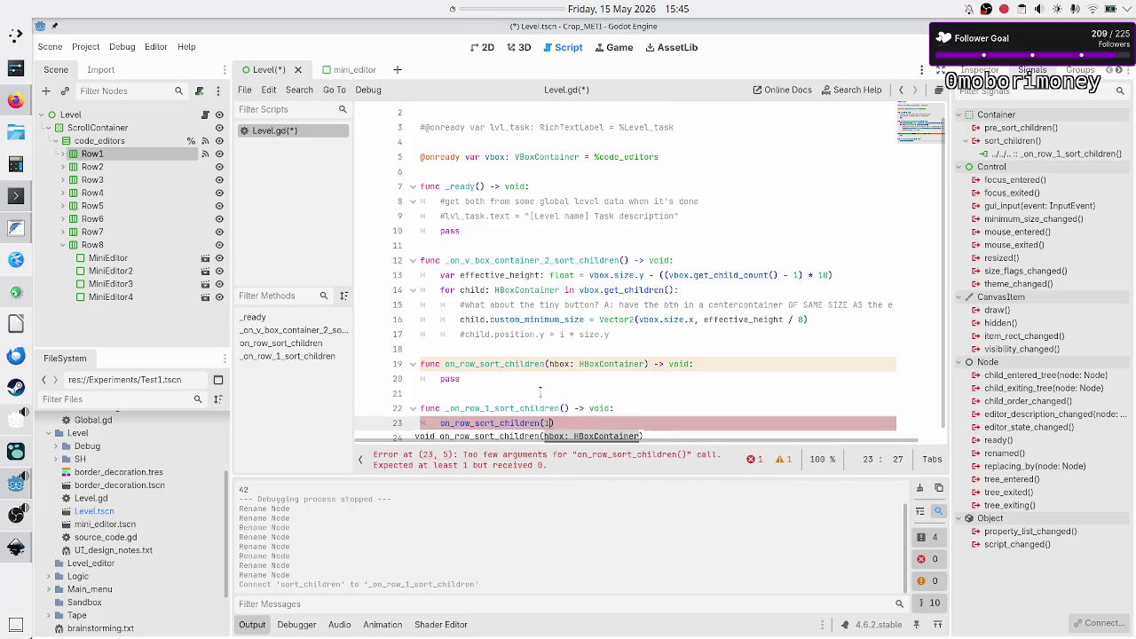
key("Return")
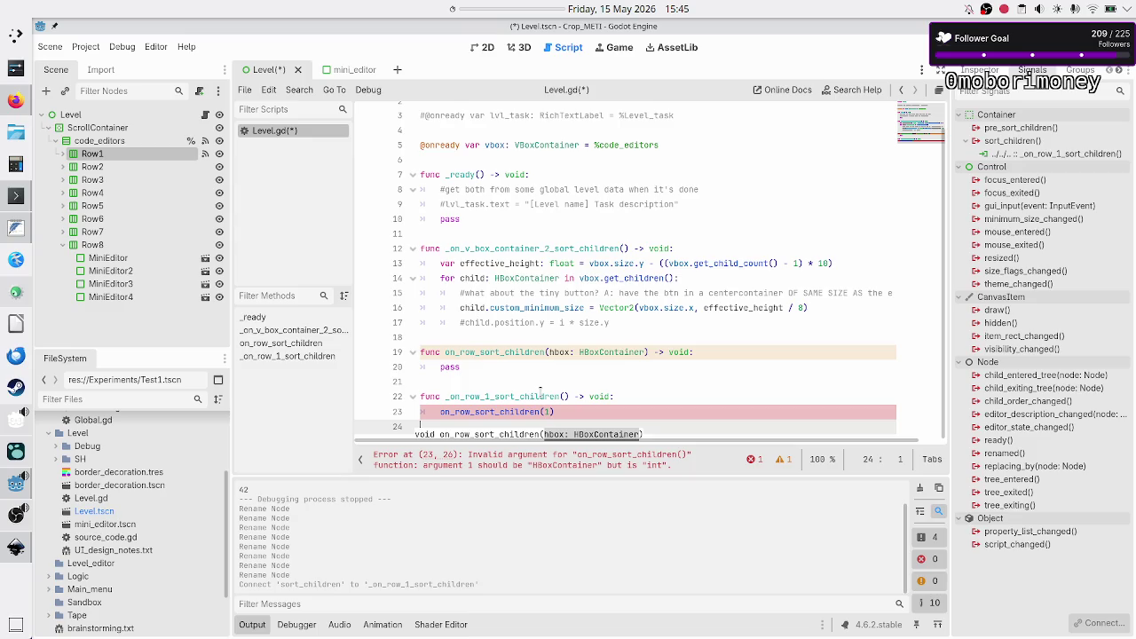
key("BackSpace")
key("Left")
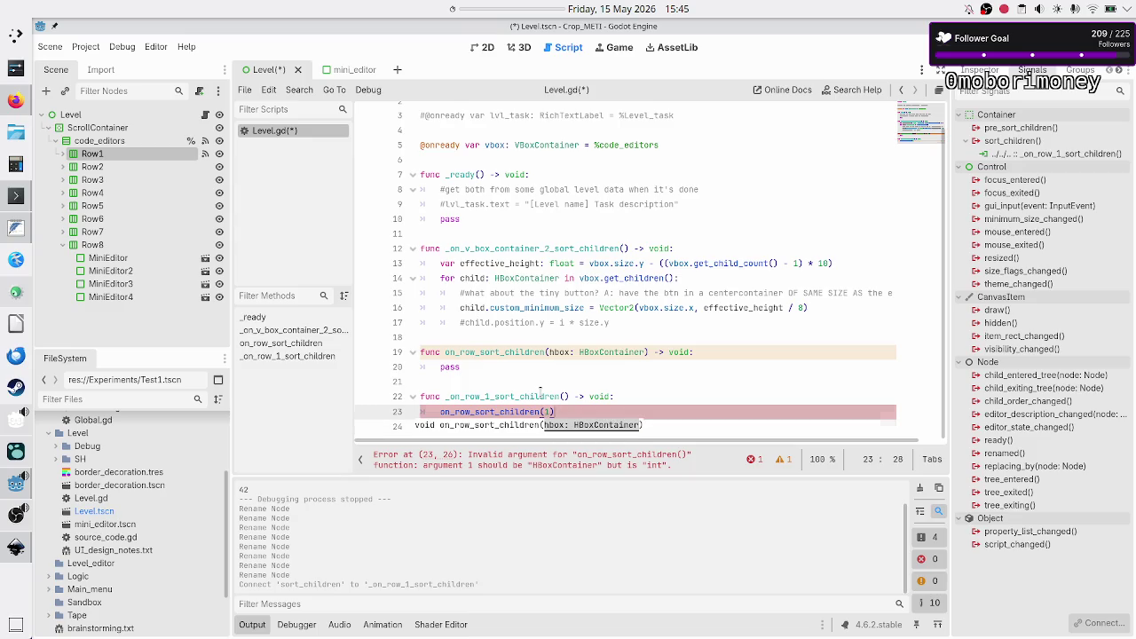
key("BackSpace")
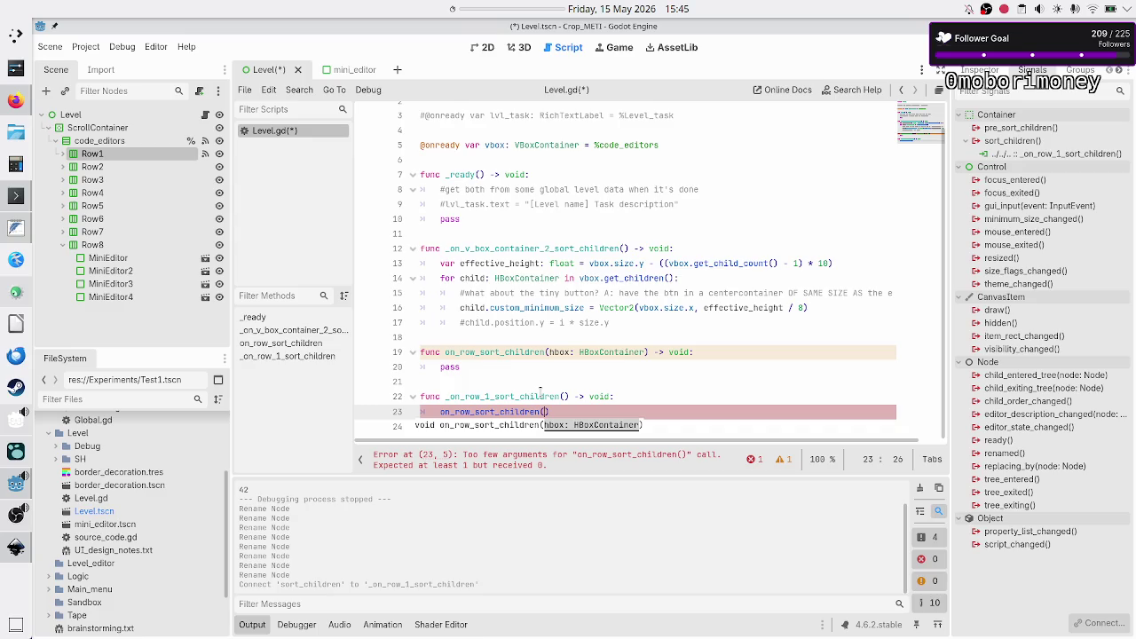
- Move the caret to empty line 6 and select Row1 through Row8 in the Scene tree
key("Up")
key("Up")
key("Up")
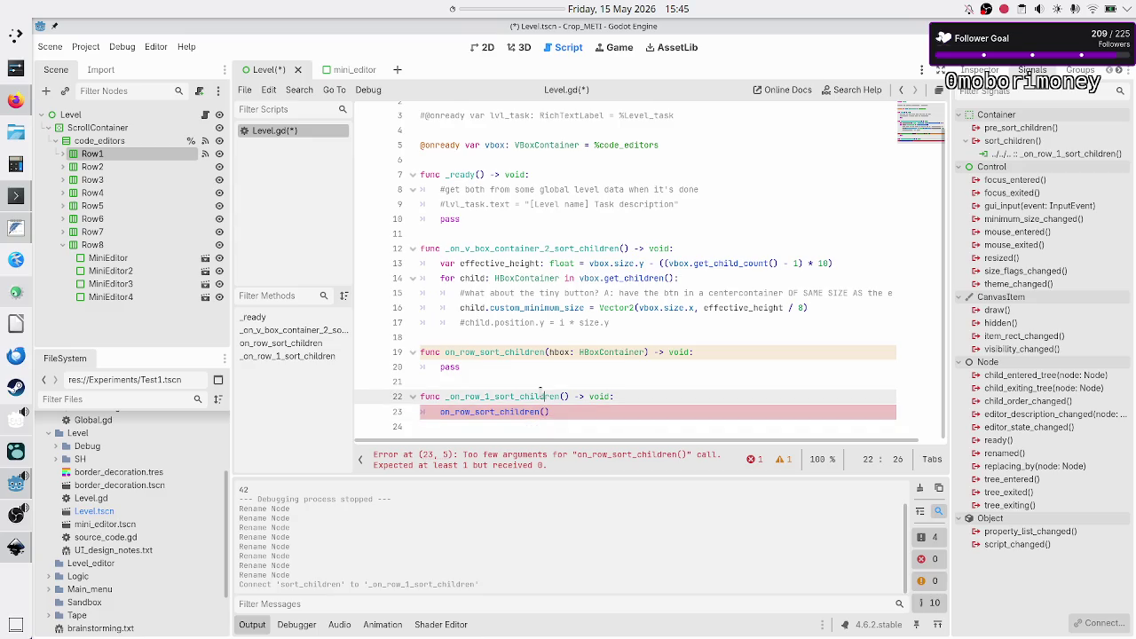
key("Down")
key("Down")
key("Down")
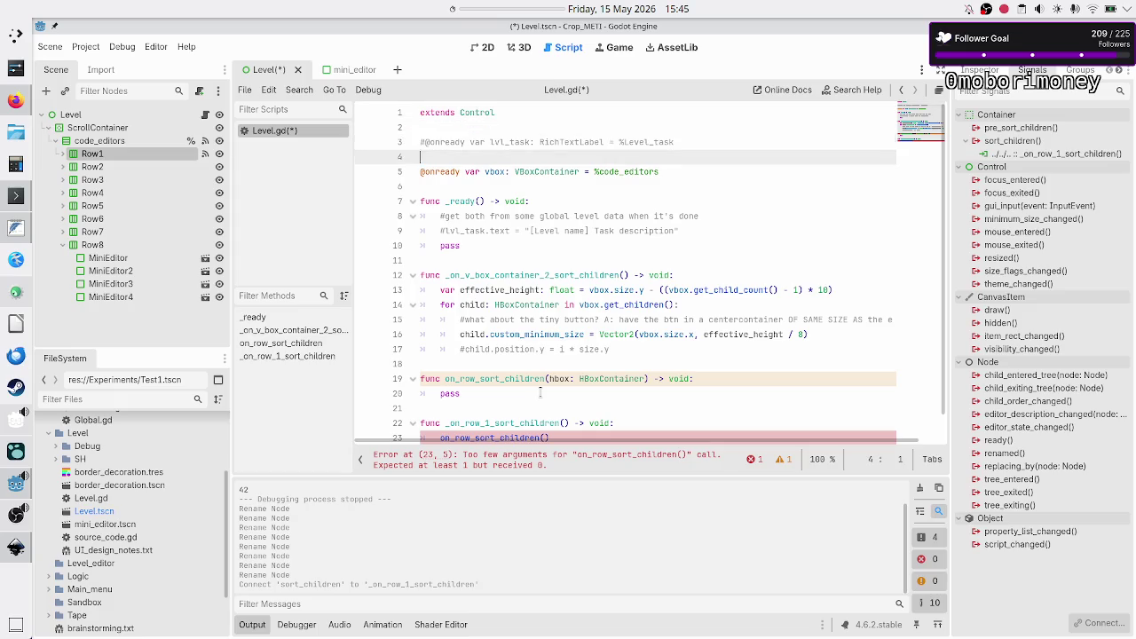
key("Left")
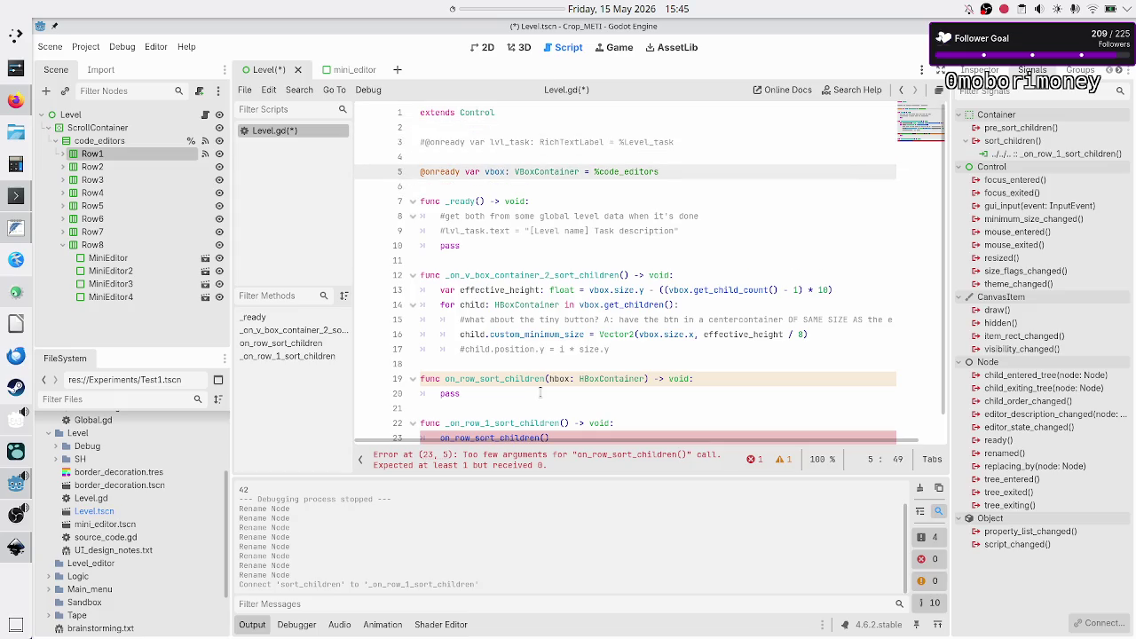
key("Right")
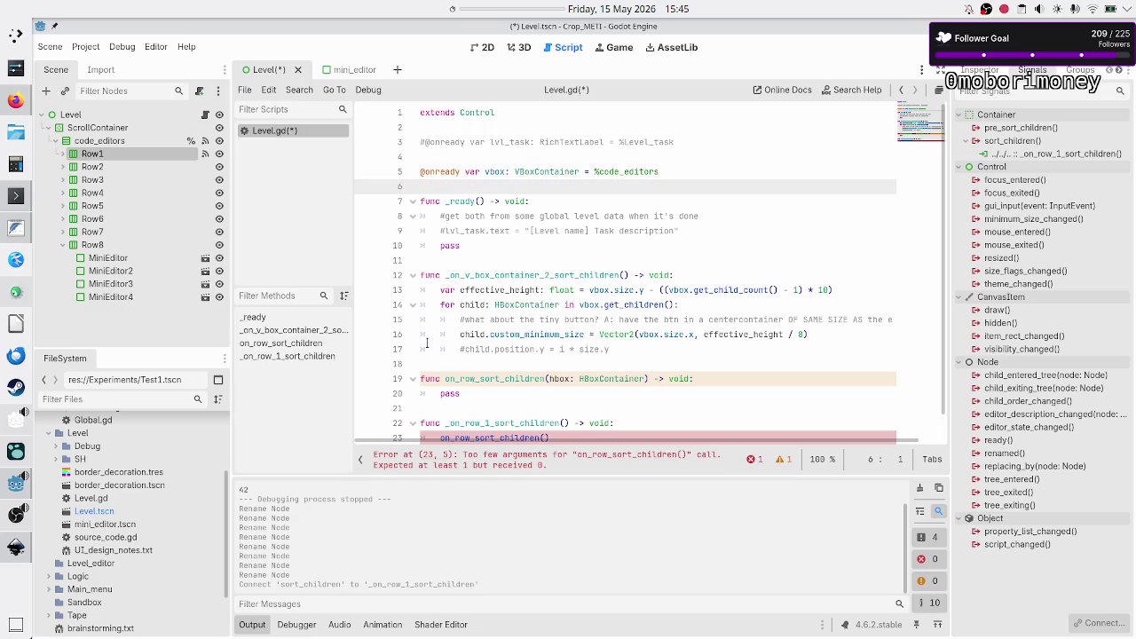
left_click(99, 246, "shift")
- Make Row1–Row8 accessible by unique name, then reselect all eight rows
right_click(100, 246)
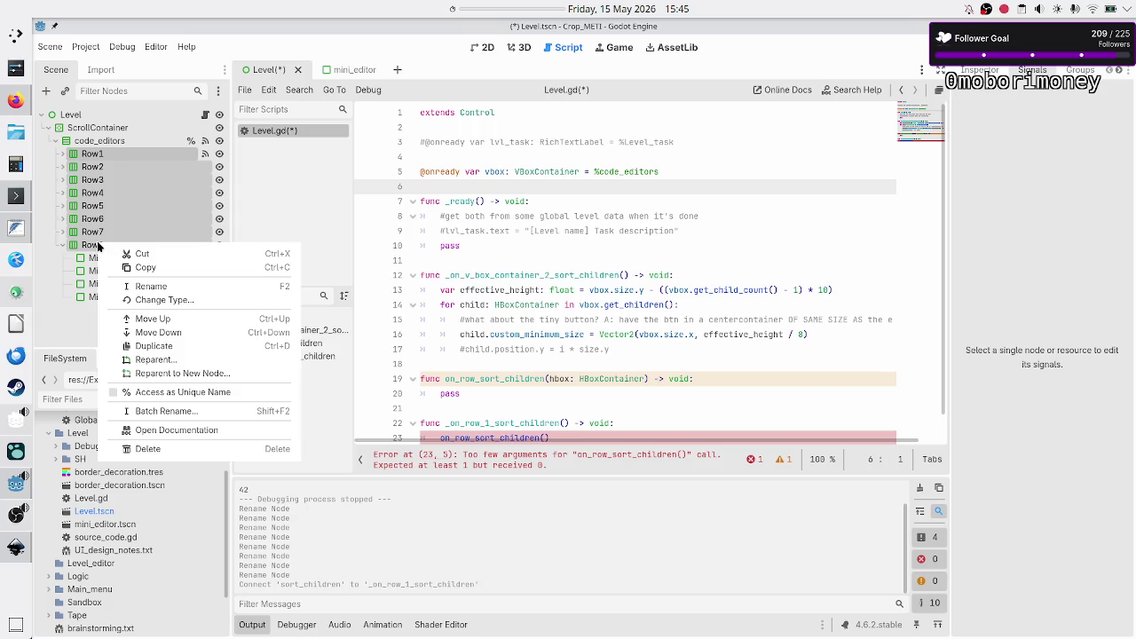
left_click(172, 393)
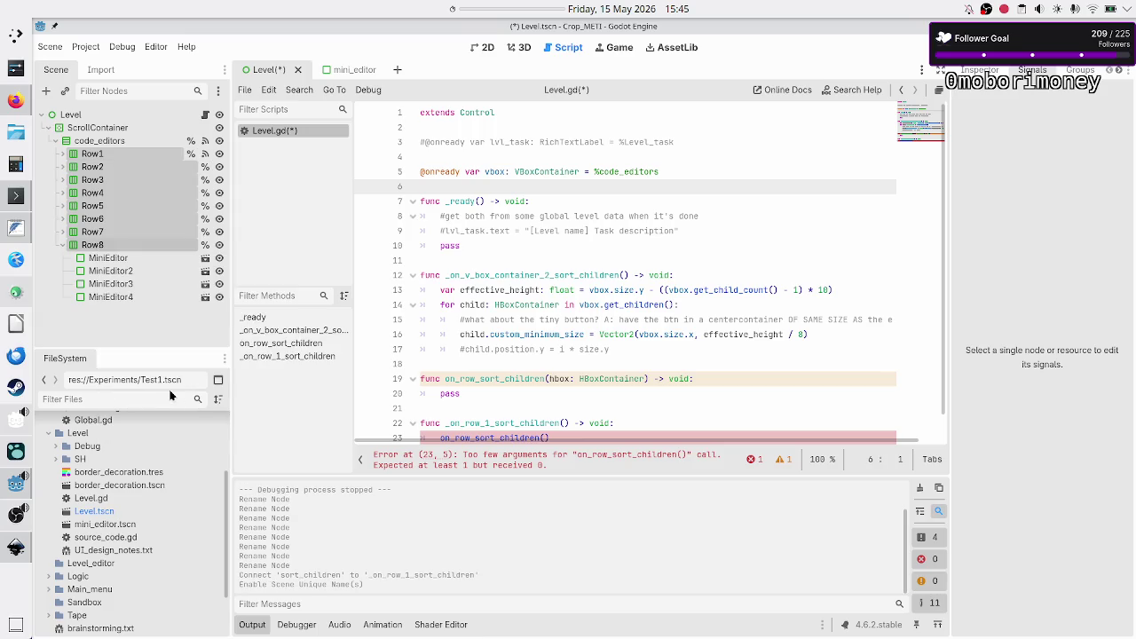
left_click(160, 180)
left_click(94, 153)
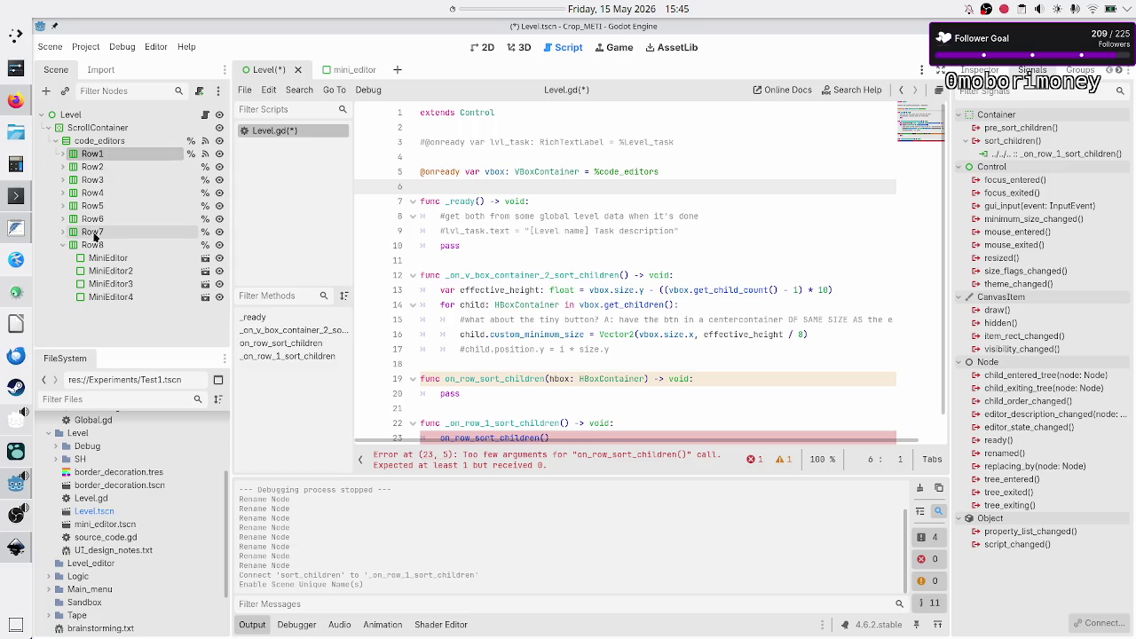
left_click(93, 245, "shift")
- Drop row references onto line 6, then delete them and leave a blank line there
left_click_drag(119, 201, 432, 187)
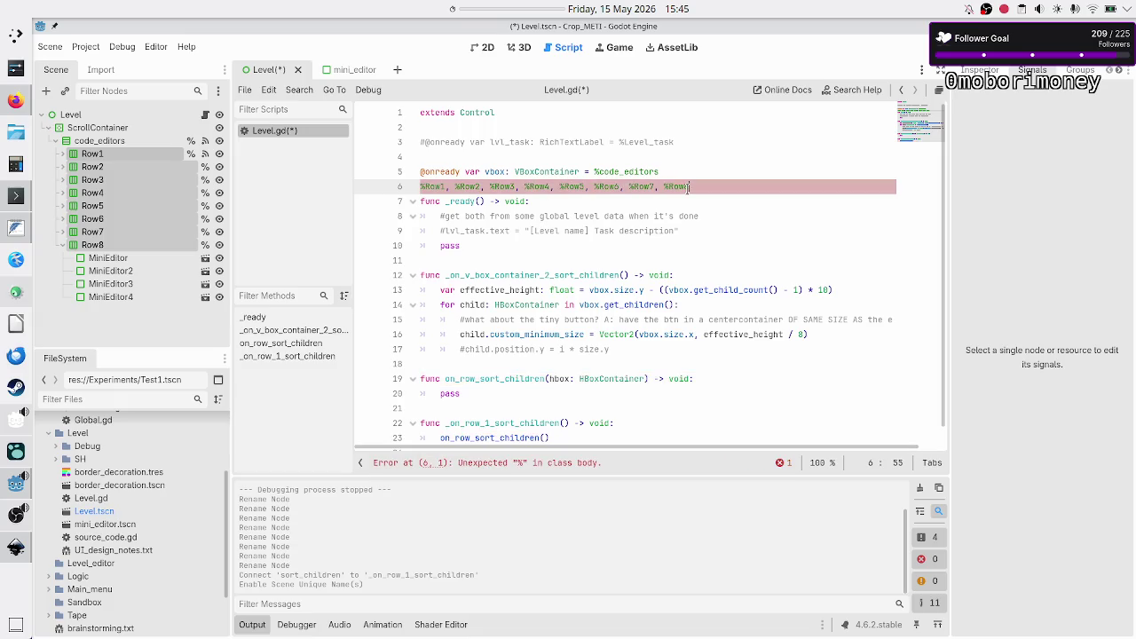
key("ctrl+a")
left_click(744, 189)
key("BackSpace")
key("BackSpace")
key("BackSpace")
key("BackSpace")
key("BackSpace")
key("BackSpace")
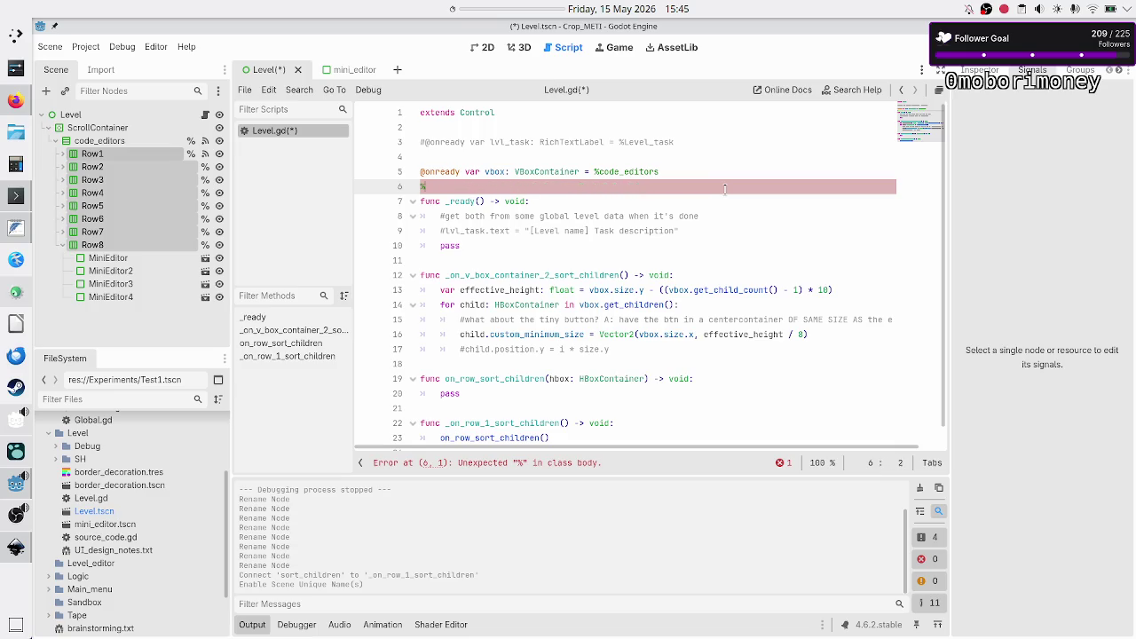
key("Return")
key("Up")
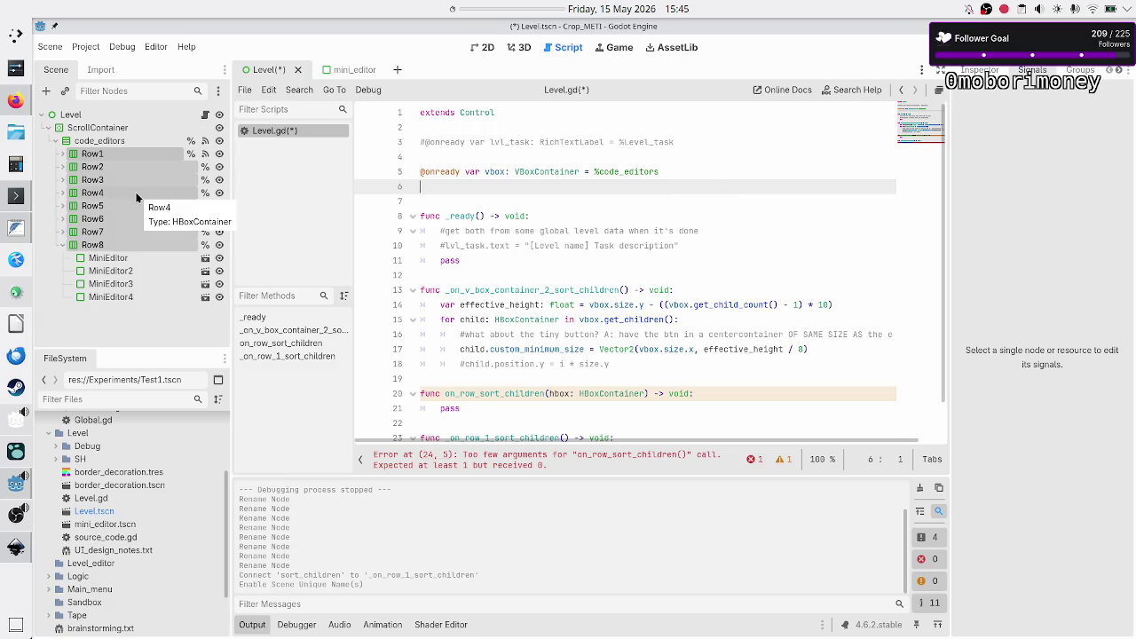
left_click(92, 244, "shift")
left_click_drag(139, 223, 437, 189)
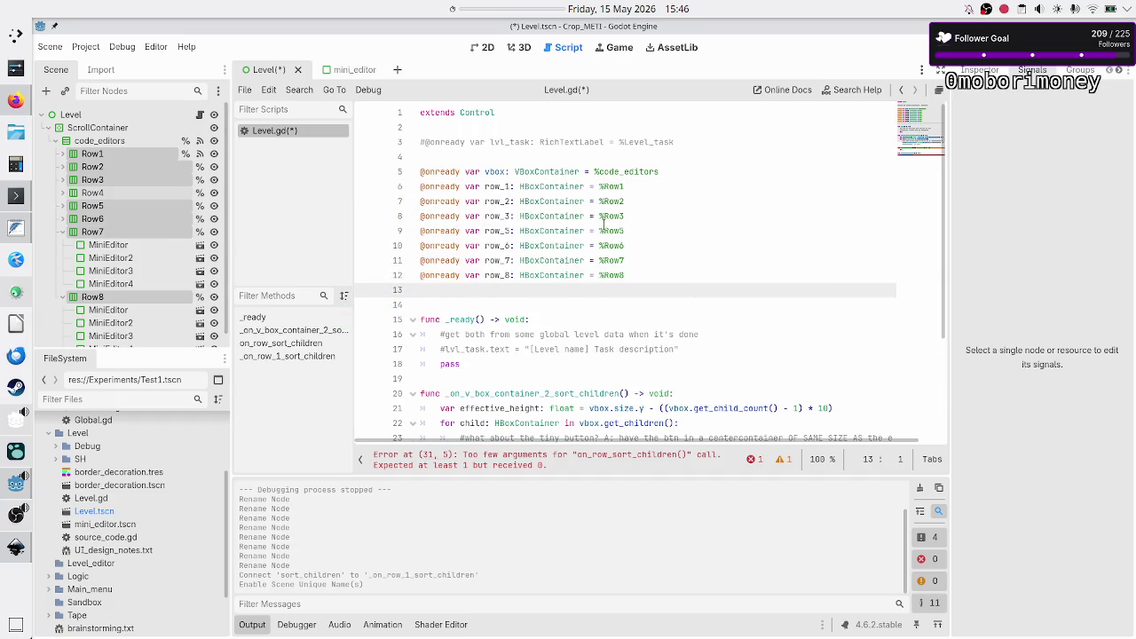
left_click(661, 237)
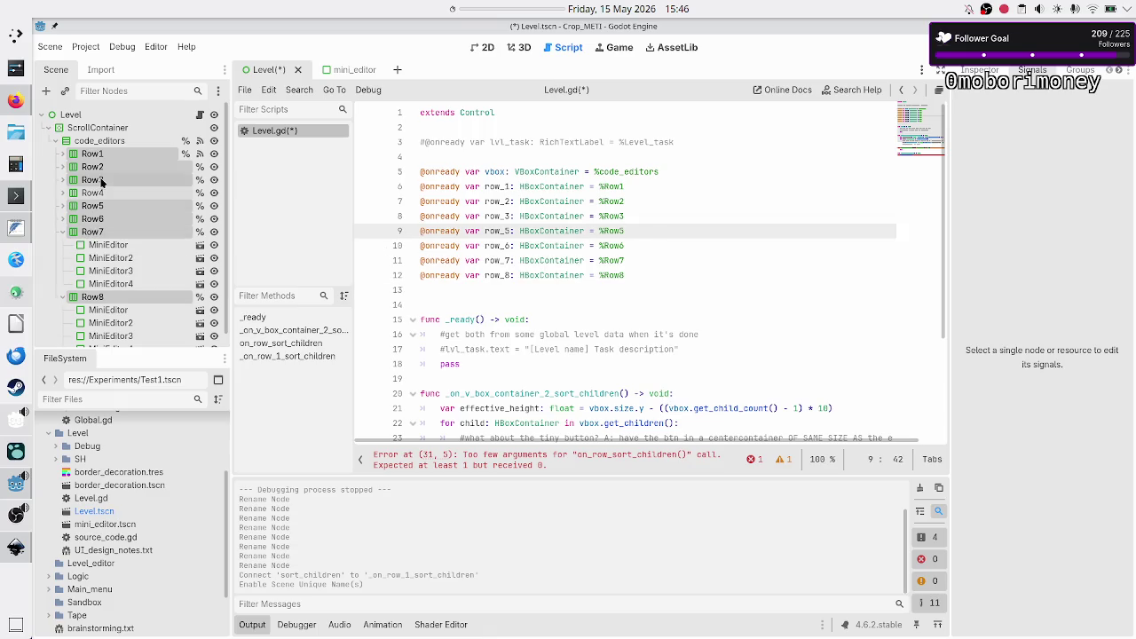
left_click(99, 140)
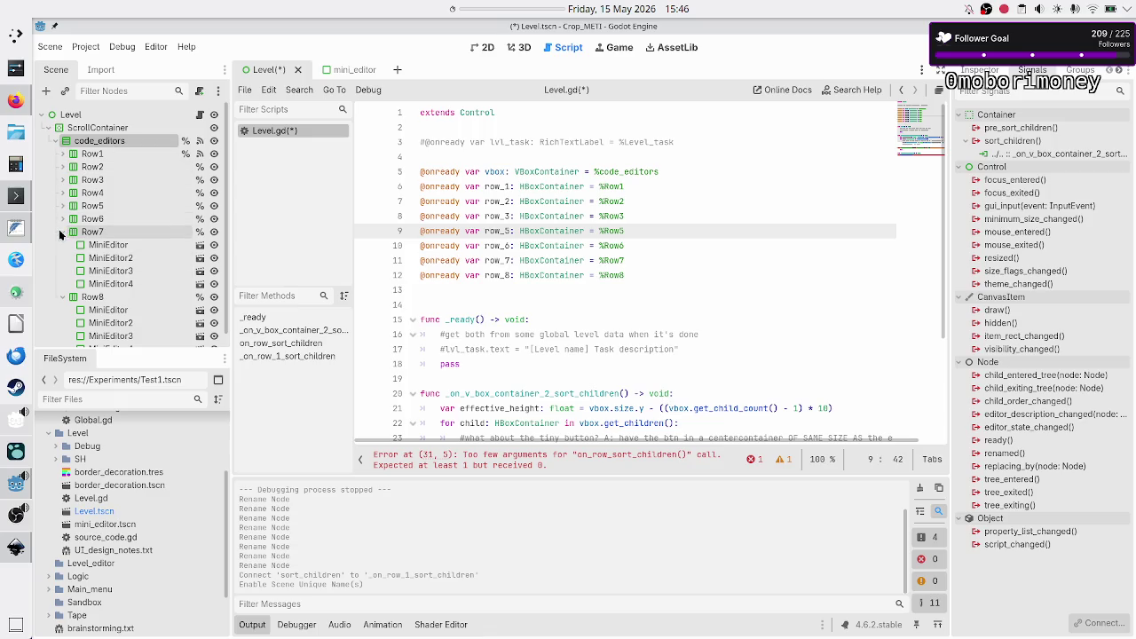
left_click(61, 230)
left_click(60, 244)
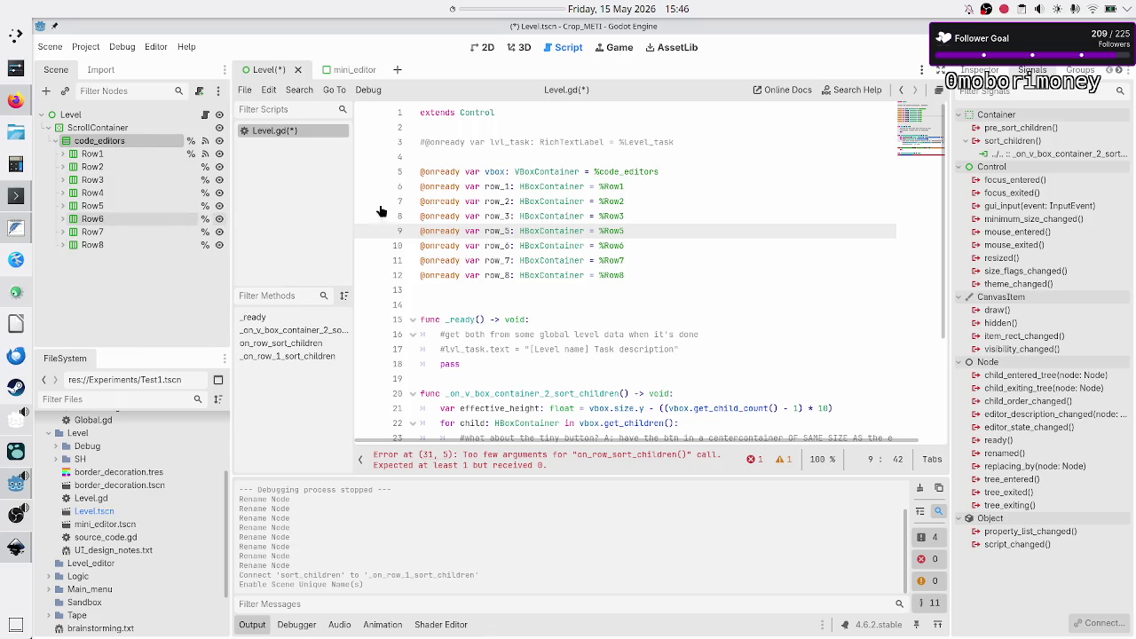
left_click(509, 187)
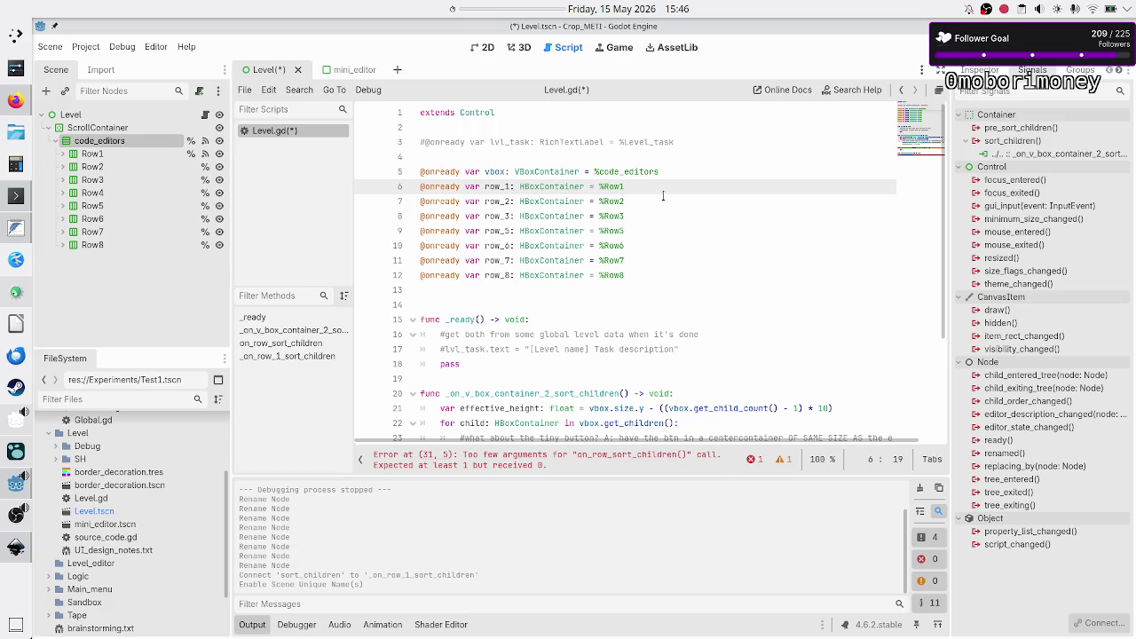
left_click(655, 270)
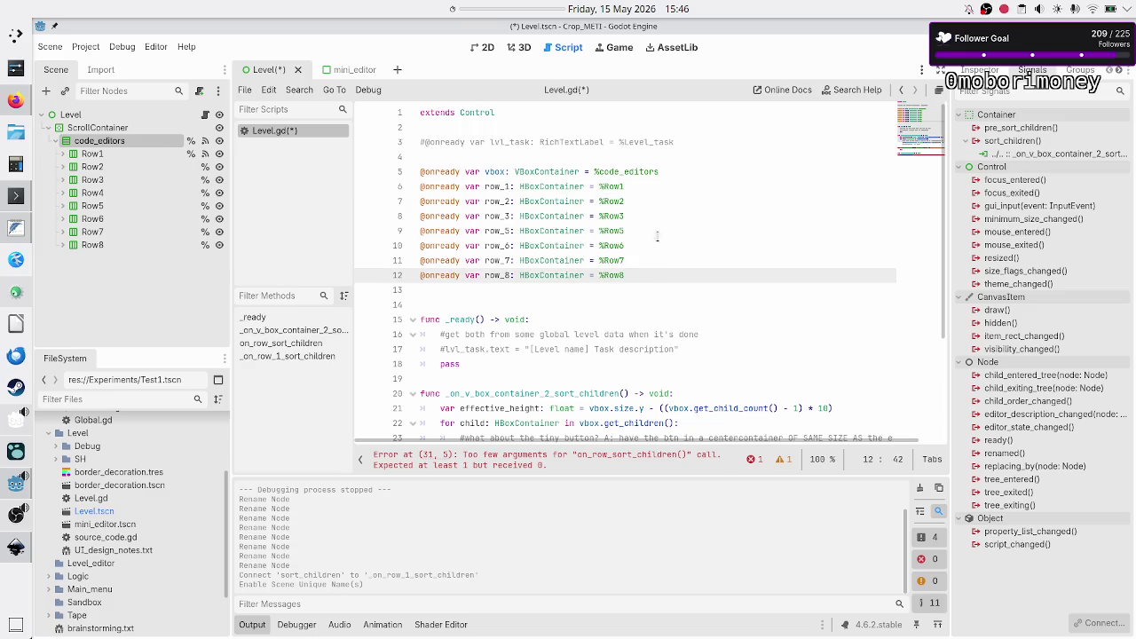
- Pass row_1 as the argument to on_row_sort_children in Row1's handler on line 31
scroll(634, 288, "down", 5)
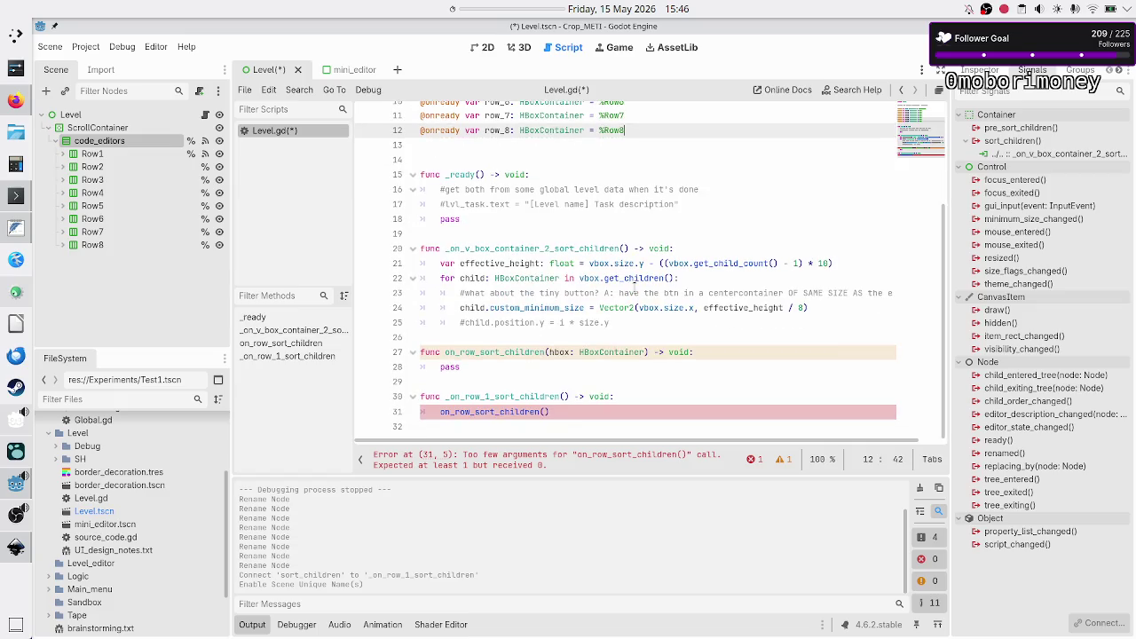
left_click(563, 410)
key("Left")
type("row")
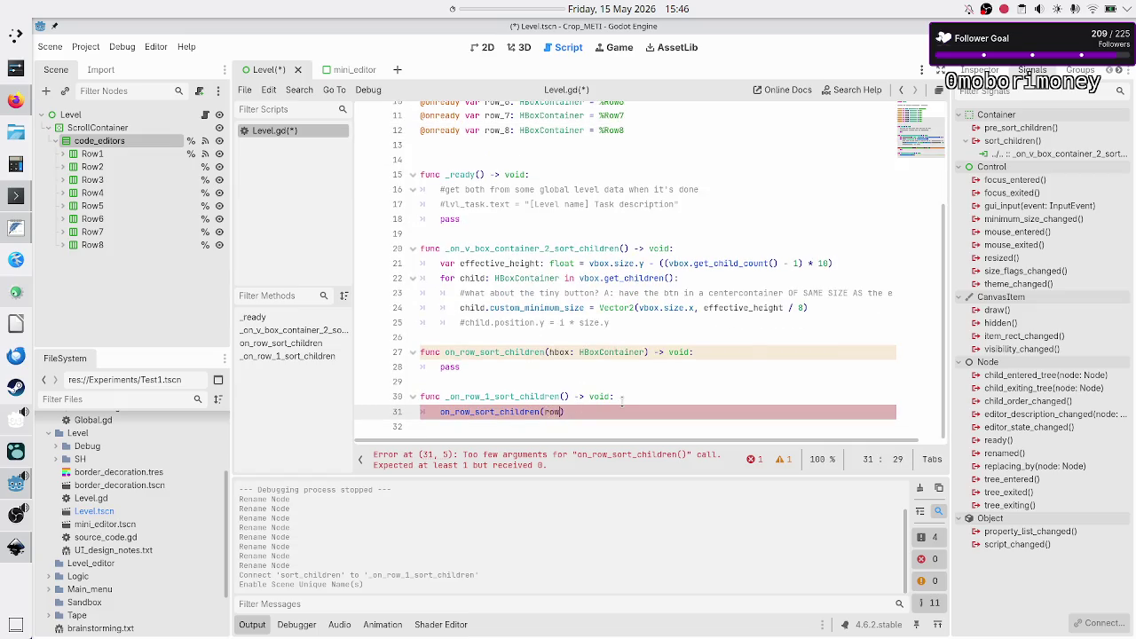
key("Return")
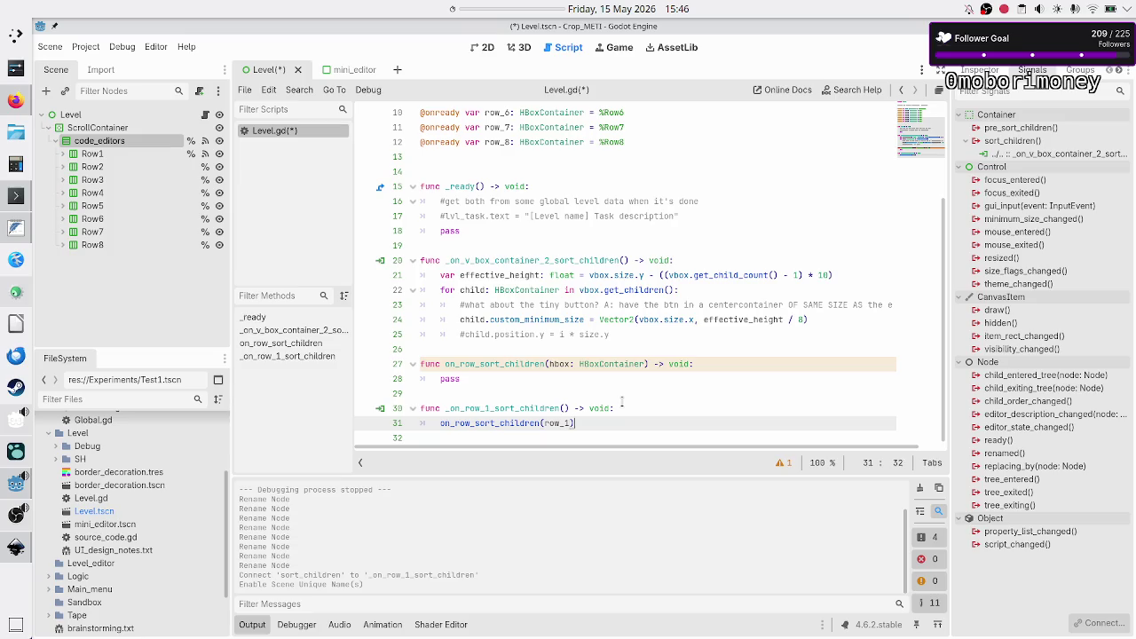
key("Down")
key("Up")
key("Up")
key("Up")
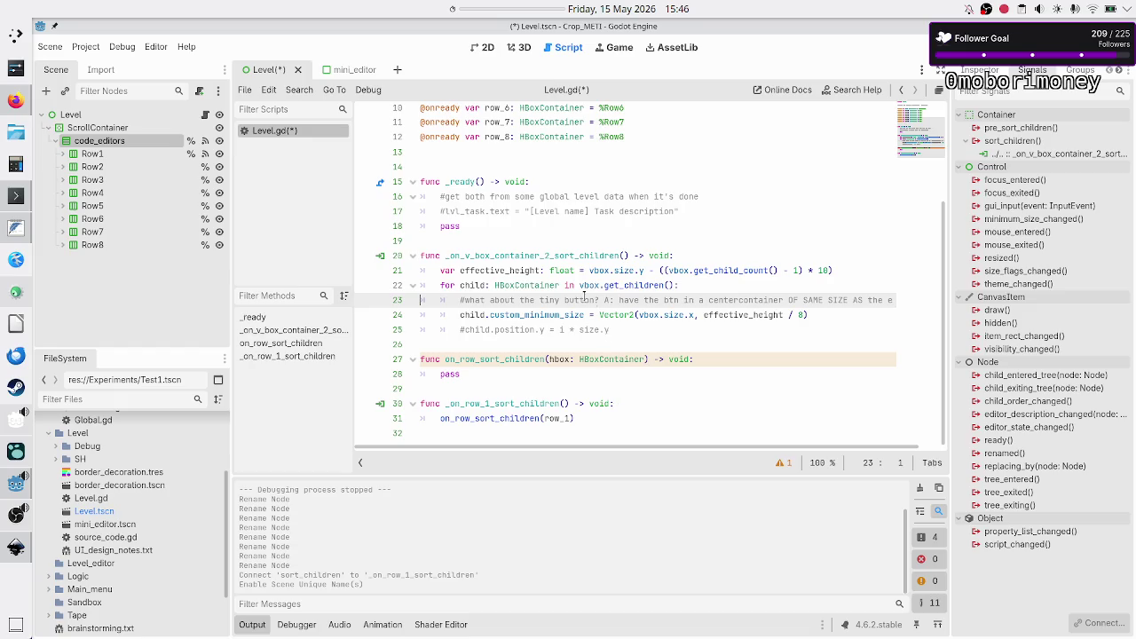
- Save the scene and script with Ctrl+S, then select Row1
double_click(544, 255)
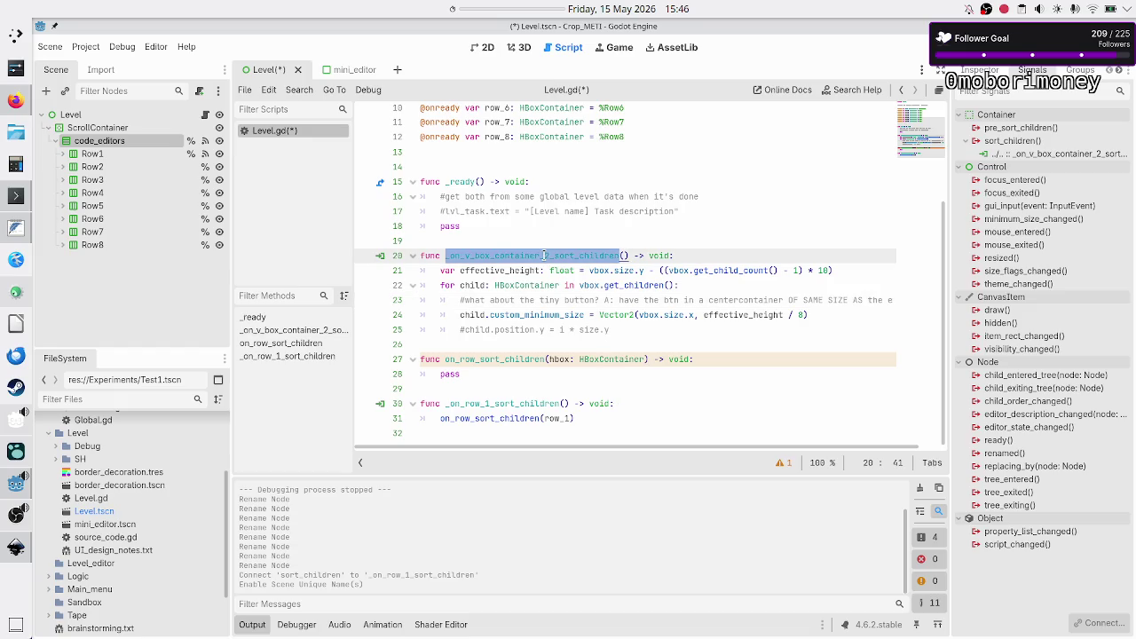
left_click(608, 418)
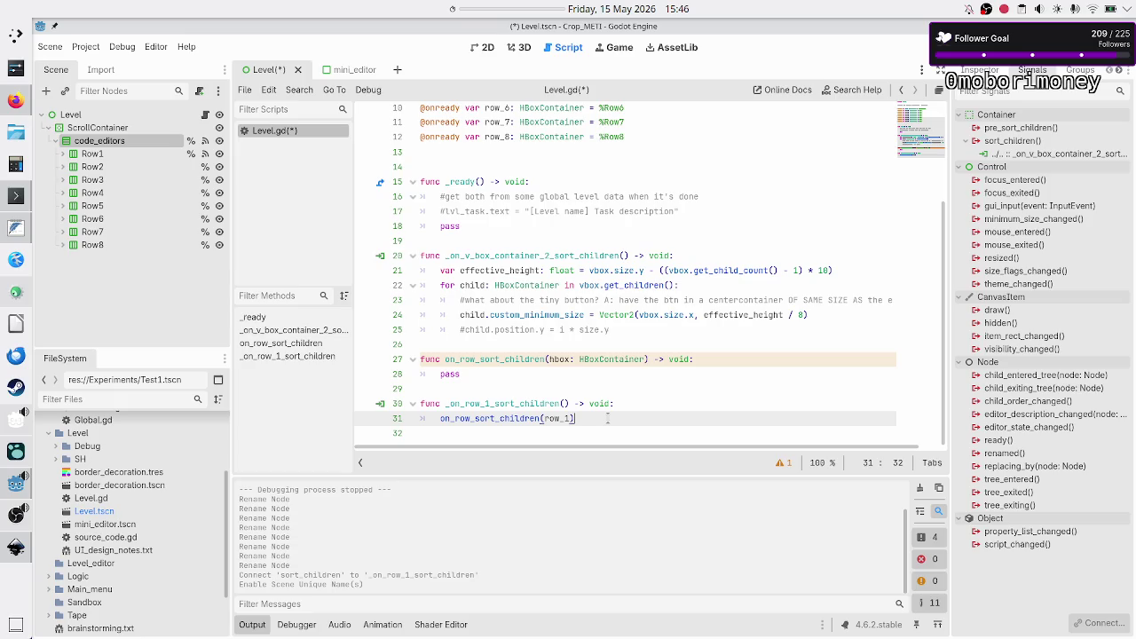
key("Down")
key("ctrl+s")
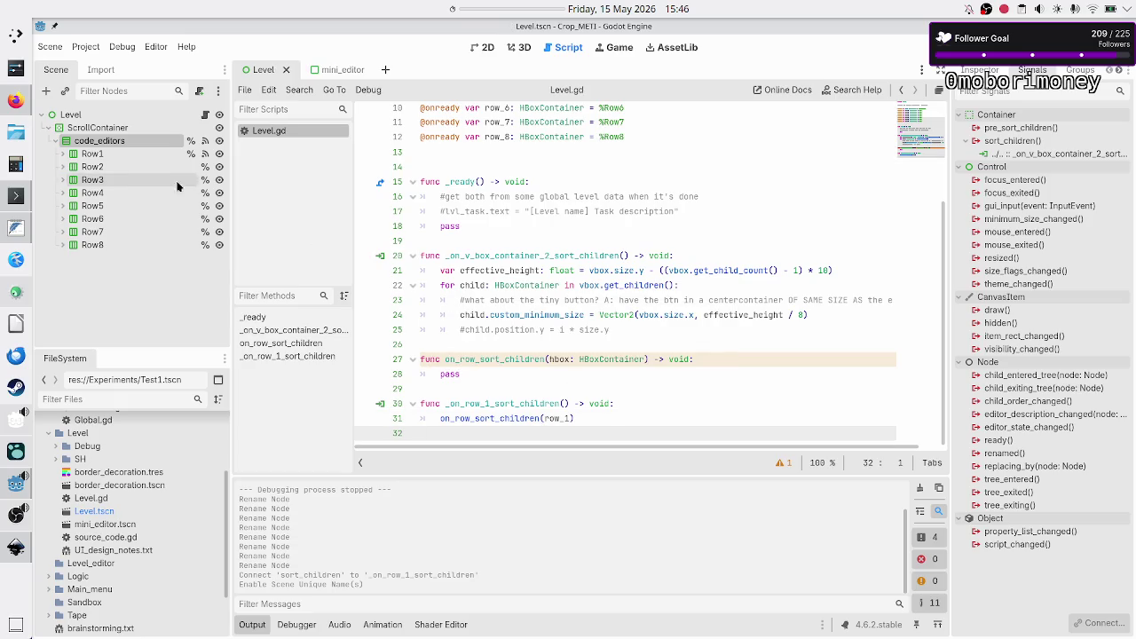
left_click(109, 155)
- Connect Row2's sort_children signal to a new _on_row_2_sort_children handler
left_click(107, 167)
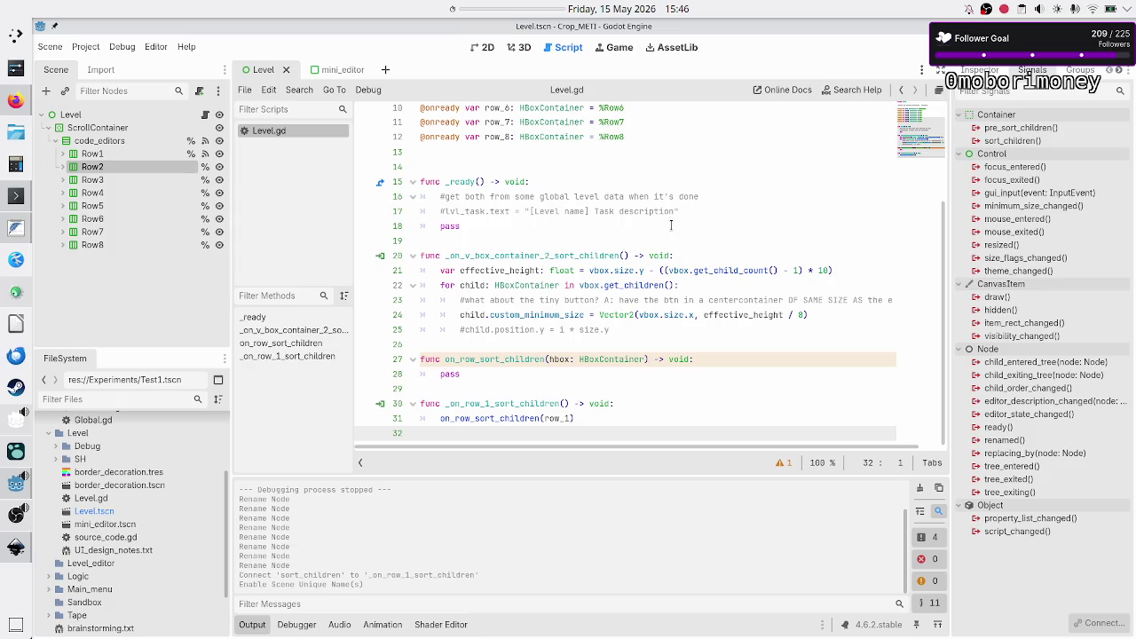
double_click(1015, 144)
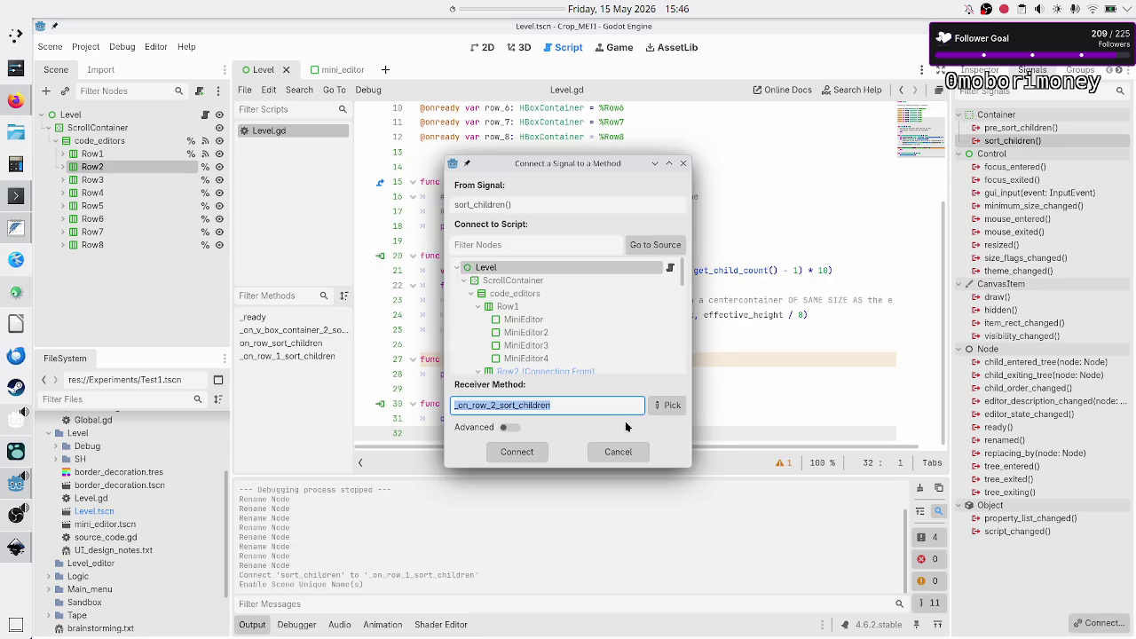
left_click(517, 452)
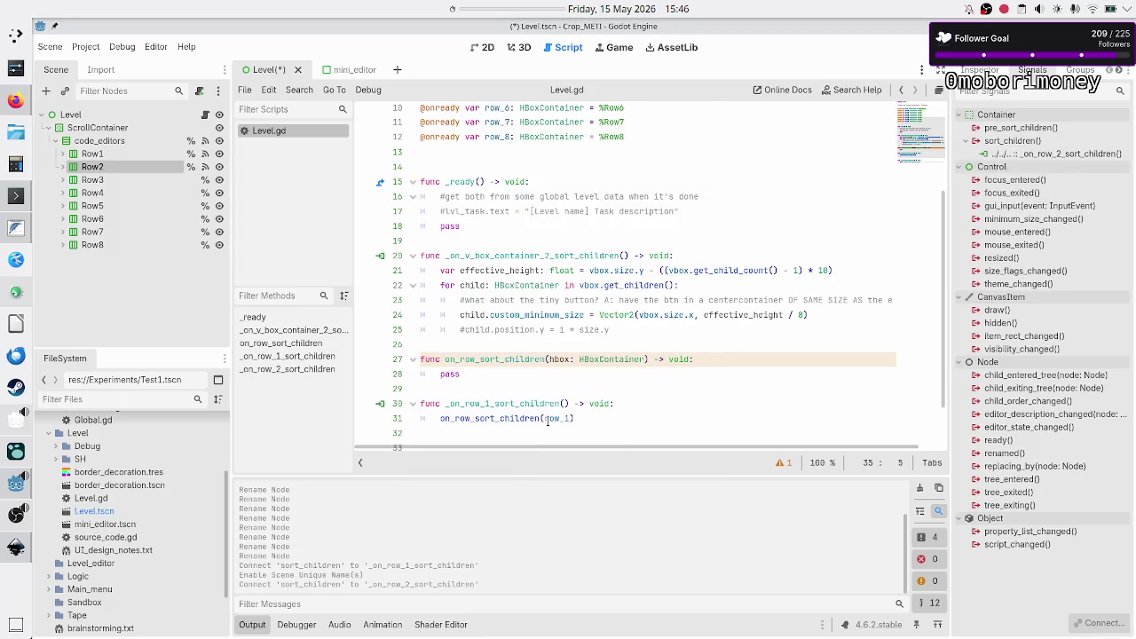
scroll(558, 397, "down", 1)
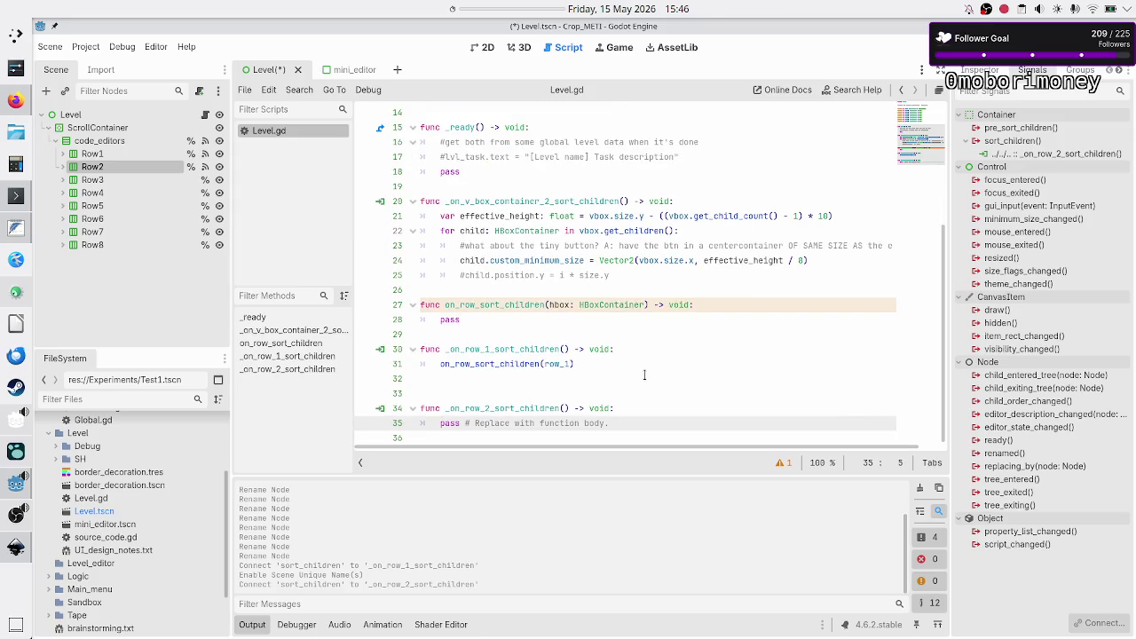
- Replace the handler's pass line with on_row_sort_children(row_2)
key("shift+End")
key("BackSpace")
type("on_row")
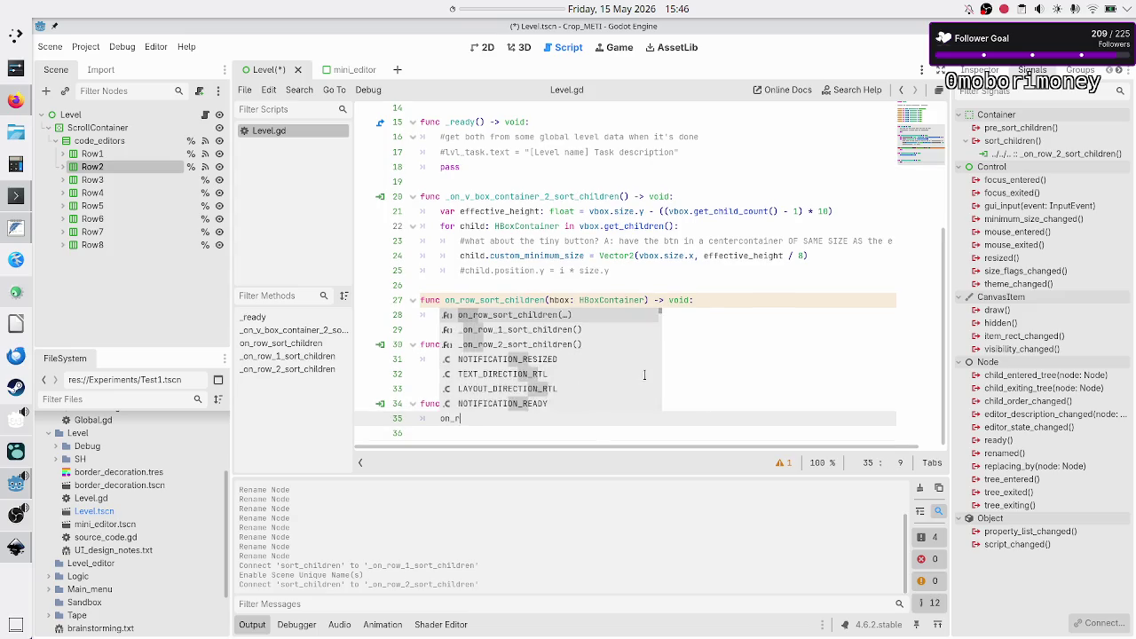
key("Return")
type("row_sort_children(r")
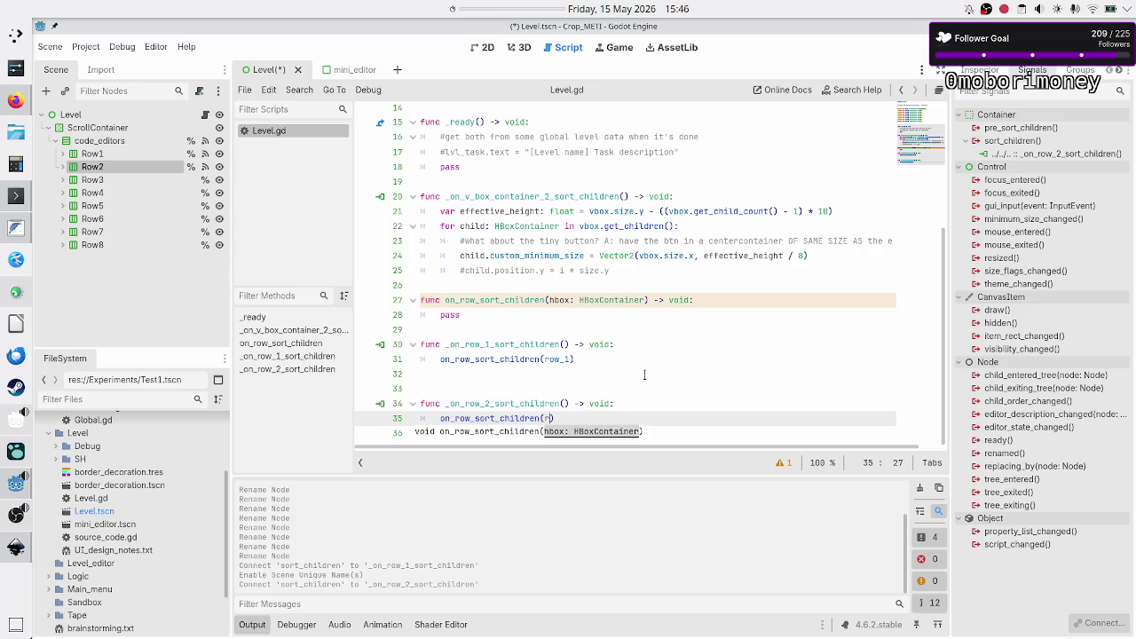
key("BackSpace")
key("Down")
key("Return")
key("shift+Left")
key("shift+Left")
key("shift+Left")
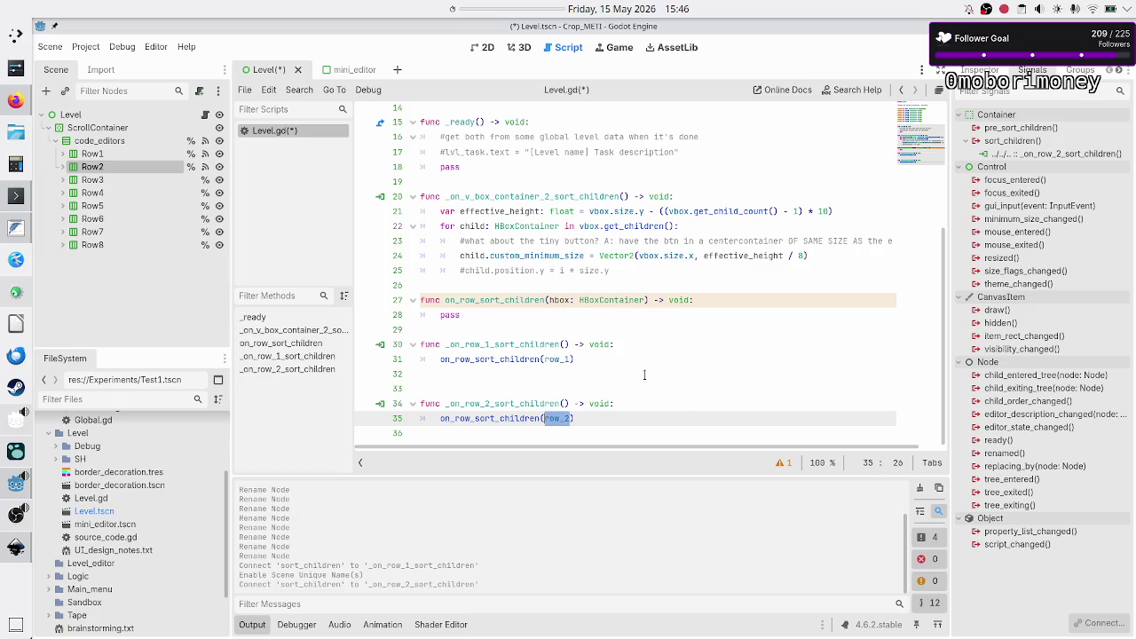
key("Up")
key("Up")
key("Up")
key("Down")
key("Down")
key("Up")
key("Up")
key("Up")
key("Up")
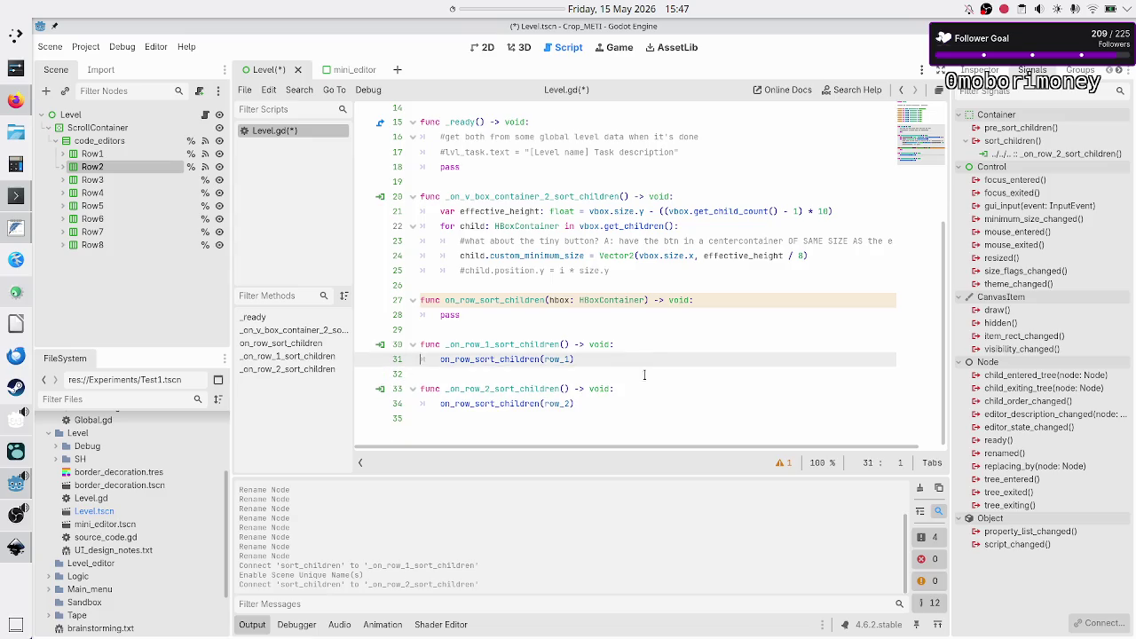
key("Down")
key("Down")
key("Down")
- Copy the row-2 sort-children function in Level.gd and paste a duplicate beneath it
left_click(119, 181)
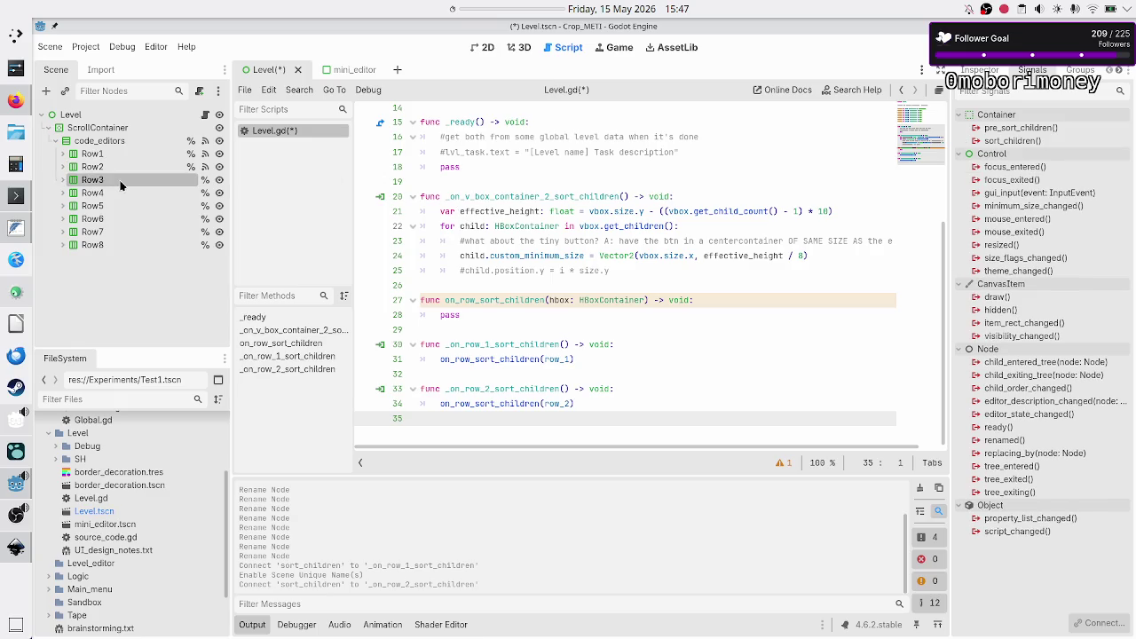
left_click(106, 245, "shift")
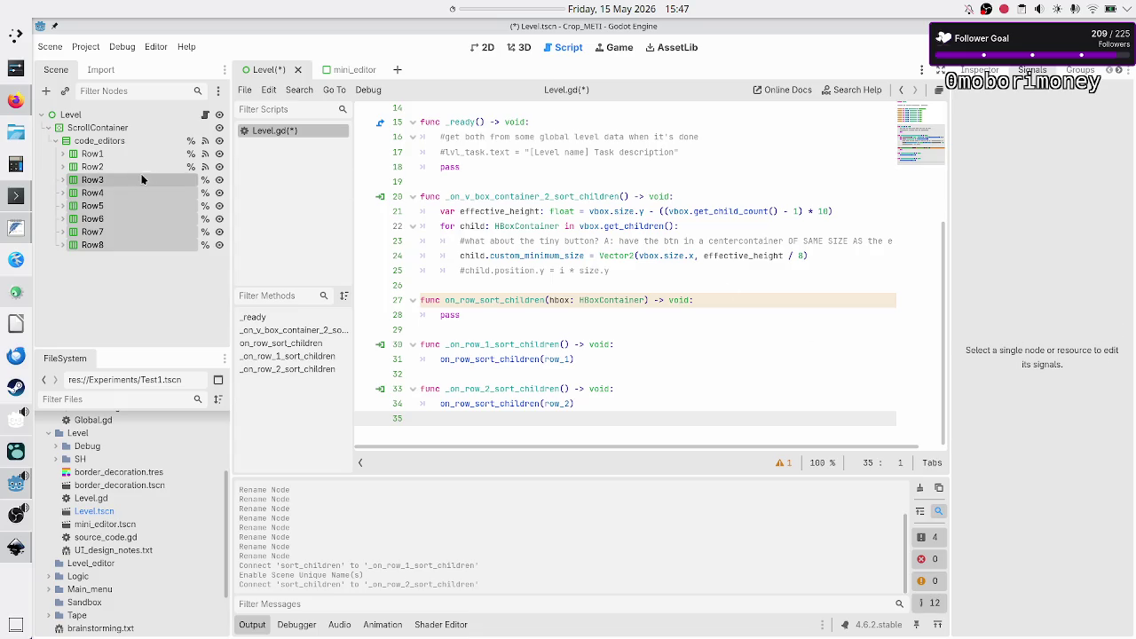
left_click(108, 184)
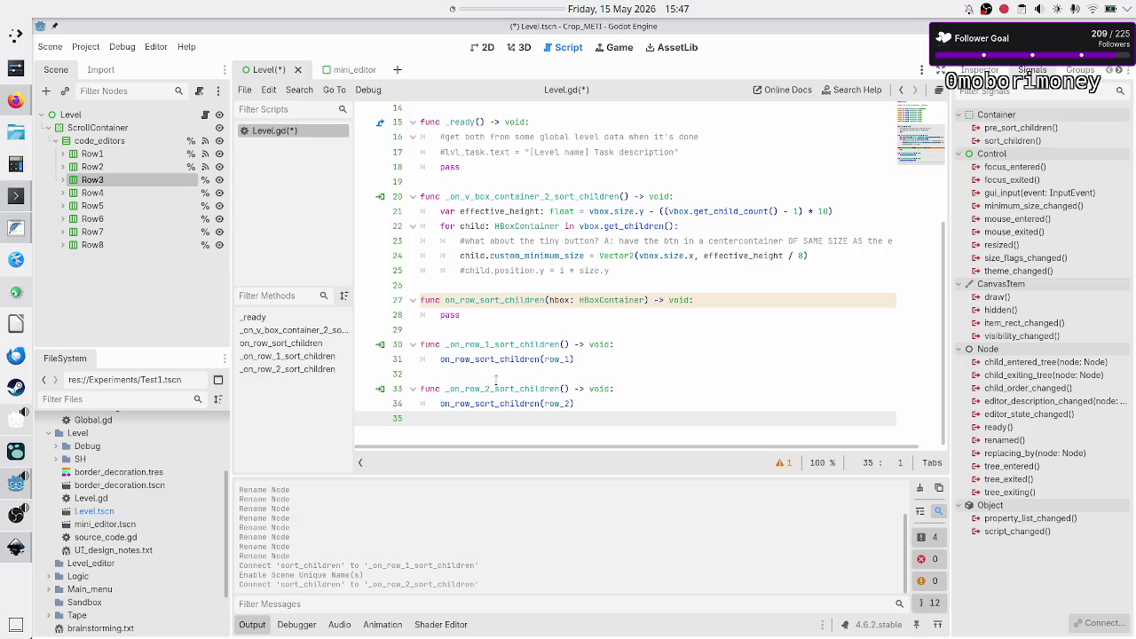
left_click(496, 379)
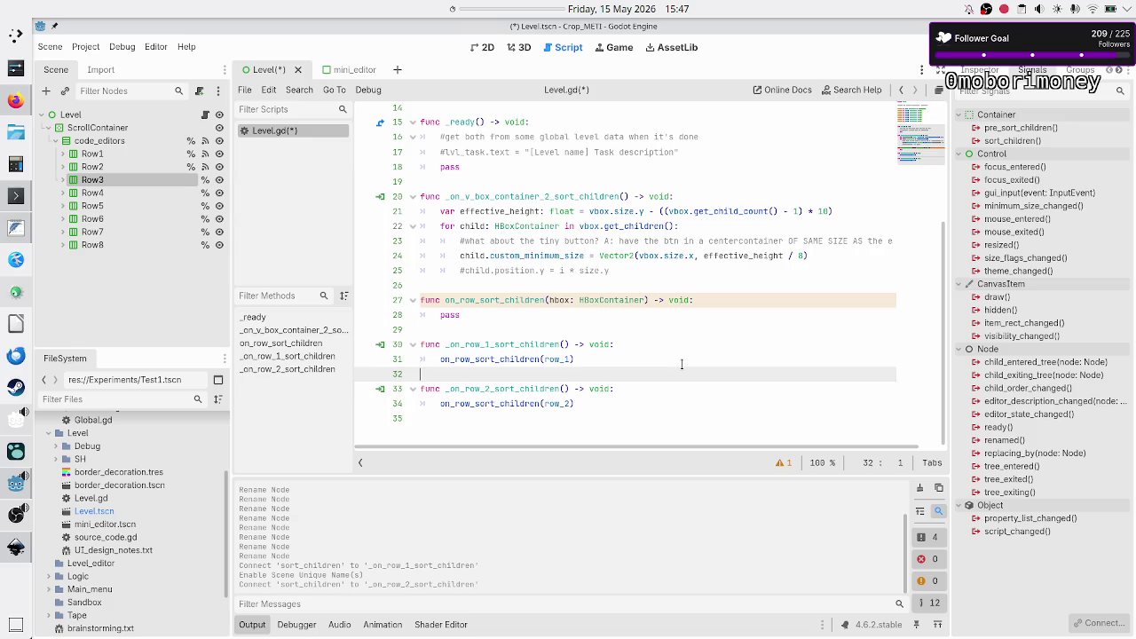
key("Down")
key("shift+Down")
key("shift+End")
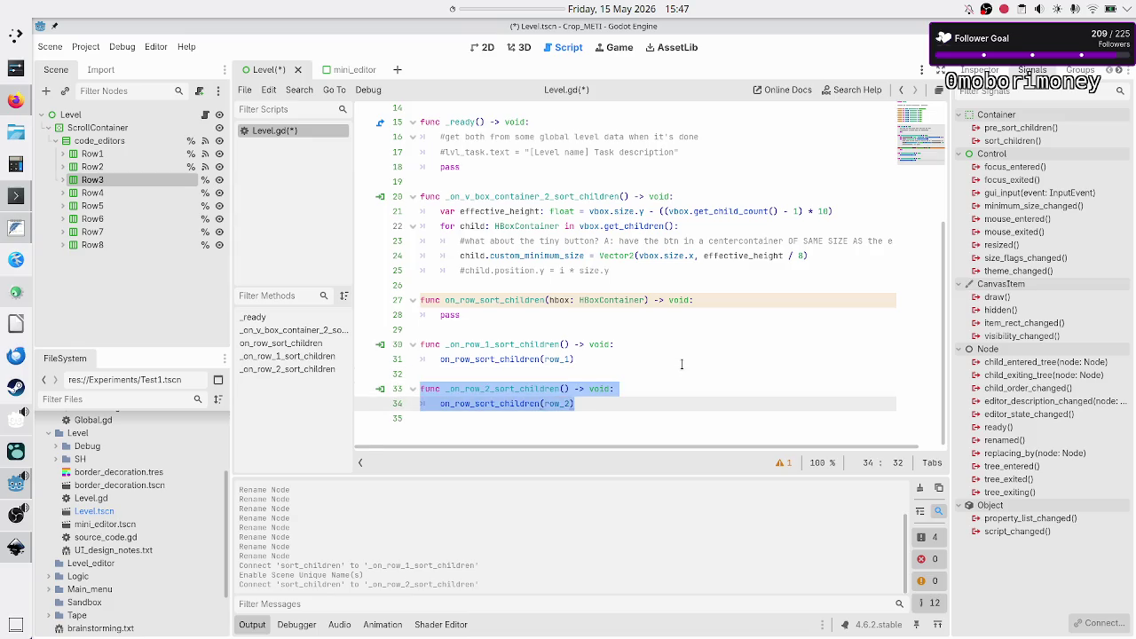
key("ctrl+c")
key("End")
key("Return")
key("Return")
key("ctrl+v")
- Change the duplicate's call argument to row_3 and leave a blank line after it
key("Up")
key("Left")
key("Left")
key("Left")
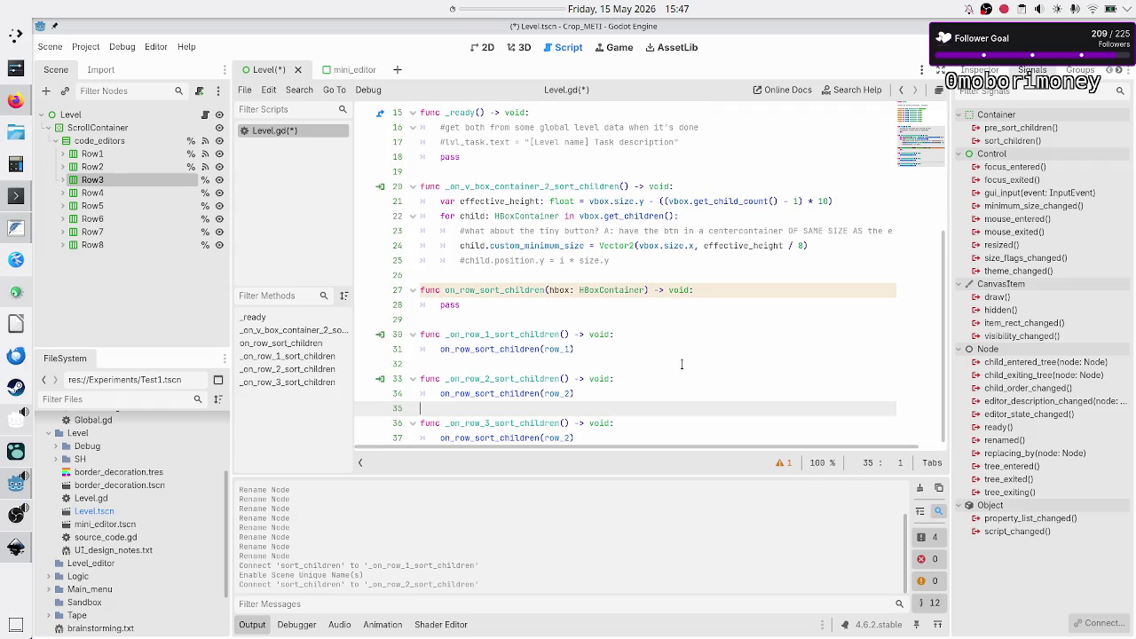
key("Down")
key("End")
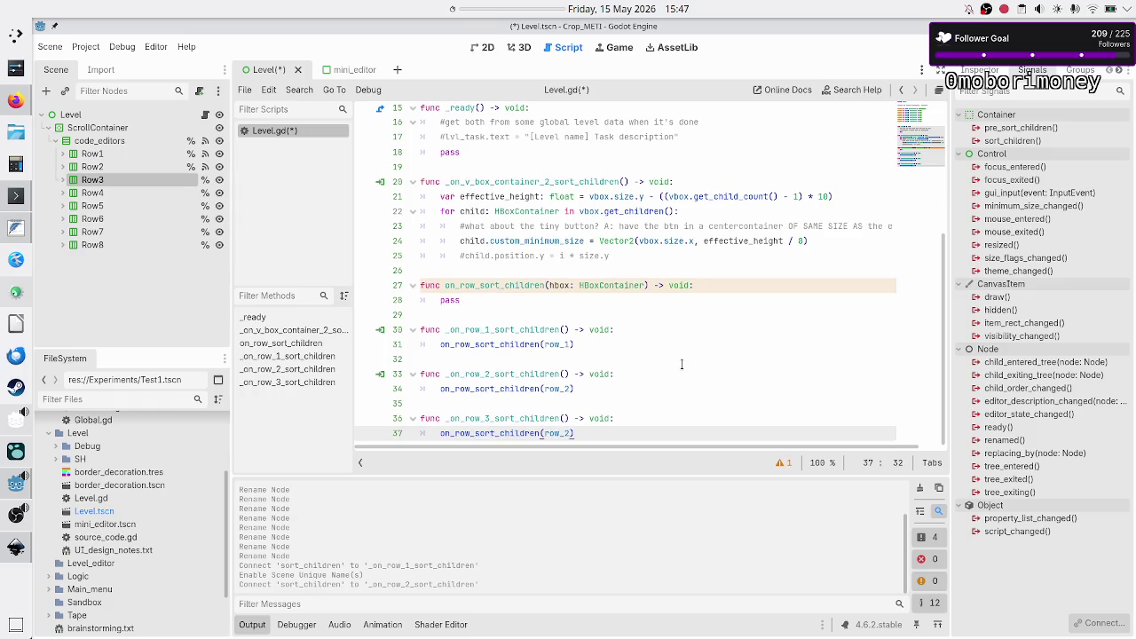
key("BackSpace")
type("3")
key("Right")
key("Return")
key("BackSpace")
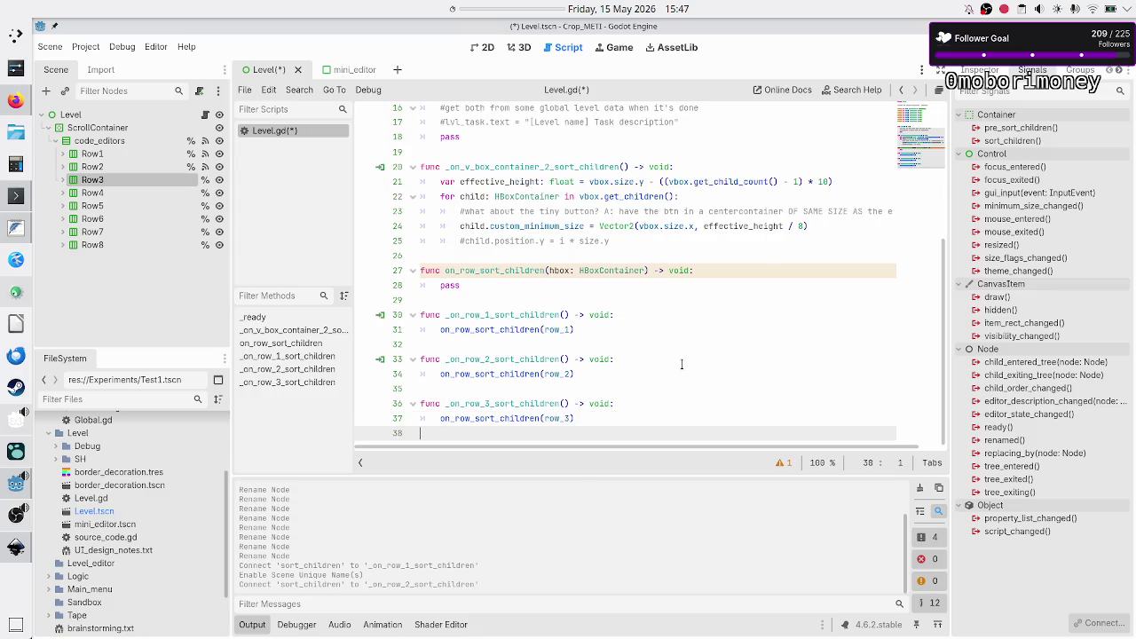
- Copy the row_3 handler and paste a duplicate below it
key("Up")
key("Up")
key("shift+Down")
key("shift+End")
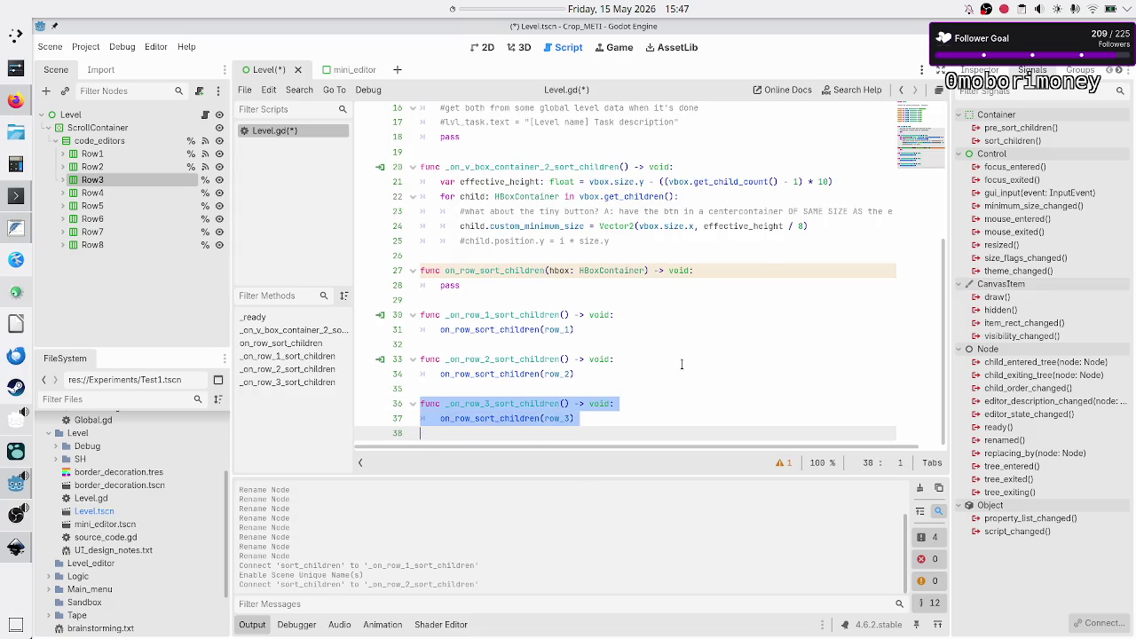
key("ctrl+c")
key("Down")
key("Return")
key("ctrl+v")
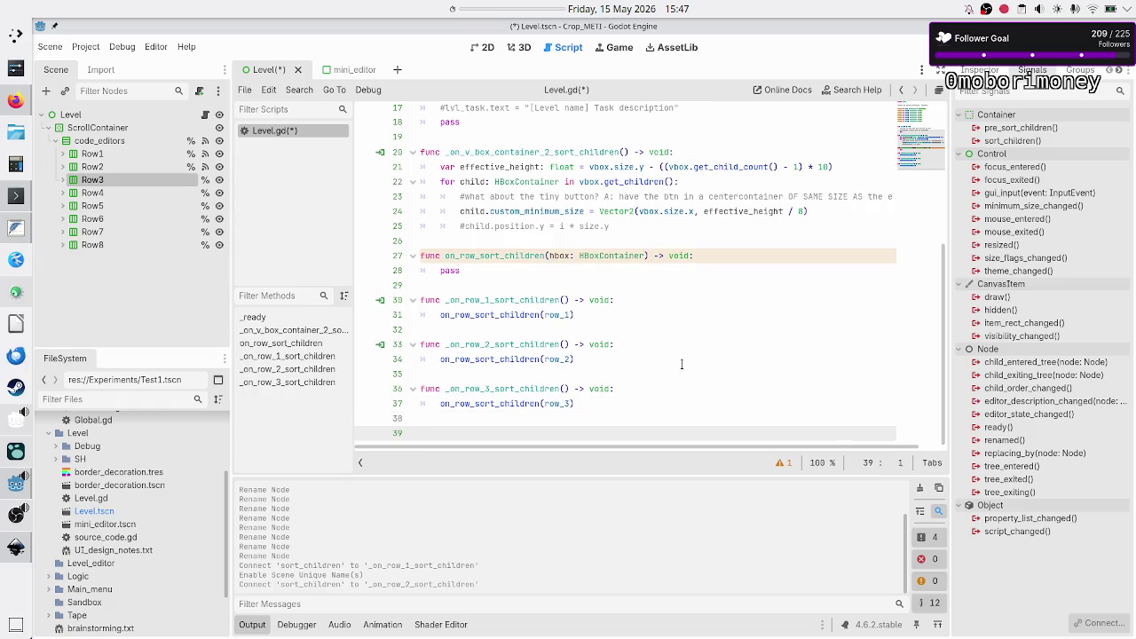
key("Up")
key("Up")
- Renumber the duplicate to _on_row_4_sort_children, passing row_4
key("Down")
key("Right")
key("Right")
key("Right")
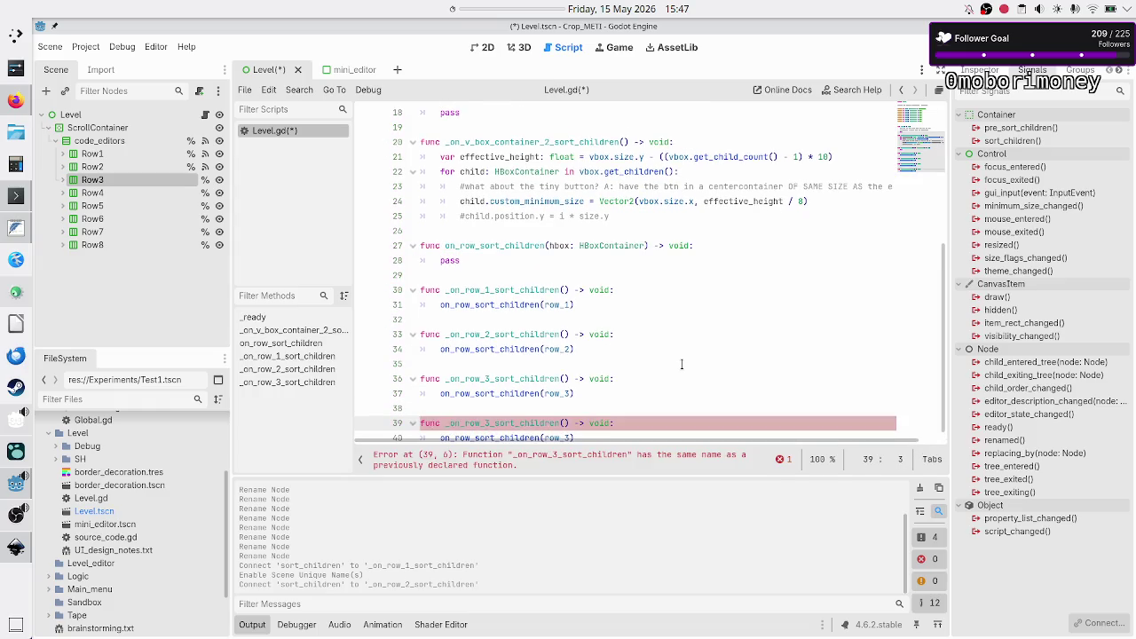
key("BackSpace")
type("4")
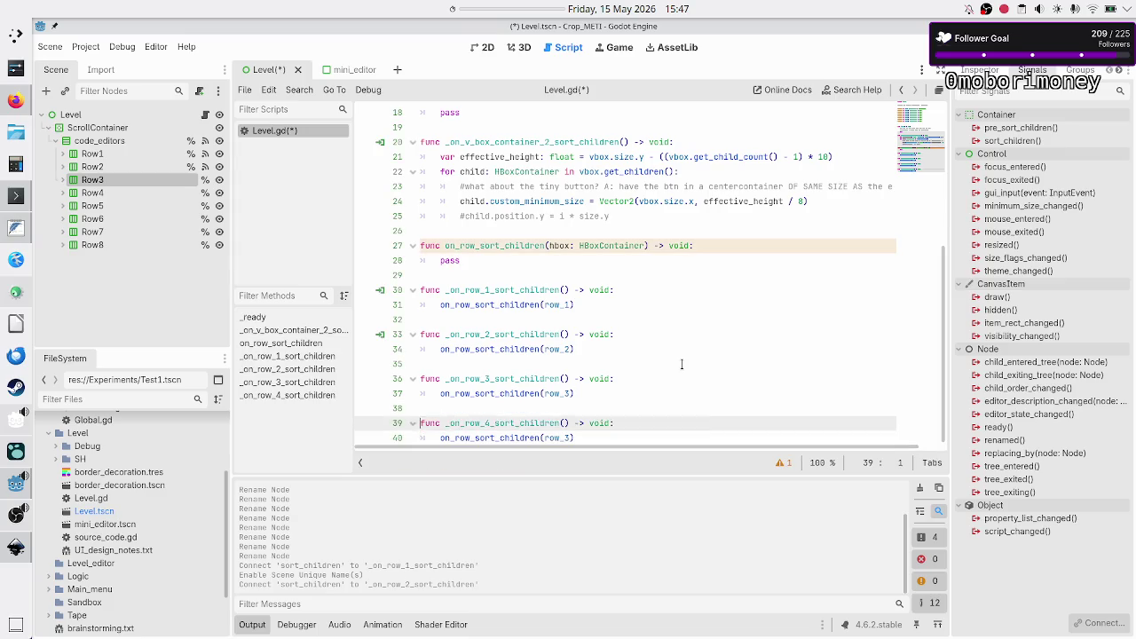
key("Down")
key("End")
key("Left")
key("BackSpace")
type("4")
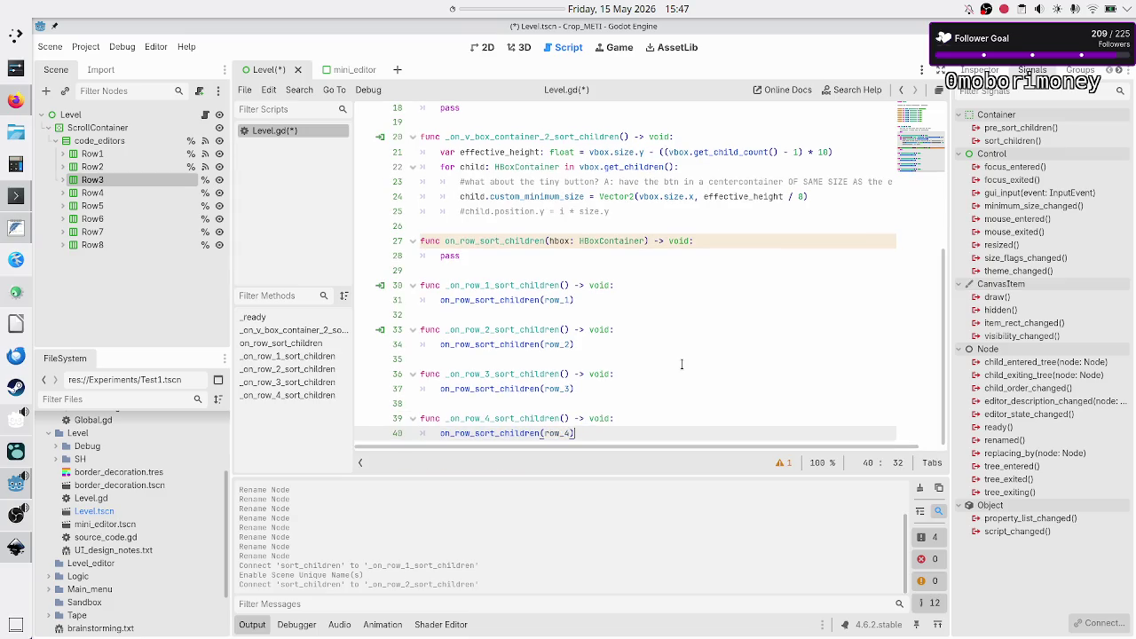
key("End")
key("Return")
key("BackSpace")
- Paste another row_3 handler copy and renumber it to _on_row_5_sort_children passing row_5
key("ctrl+v")
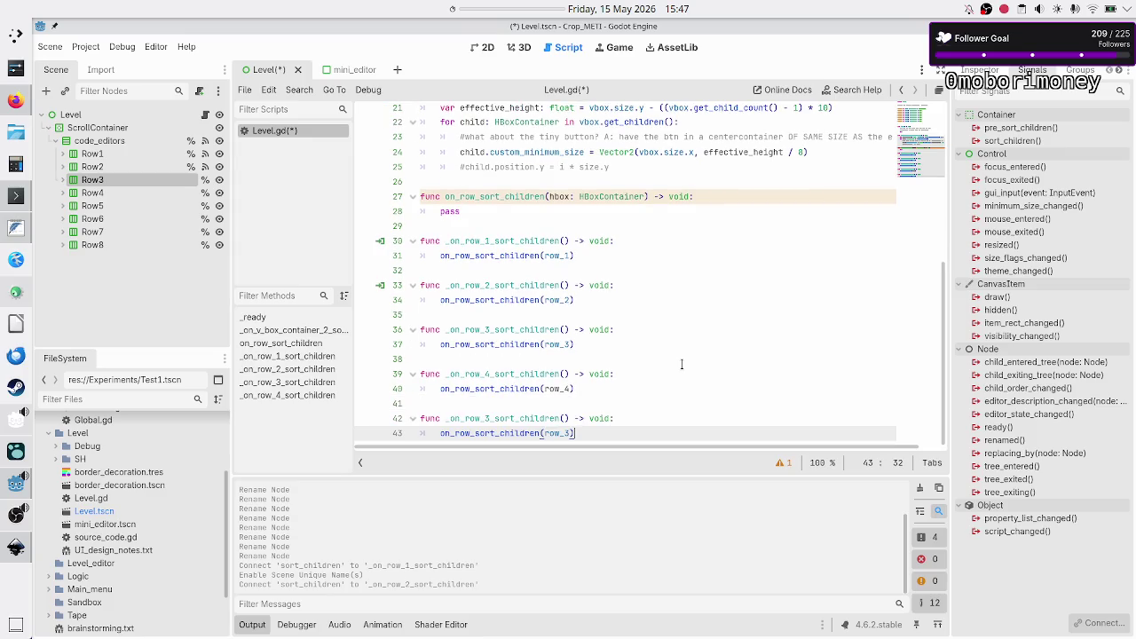
key("ctrl+Right")
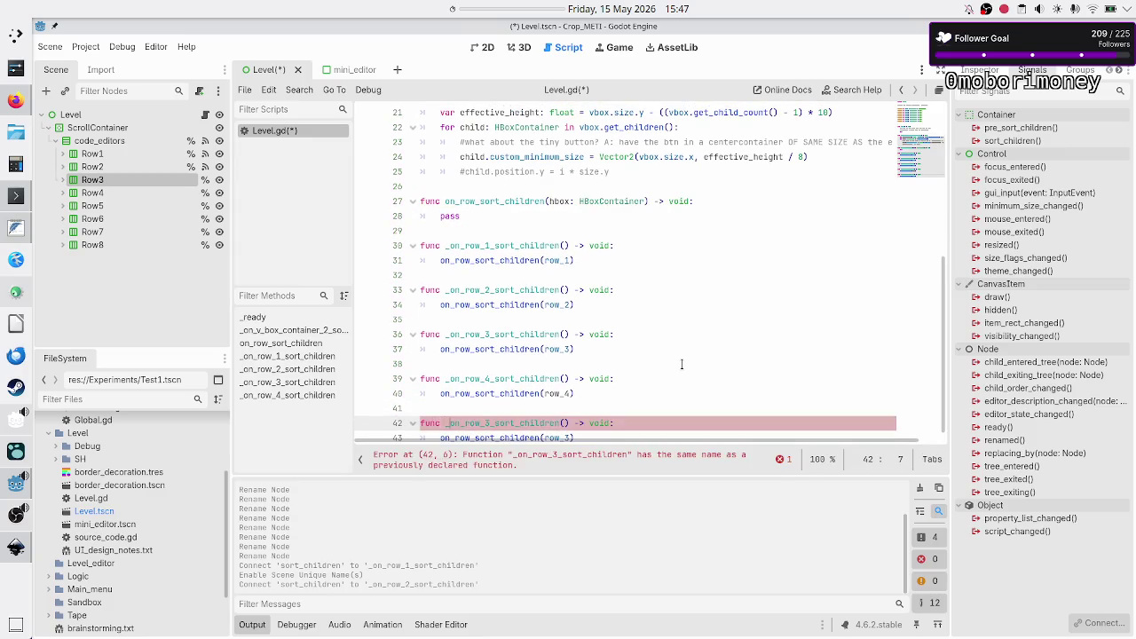
key("BackSpace")
type("4")
key("Down")
key("Up")
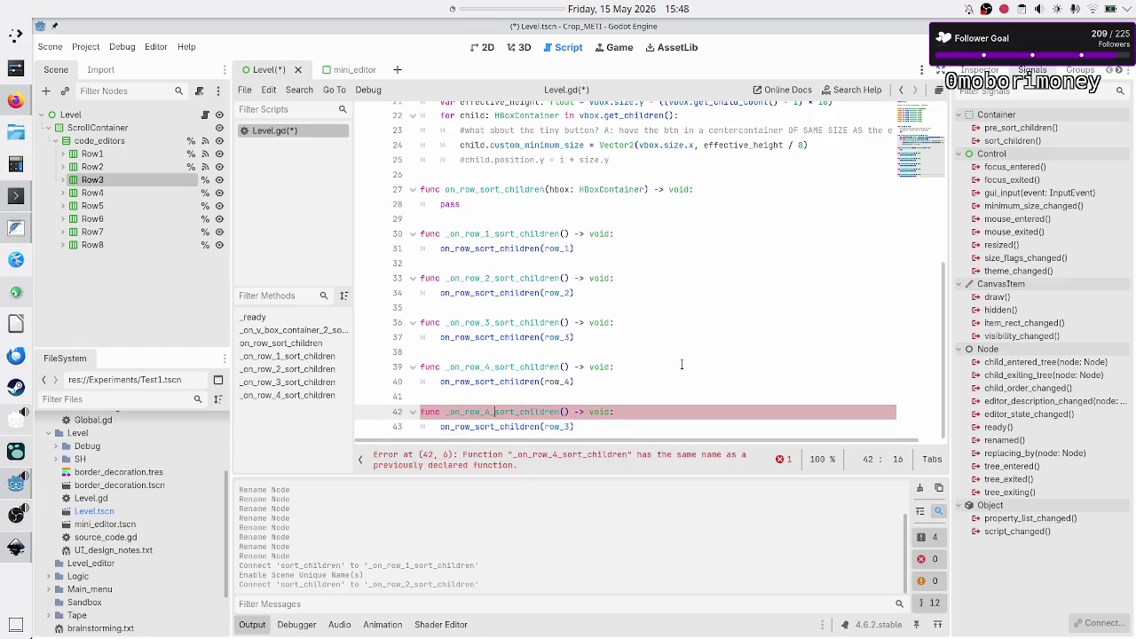
key("BackSpace")
type("5")
key("Down")
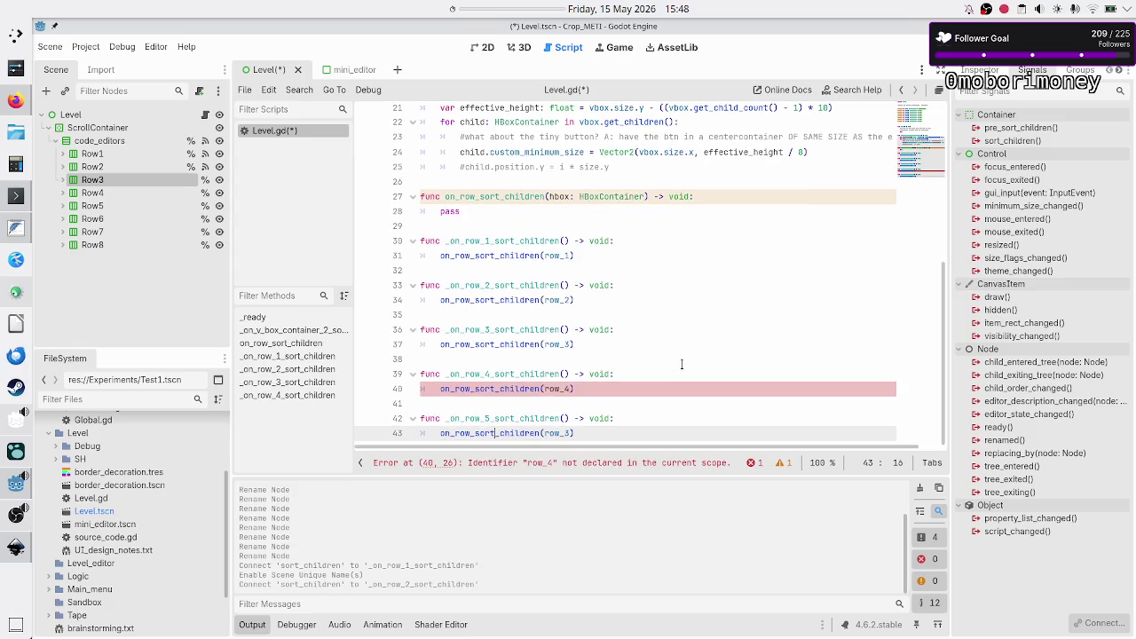
key("BackSpace")
type("5")
key("Down")
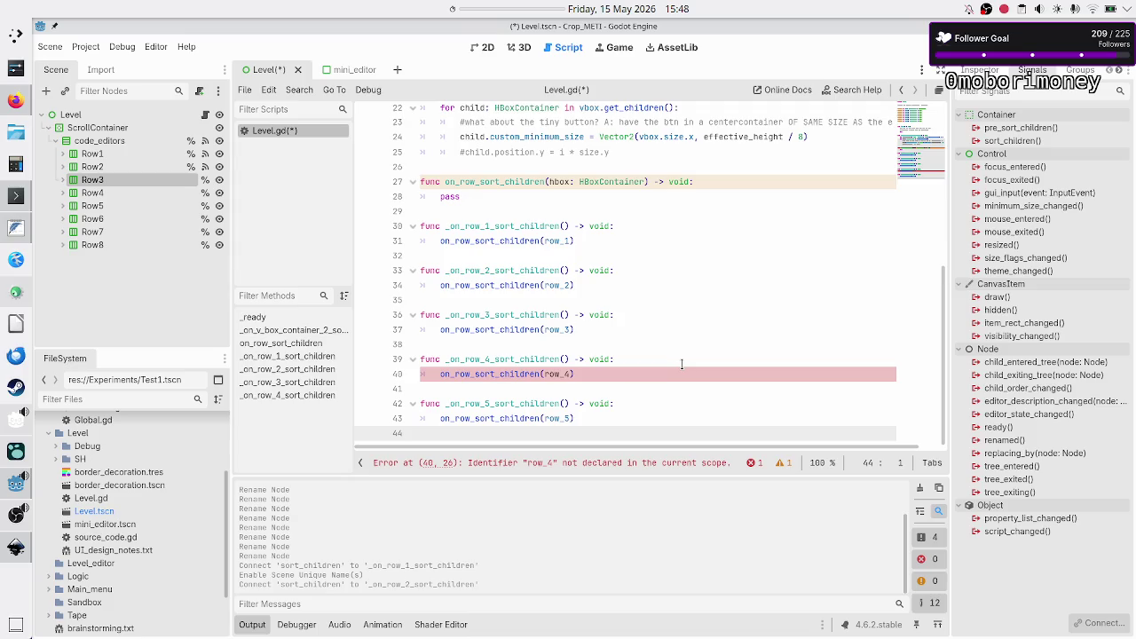
- Paste a further copy as the _on_row_6_sort_children handler, then return to the row_4 error
key("ctrl+v")
key("Up")
key("Up")
key("Down")
key("Right")
key("Right")
key("Right")
key("BackSpace")
type("6")
key("Down")
key("Right")
key("Right")
key("Right")
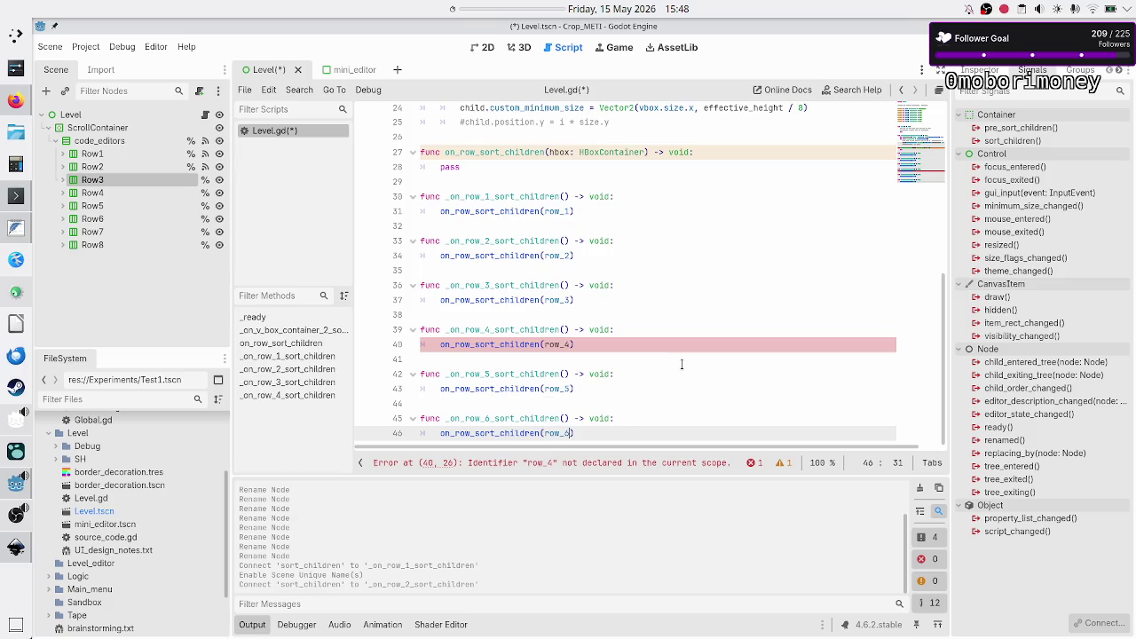
key("Down")
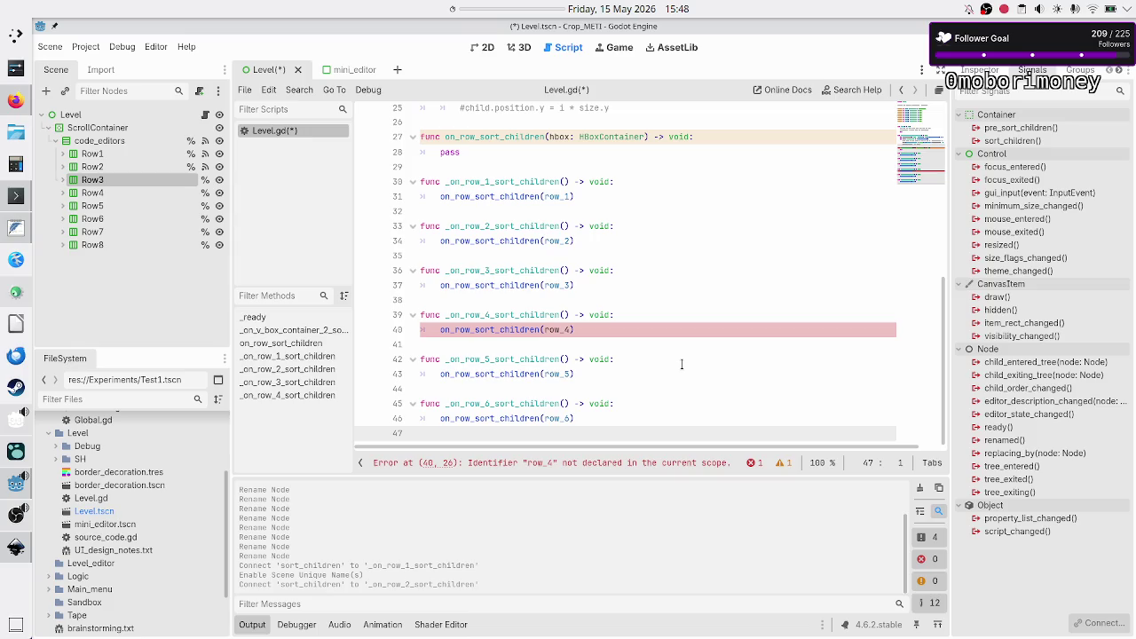
key("Up")
key("Up")
key("Up")
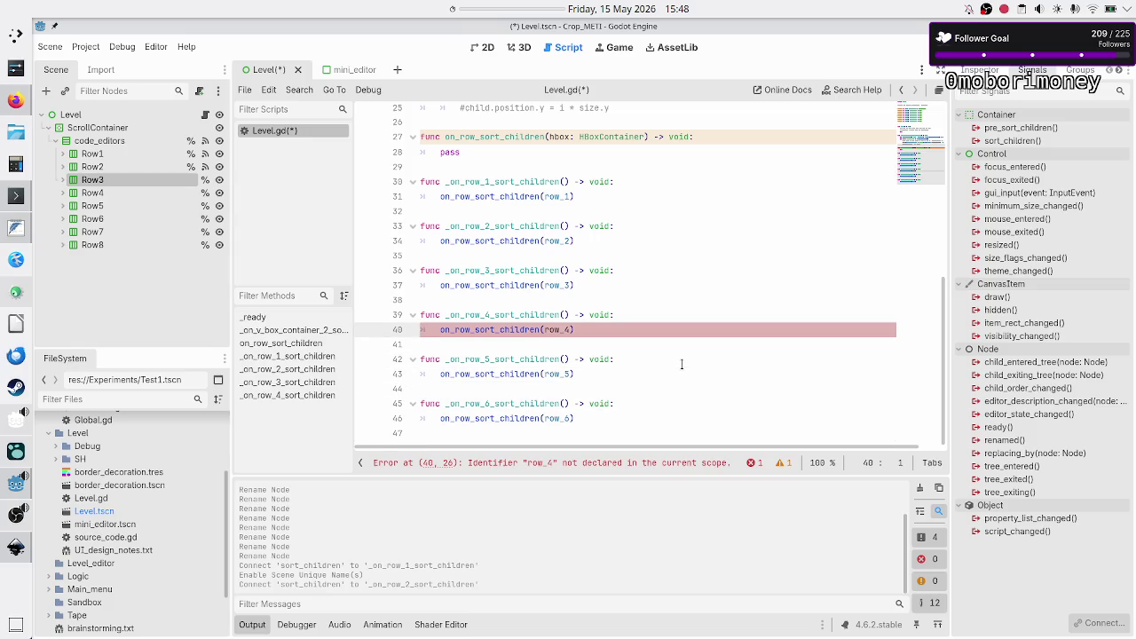
scroll(697, 319, "up", 8)
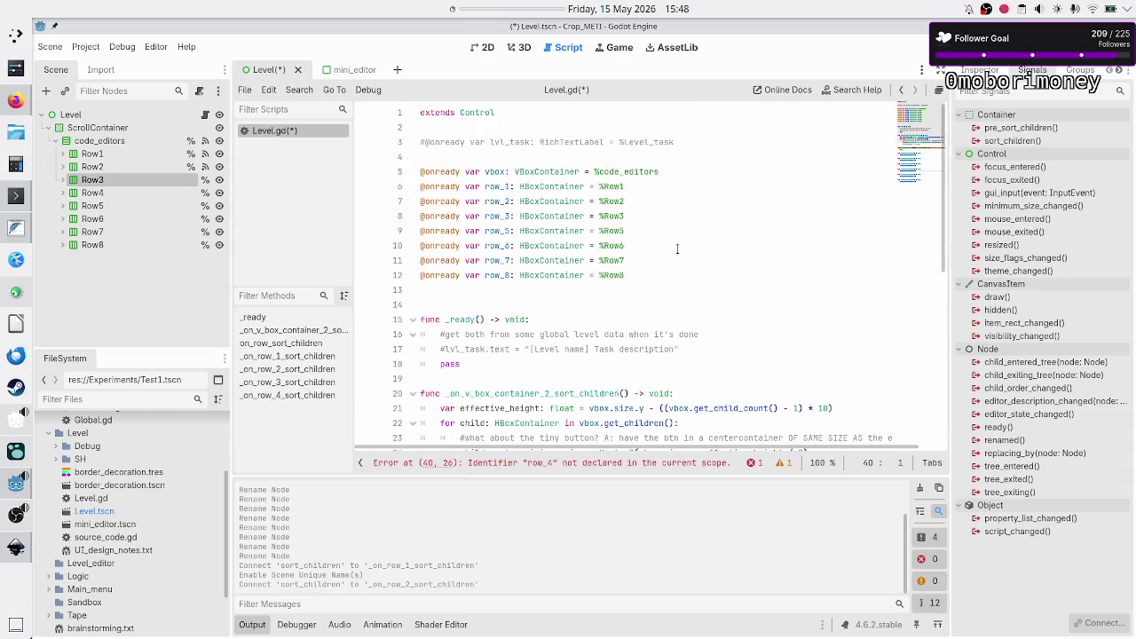
- Declare row_4 as an onready reference to %Row4 below row_3 and save the scene
left_click(668, 211)
key("Return")
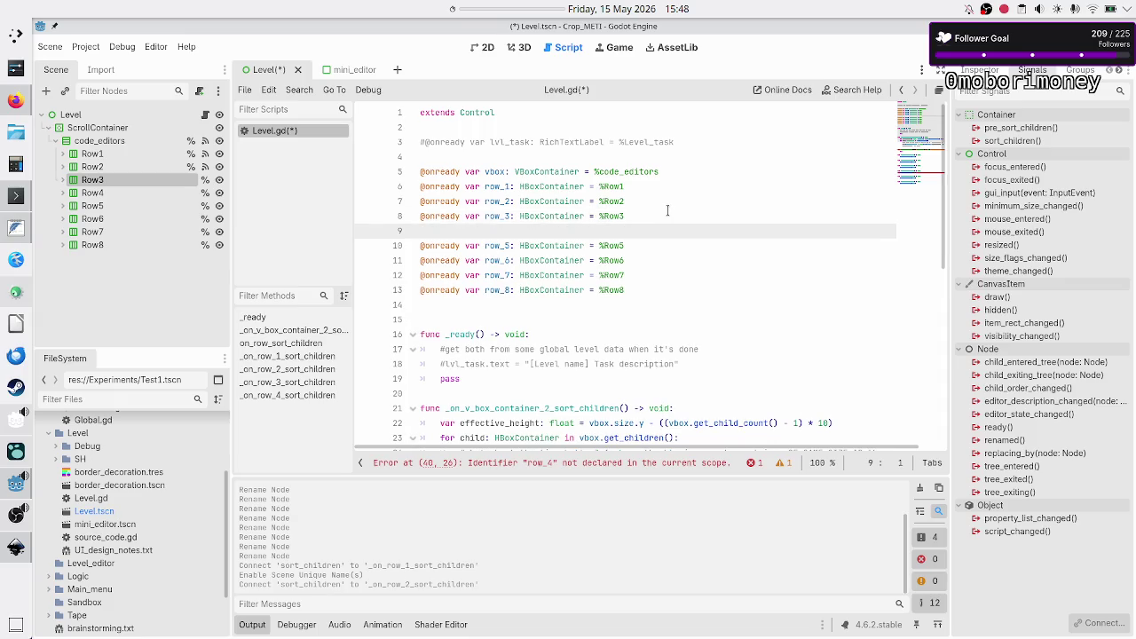
left_click(96, 192)
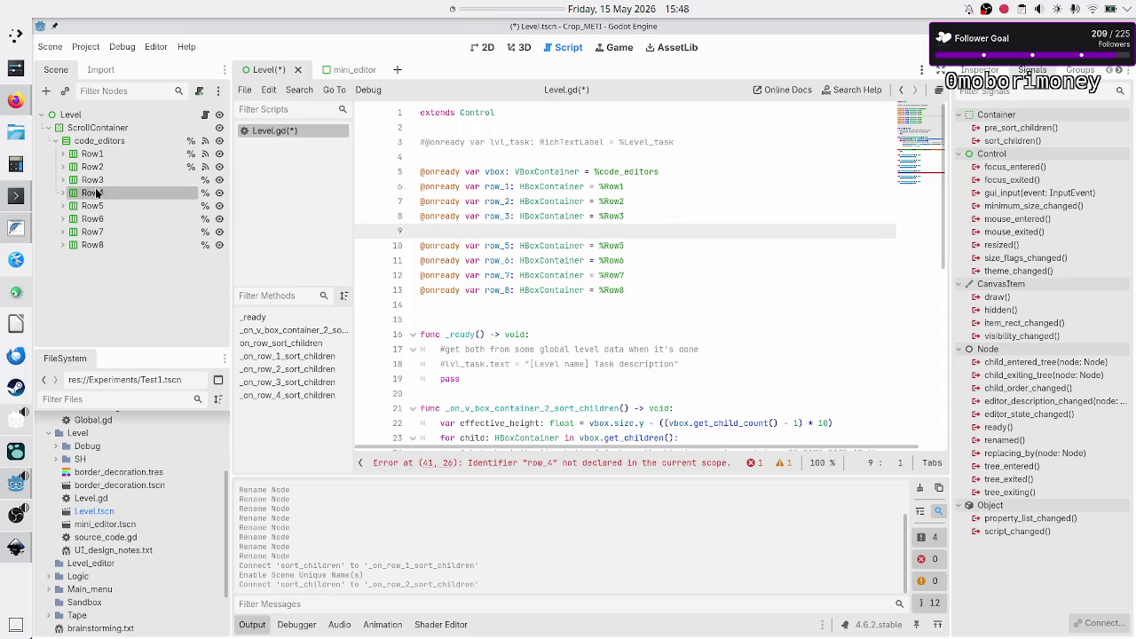
mouse_move(96, 192)
left_mouse_down()
mouse_move(372, 225)
mouse_move(433, 247)
mouse_move(445, 232)
left_mouse_up()
mouse_move(92, 194)
left_mouse_down()
mouse_move(294, 216)
mouse_move(244, 211)
mouse_move(148, 241)
mouse_move(141, 207)
mouse_move(101, 194)
mouse_move(313, 210)
mouse_move(383, 234)
mouse_move(334, 227)
left_mouse_up()
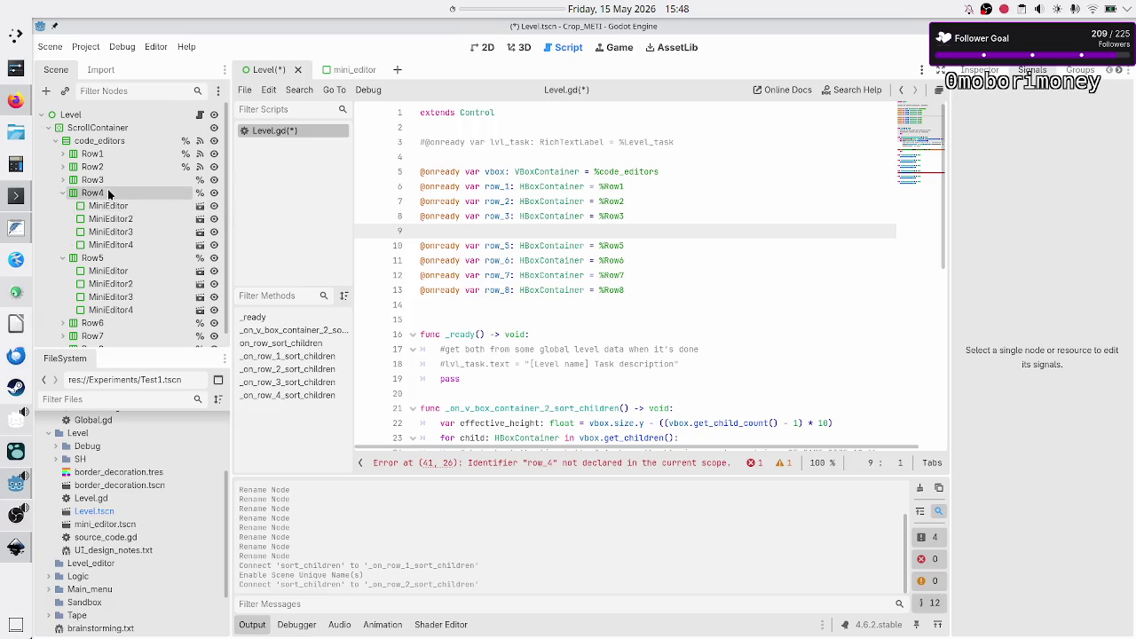
mouse_move(107, 189)
left_mouse_down()
mouse_move(364, 249)
mouse_move(424, 233)
left_mouse_up()
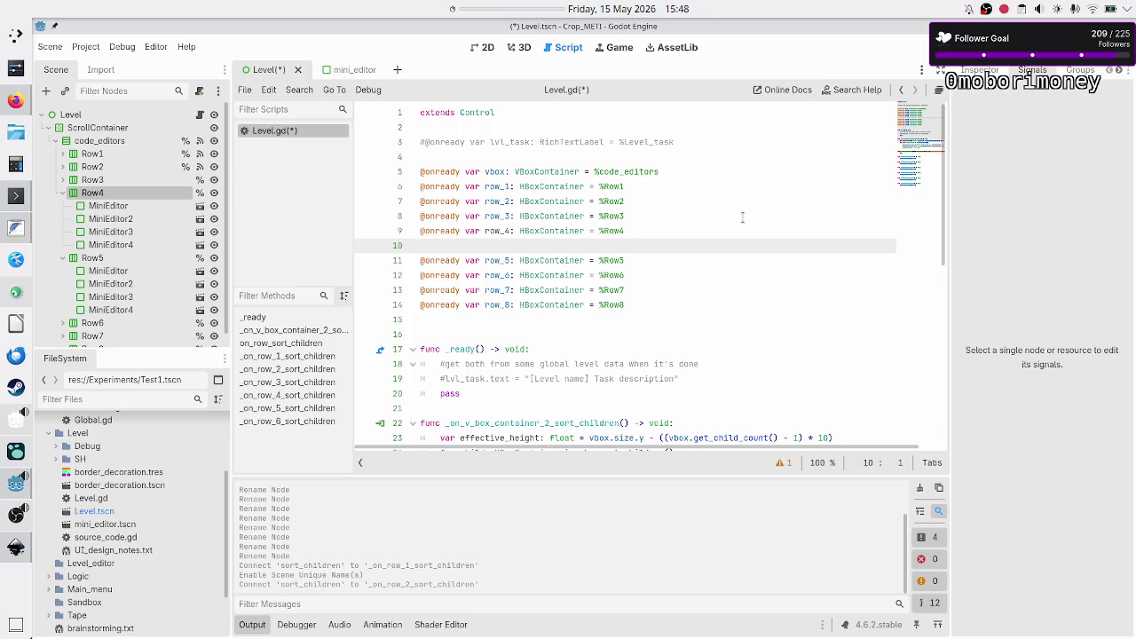
key("BackSpace")
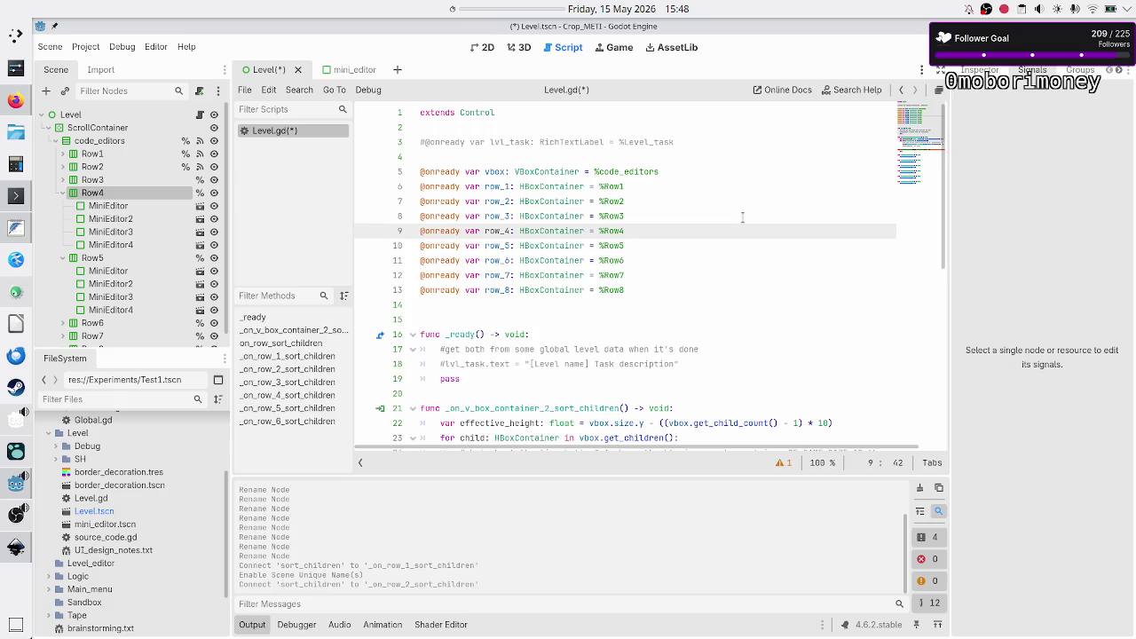
key("ctrl+s")
left_click(63, 193)
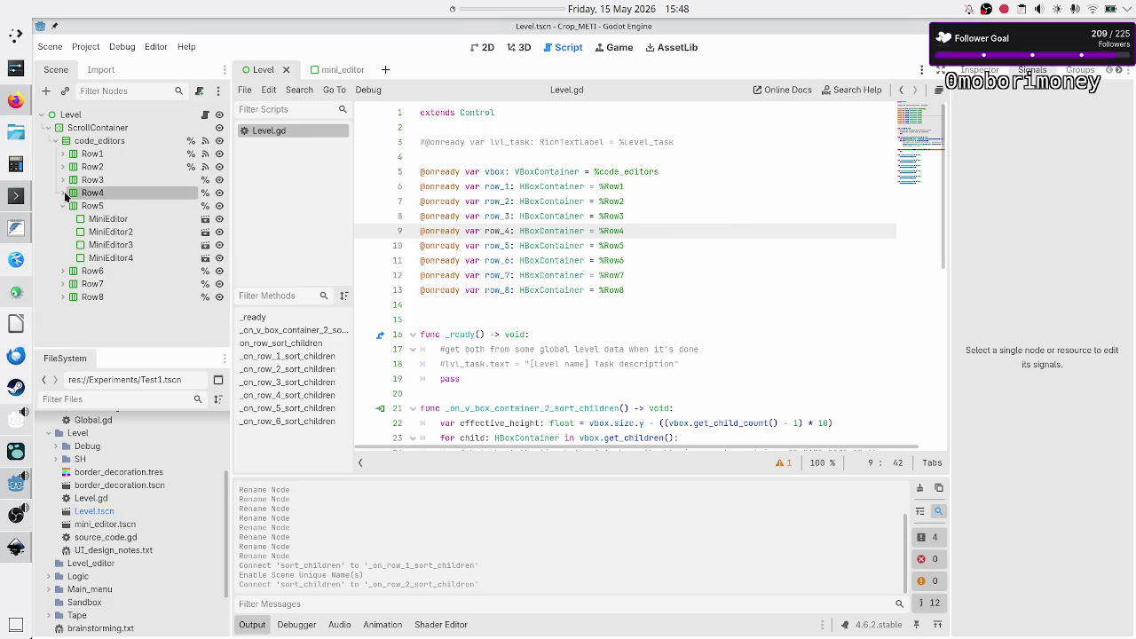
left_click(62, 206)
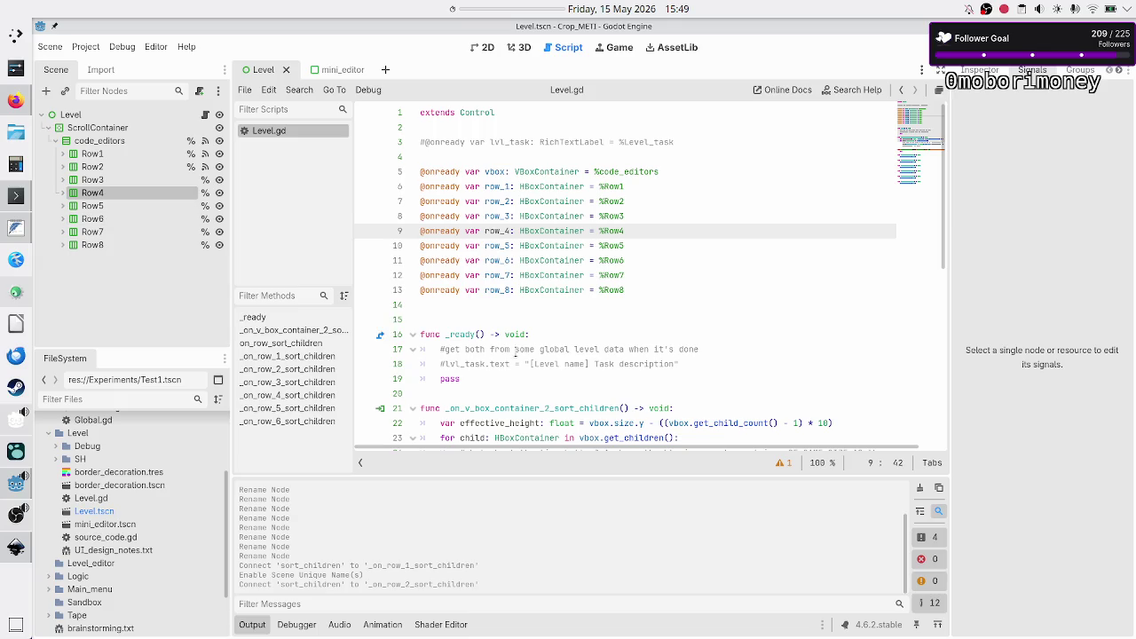
- Add an _on_row_7_sort_children handler passing row_7 after the row_6 handler
scroll(510, 355, "down", 8)
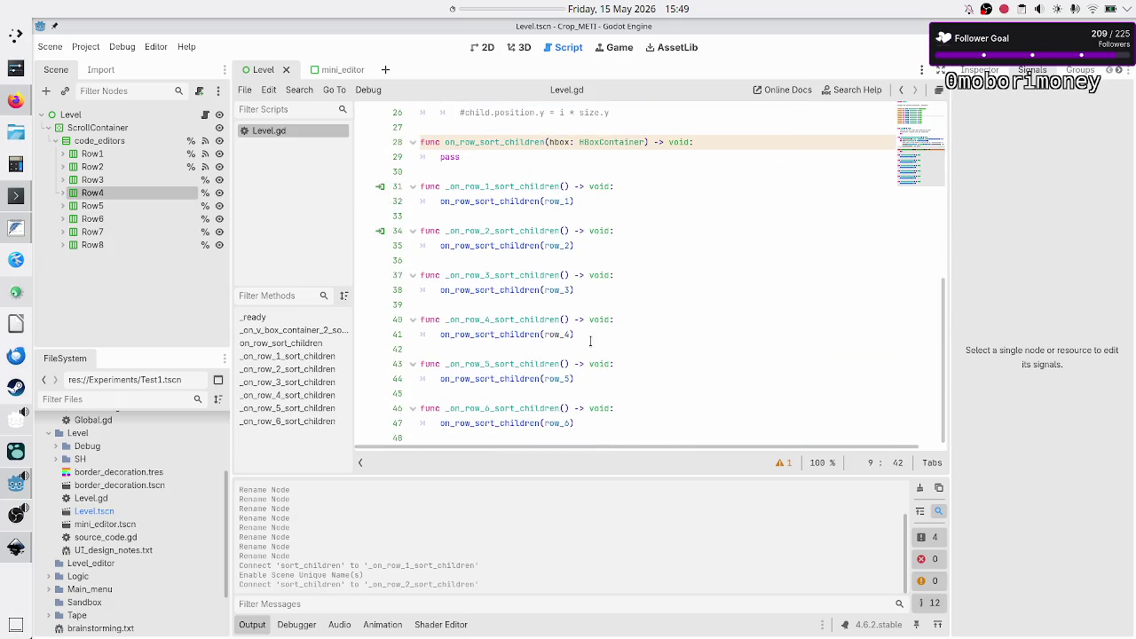
left_click(599, 424)
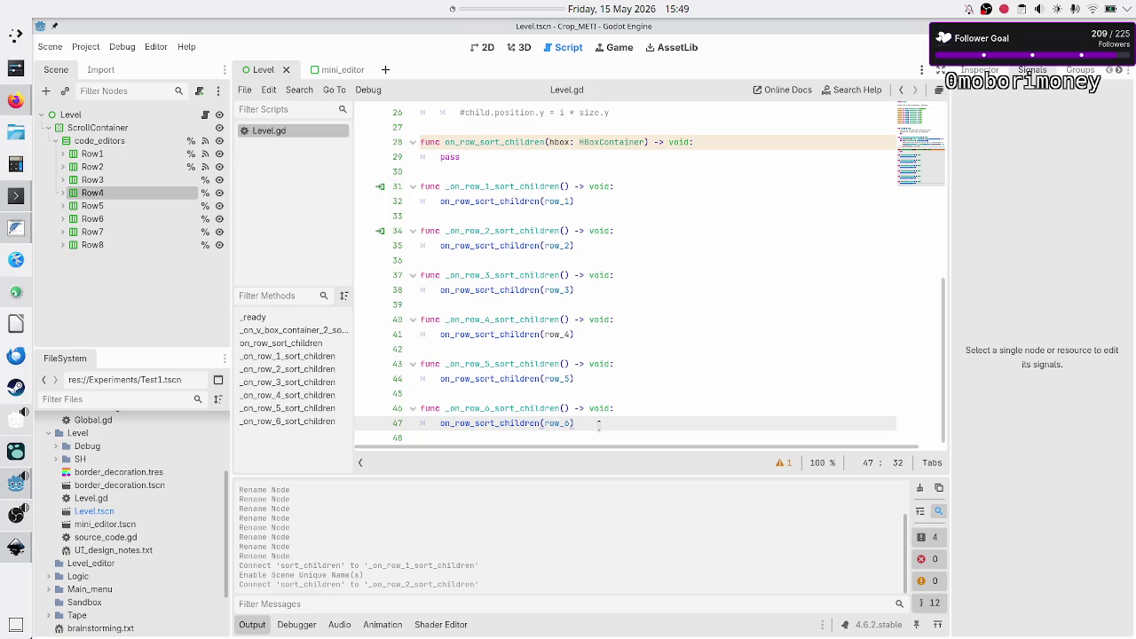
key("Down")
type("func _on_row_3_sort_children() -> void: \ton_row_sort_children(row_3)")
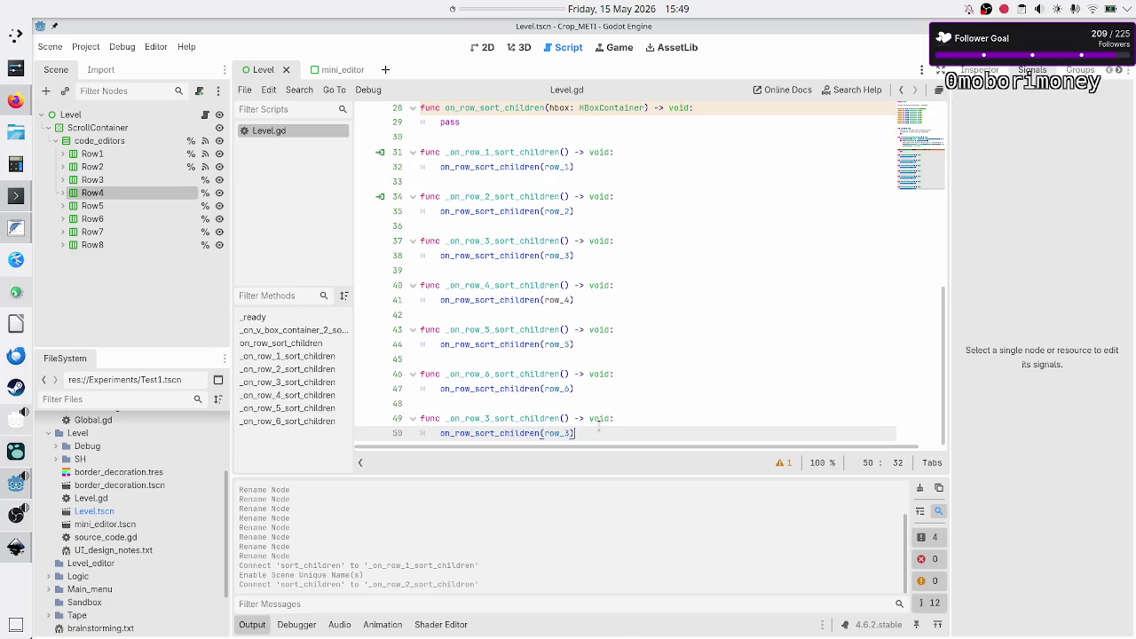
key("Right")
key("Right")
key("Right")
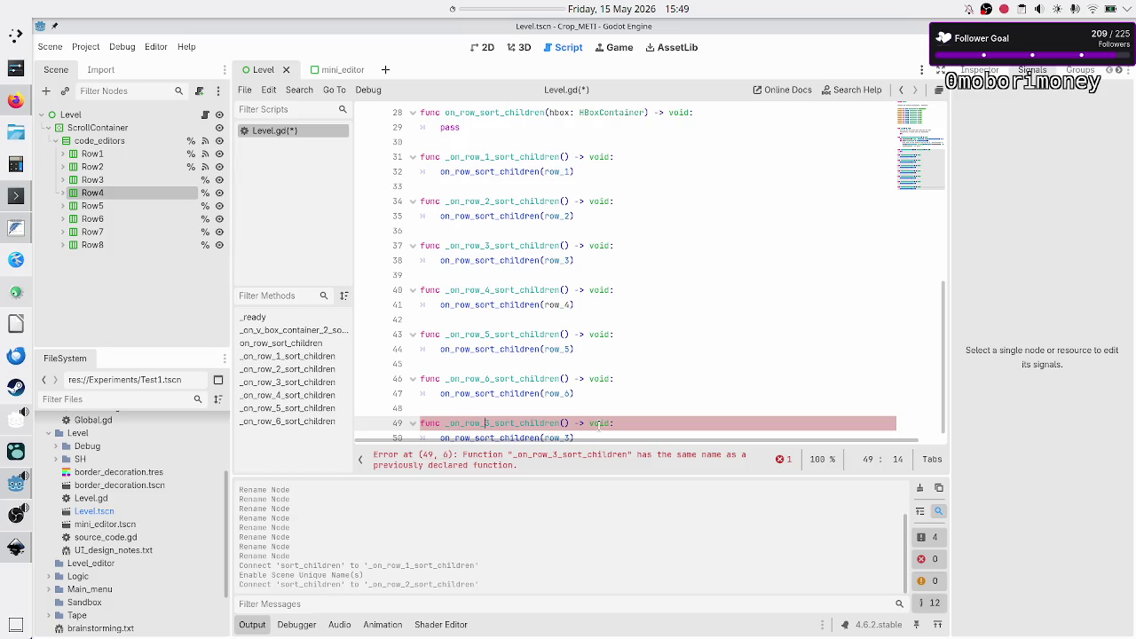
key("BackSpace")
type("7")
key("Down")
key("End")
key("Left")
key("BackSpace")
type("7")
key("End")
key("Return")
key("Return")
- Add an _on_row_8_sort_children handler passing row_8
key("ctrl+v")
key("Left")
key("BackSpace")
type("8")
key("Home")
key("Up")
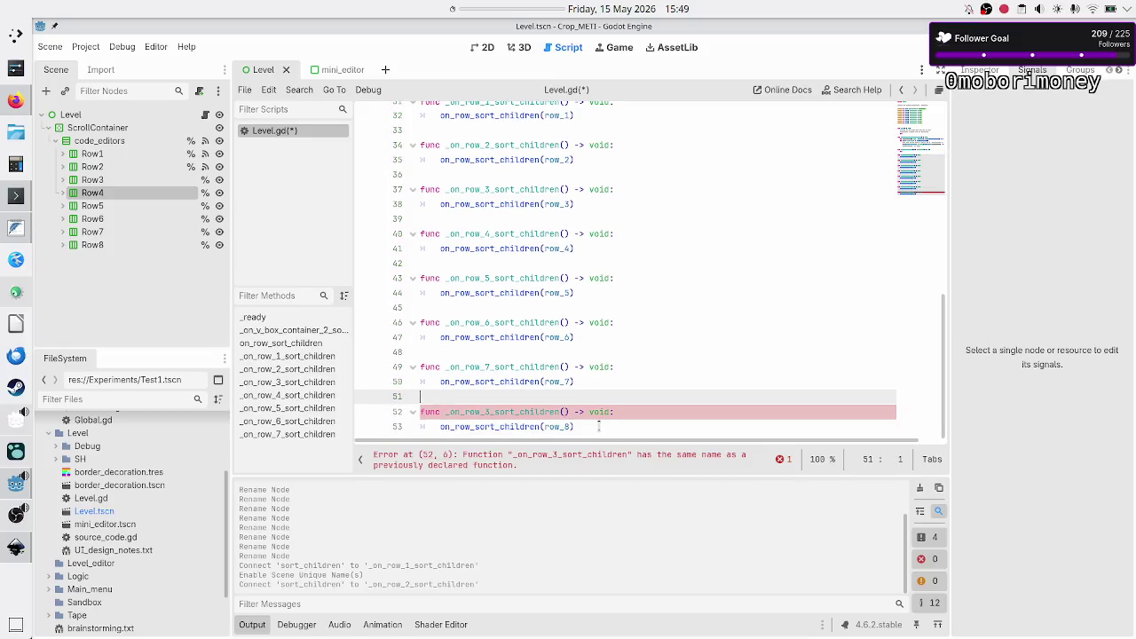
key("Right")
key("Right")
key("Right")
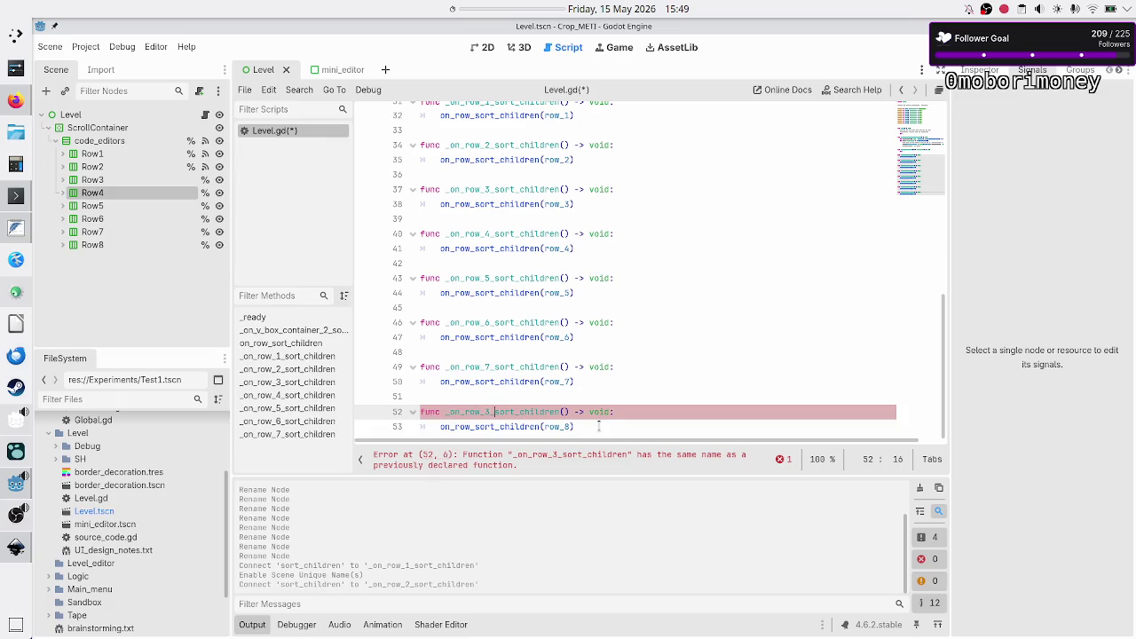
key("Up")
key("Up")
key("Up")
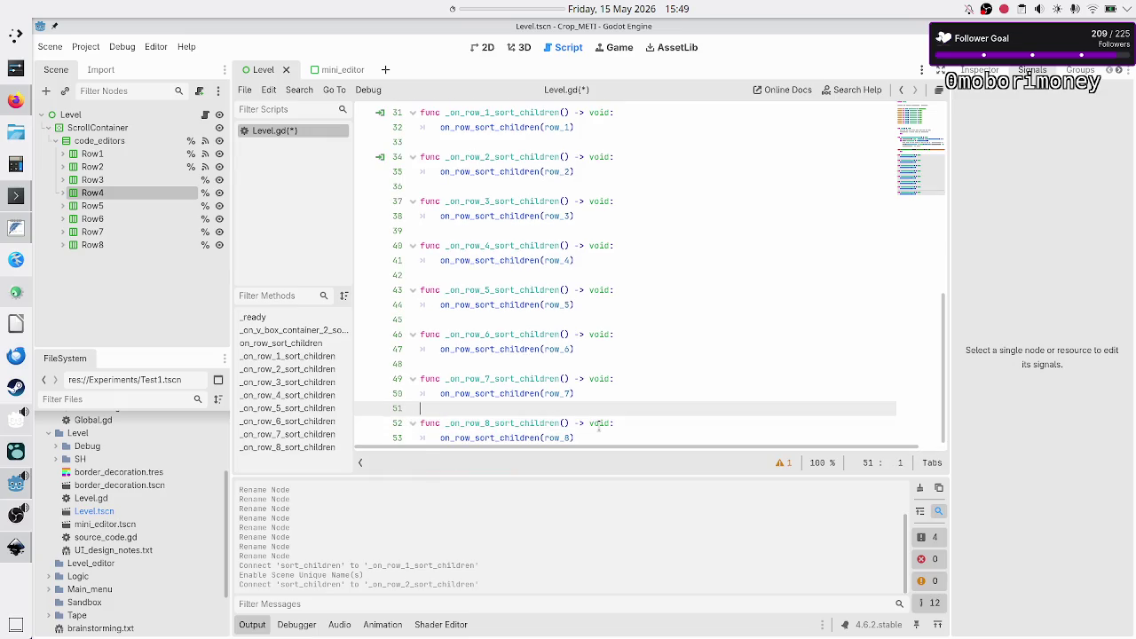
- Select the vbox sizing code on lines 22–26
key("Up")
key("Up")
key("Up")
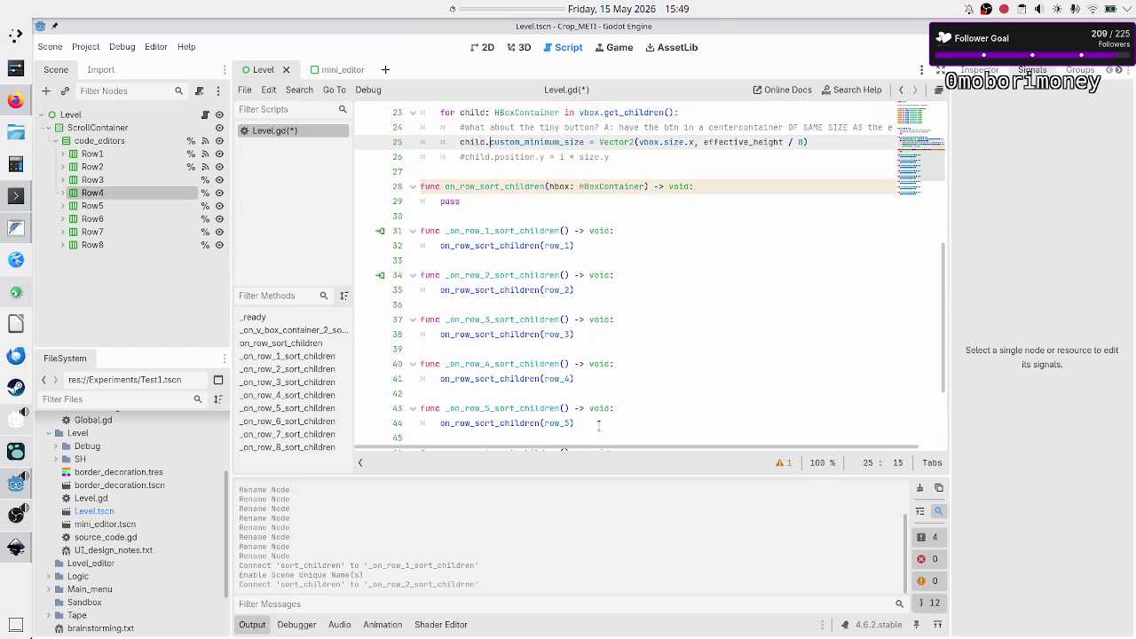
key("Up")
key("Up")
key("Up")
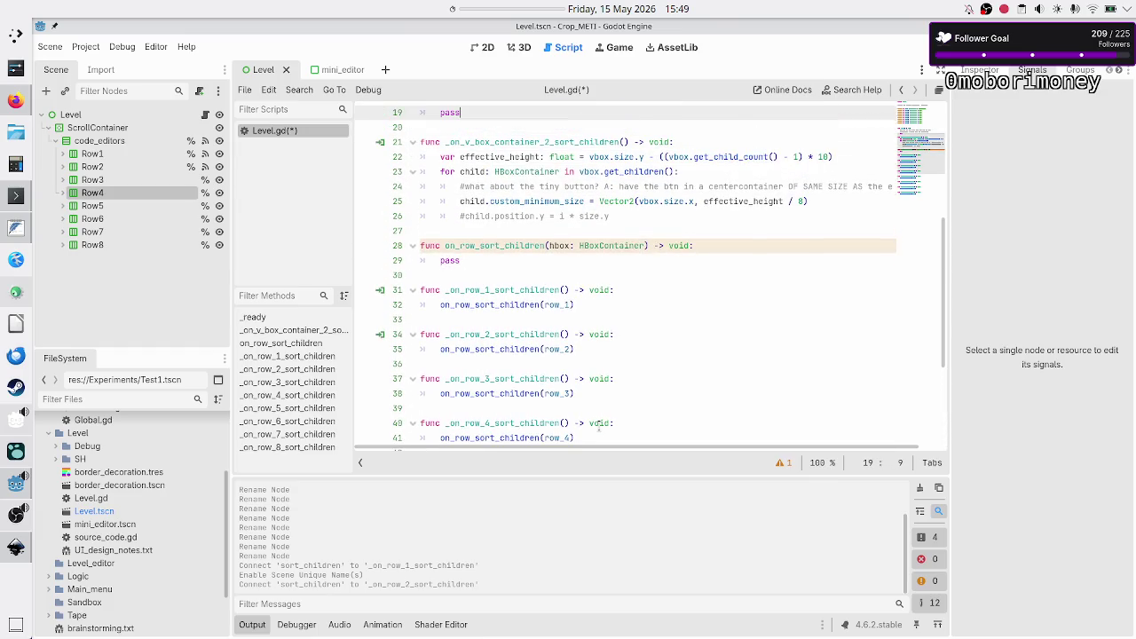
key("Down")
key("Down")
key("Down")
key("Left")
key("Left")
key("Left")
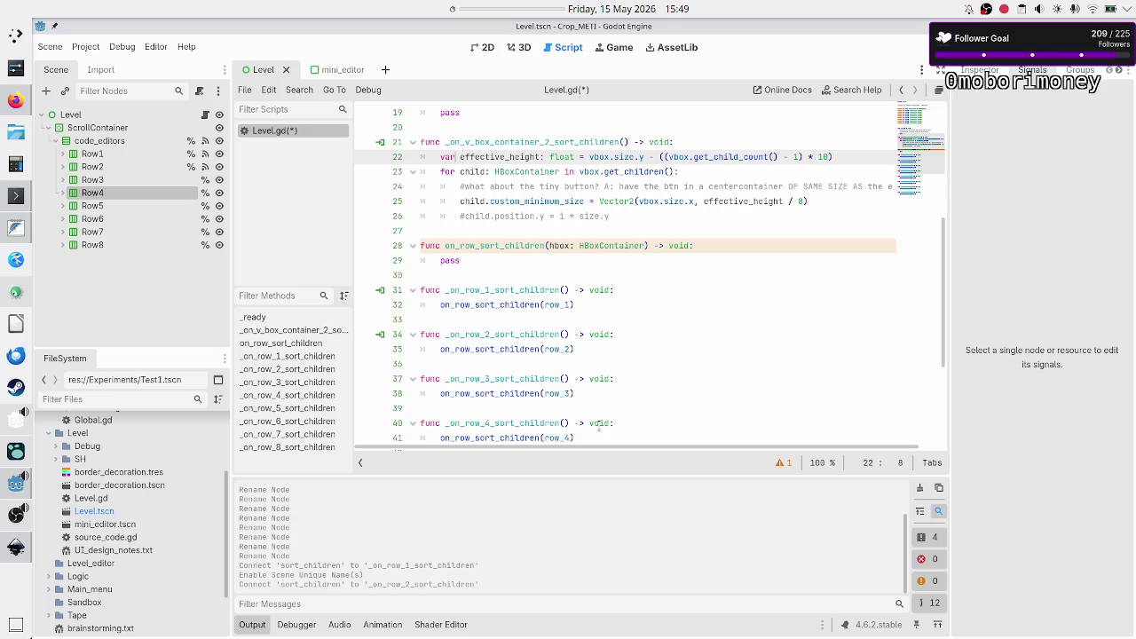
key("shift+Down")
key("shift+Down")
key("shift+Down")
key("shift+End")
key("ctrl+c")
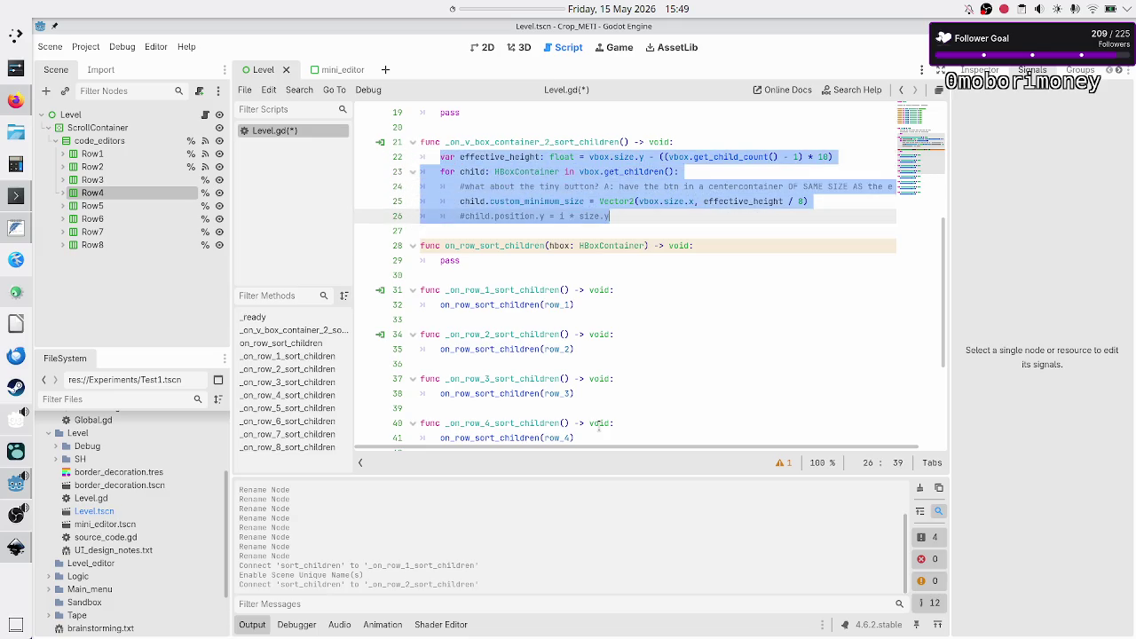
- Replace pass in on_row_sort_children with the copied sizing code
key("Down")
key("Down")
key("Down")
key("BackSpace")
key("BackSpace")
key("BackSpace")
key("ctrl+v")
key("Up")
key("Up")
key("Up")
- Compute effective_height from hbox.size.x and the hbox child count instead of vbox.size.y
key("Right")
key("Left")
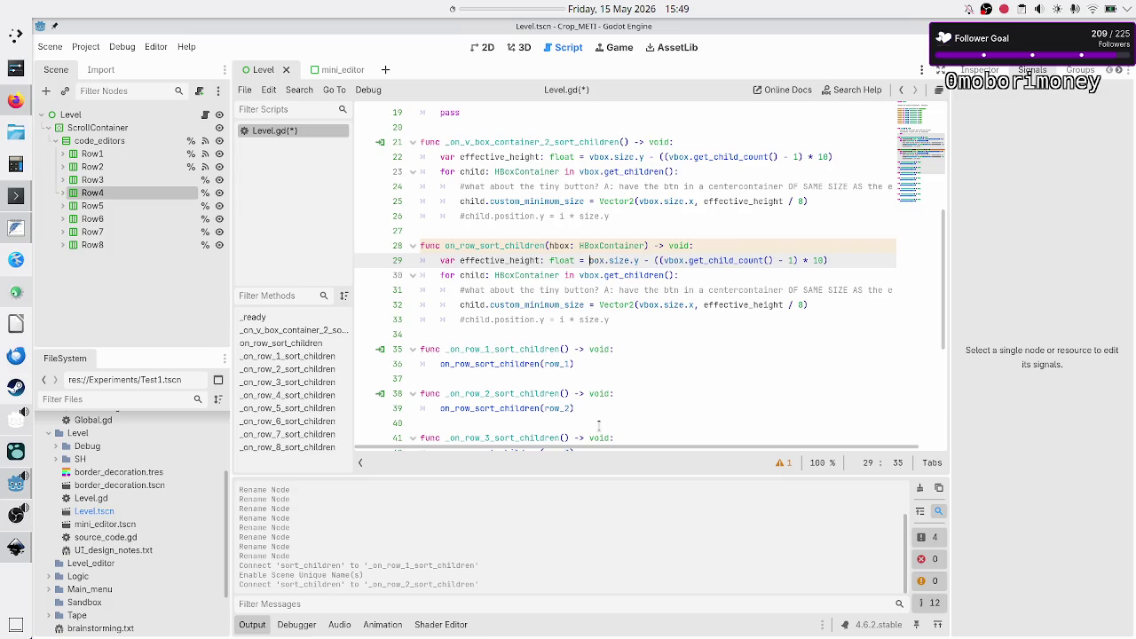
key("BackSpace")
type("h")
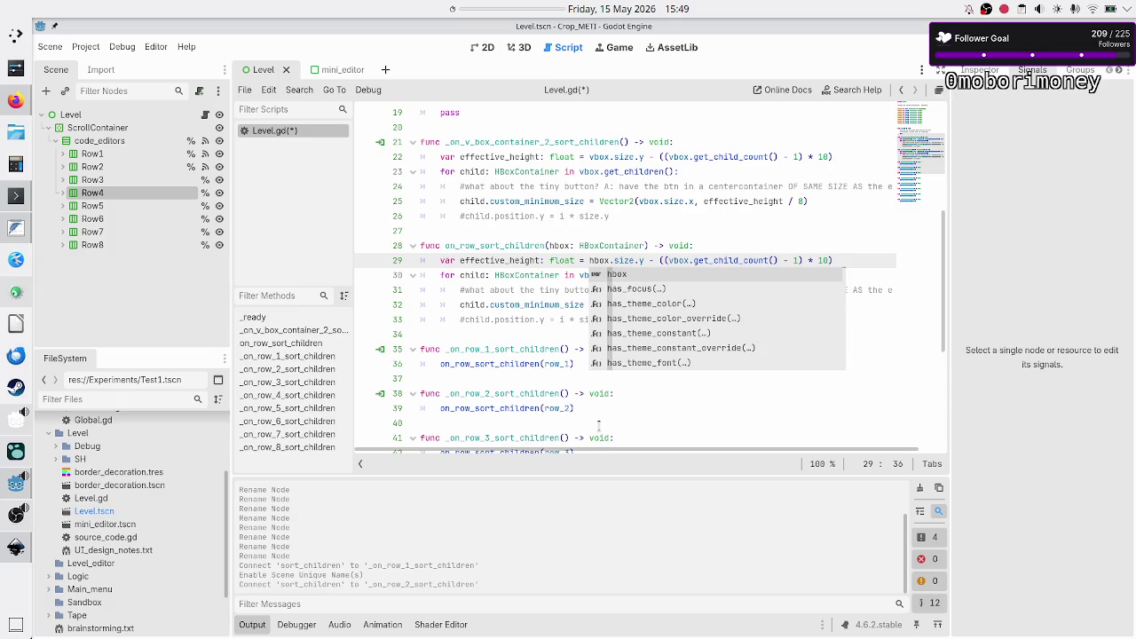
key("Escape")
key("Right")
key("Right")
key("Right")
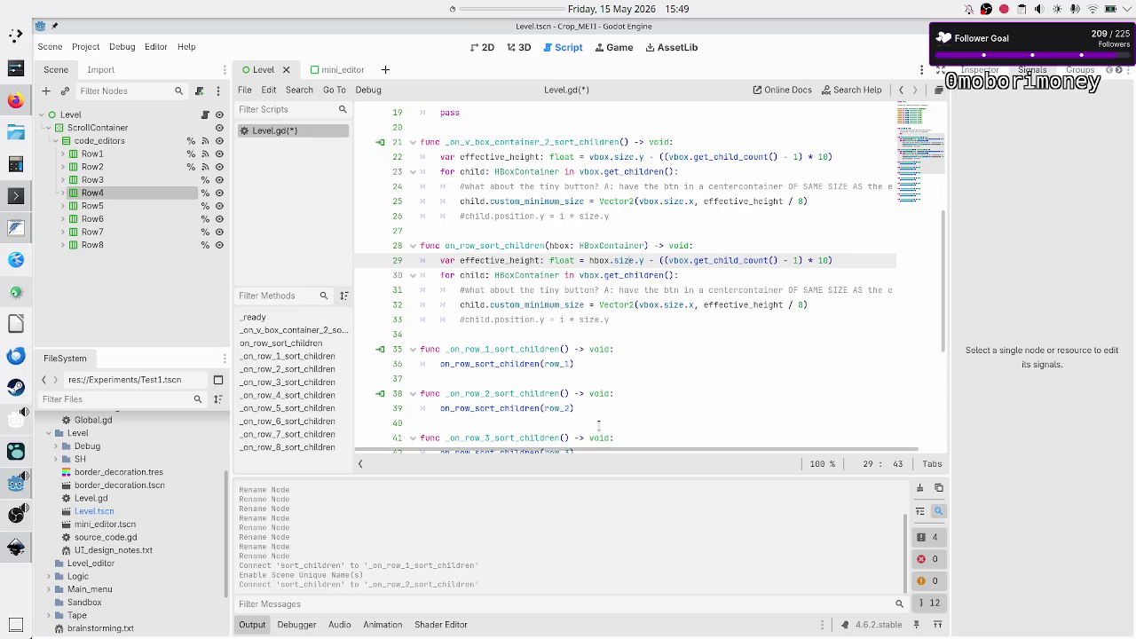
key("BackSpace")
type("x")
key("Escape")
key("Right")
key("Right")
key("Right")
key("BackSpace")
type("h")
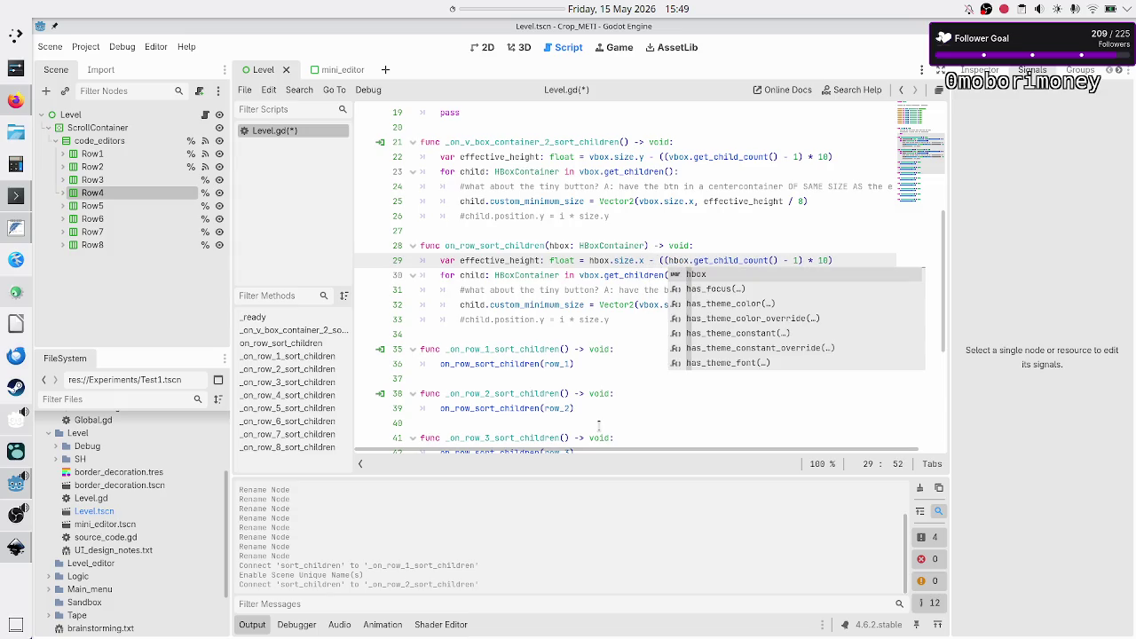
key("Escape")
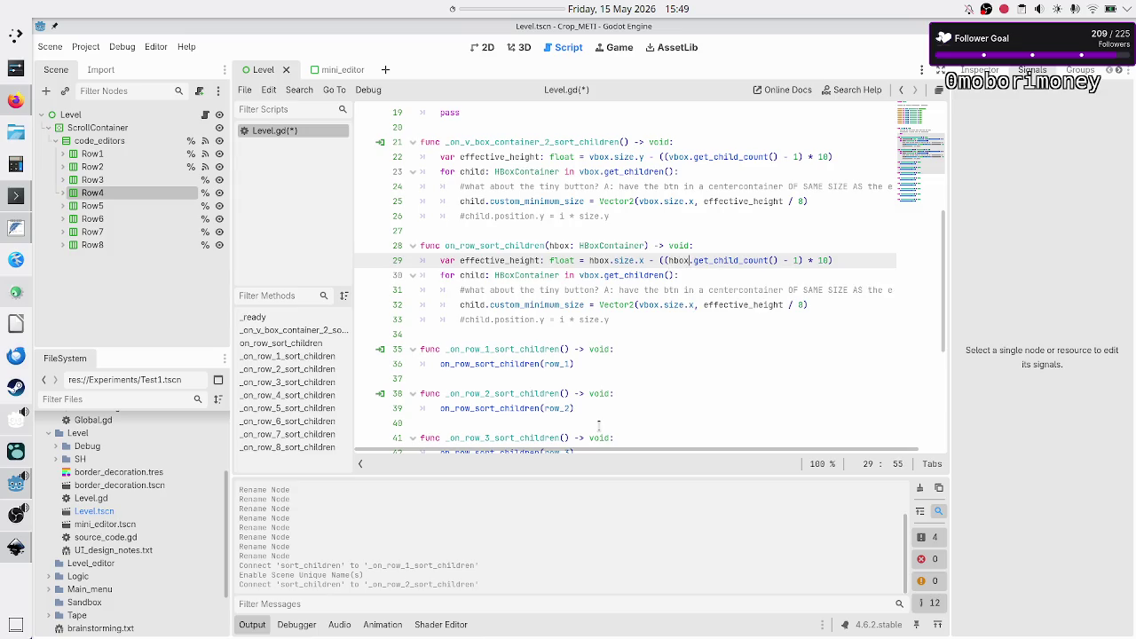
key("Right")
key("Right")
key("Right")
key("Right")
key("Right")
key("Right")
key("Right")
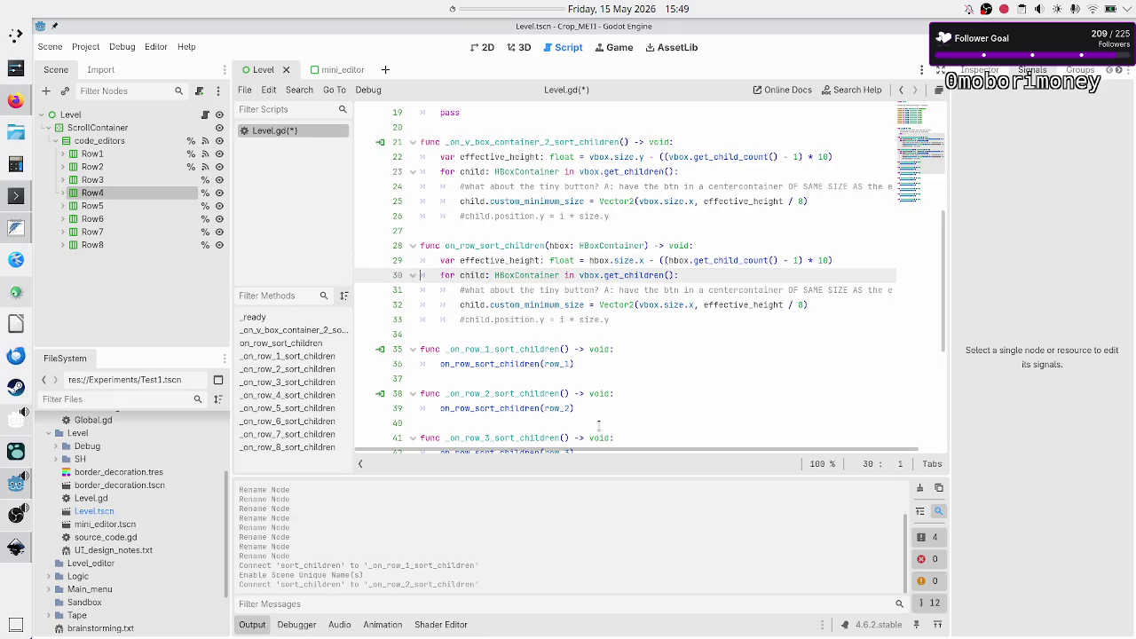
key("Right")
key("Right")
key("Right")
- Make the loop iterate over PanelContainer children from hbox.get_children()
key("BackSpace")
key("BackSpace")
key("BackSpace")
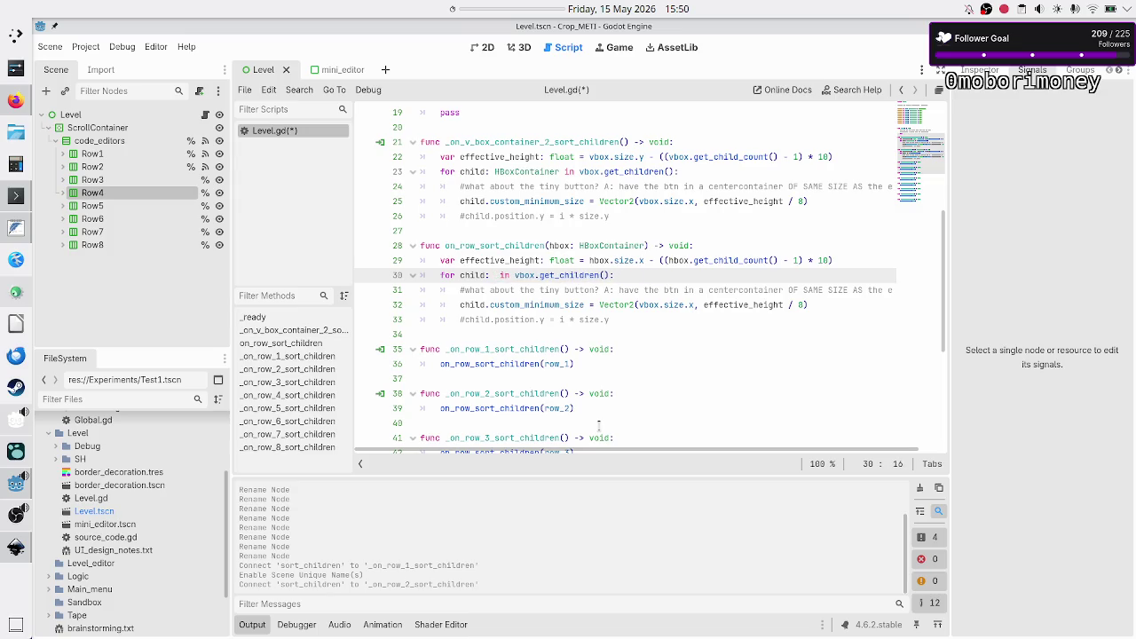
left_click(63, 192)
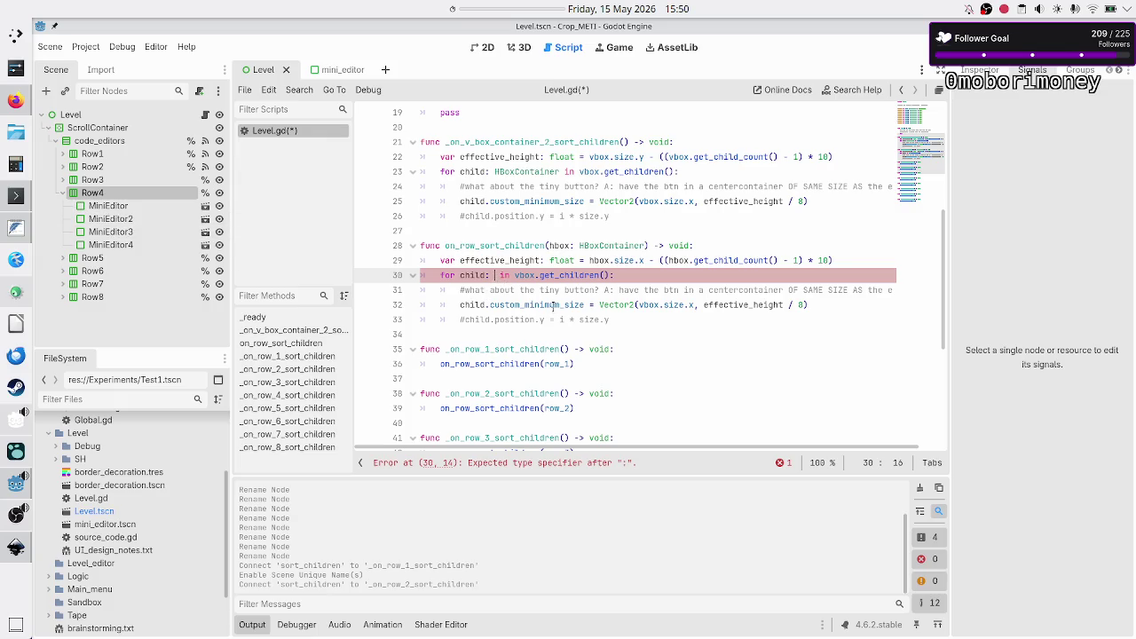
type("PanelC")
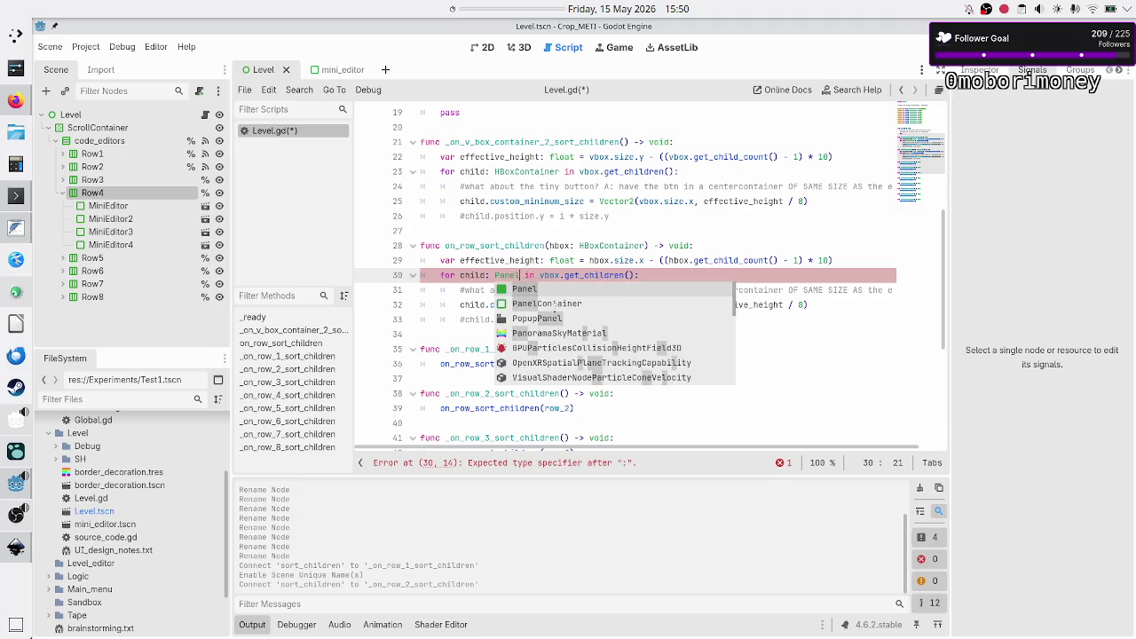
key("Return")
key("Right")
key("Right")
key("Right")
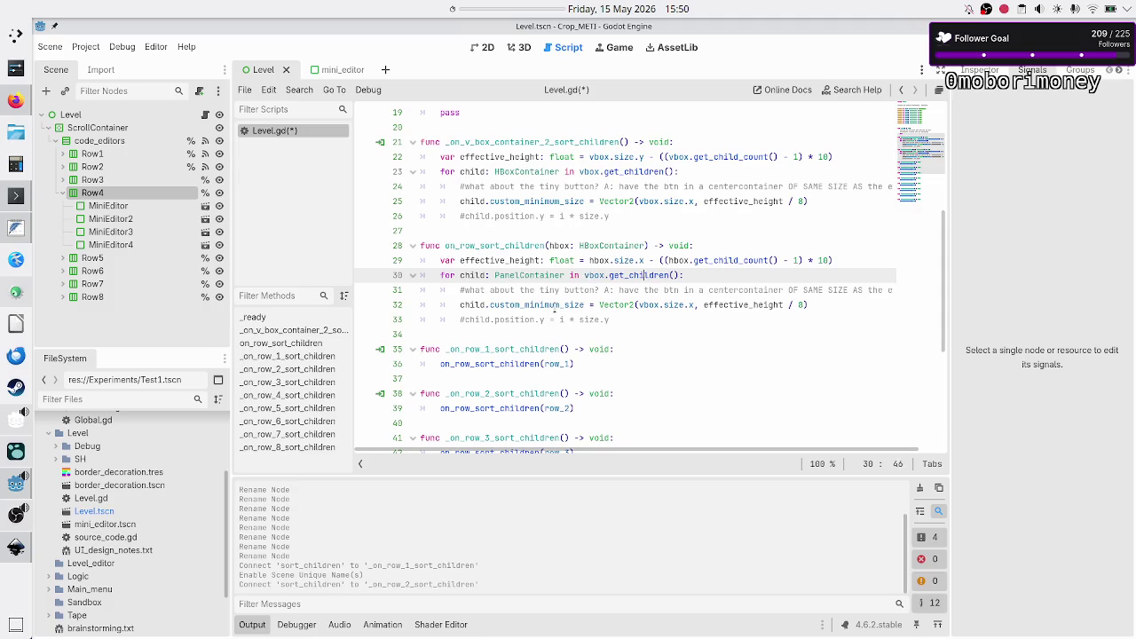
key("BackSpace")
type("h")
key("Right")
key("Right")
key("Right")
key("Escape")
key("Down")
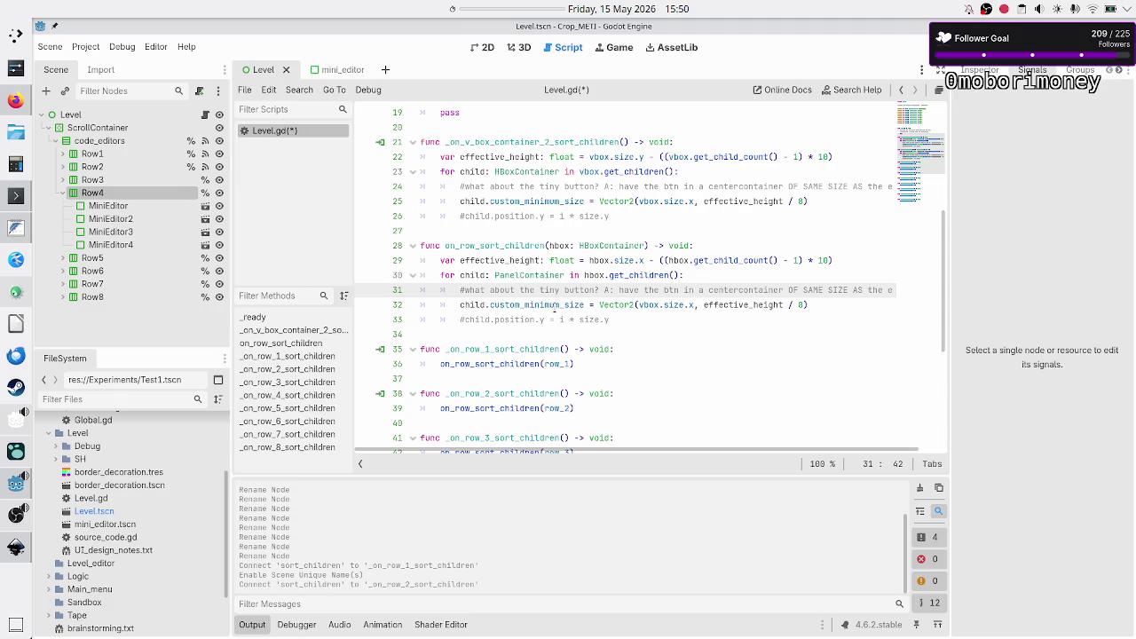
- Change line 32's size to Vector2(effective_height / 4, hbox.size.y) instead of the vbox width and /8 divisor
key("Up")
key("Up")
key("Up")
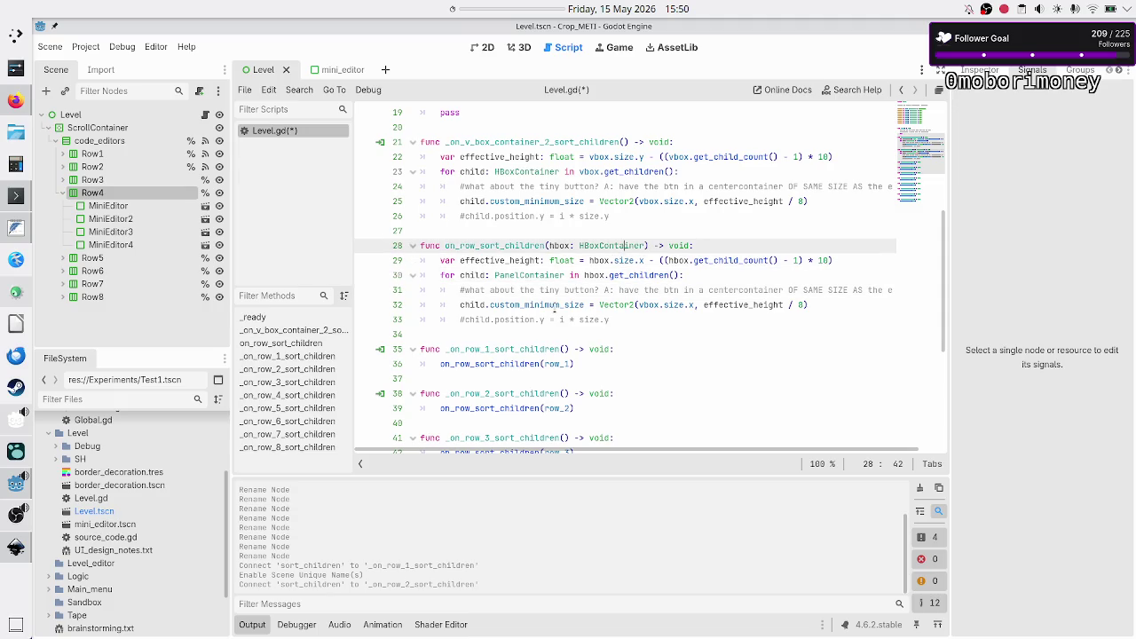
key("Down")
key("Down")
key("Down")
key("shift+End")
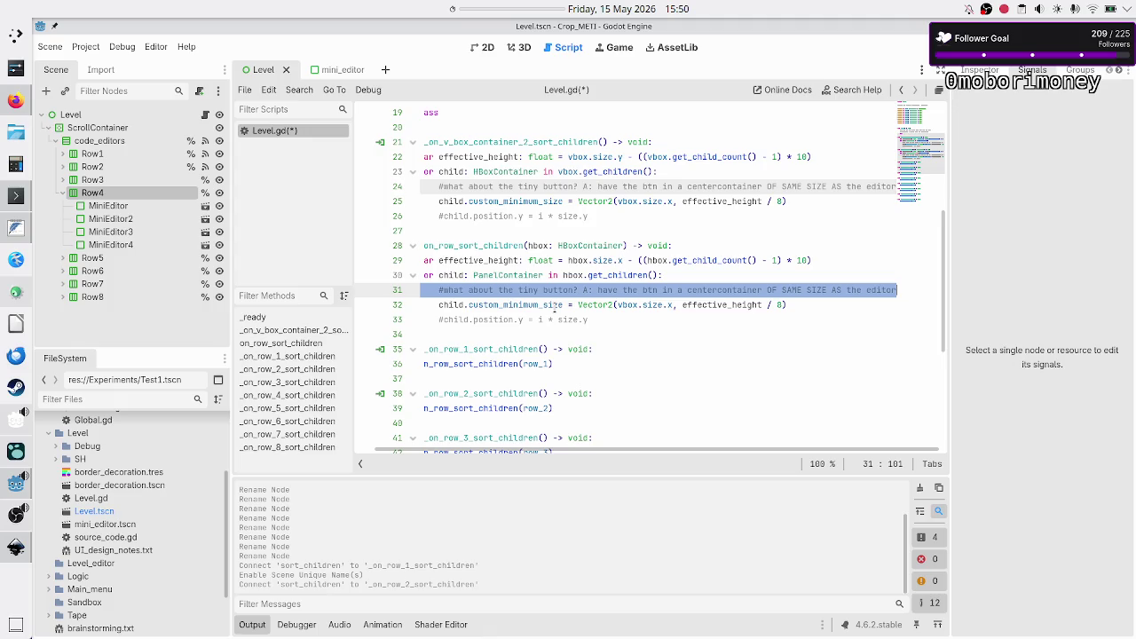
key("Right")
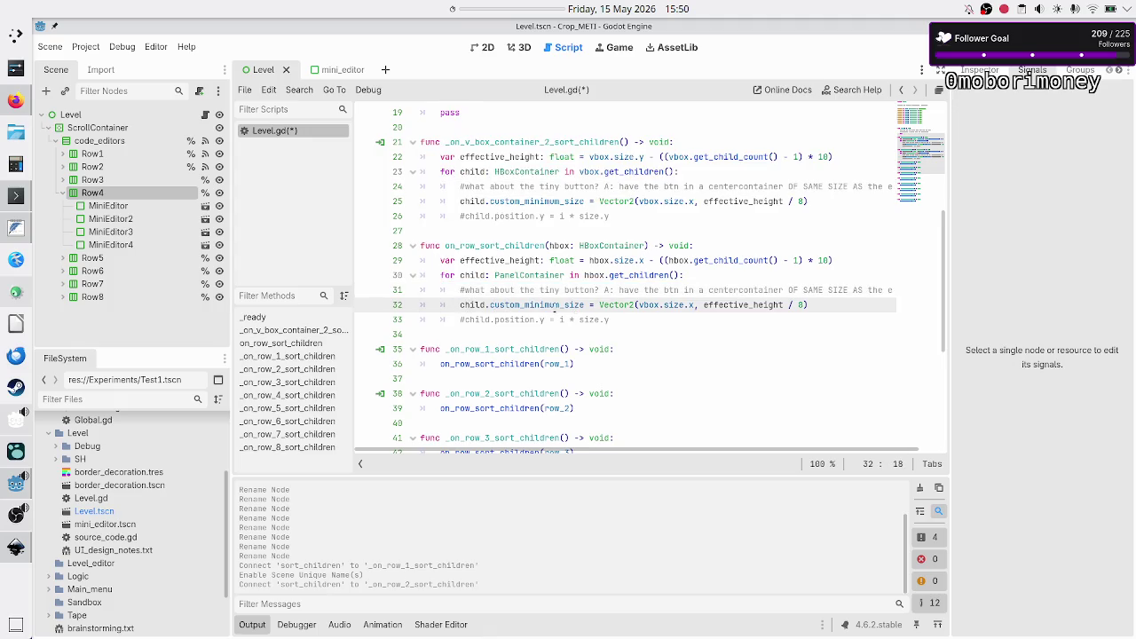
key("Right")
key("Right")
key("Right")
key("Right")
key("Right")
key("Right")
key("BackSpace")
key("BackSpace")
key("BackSpace")
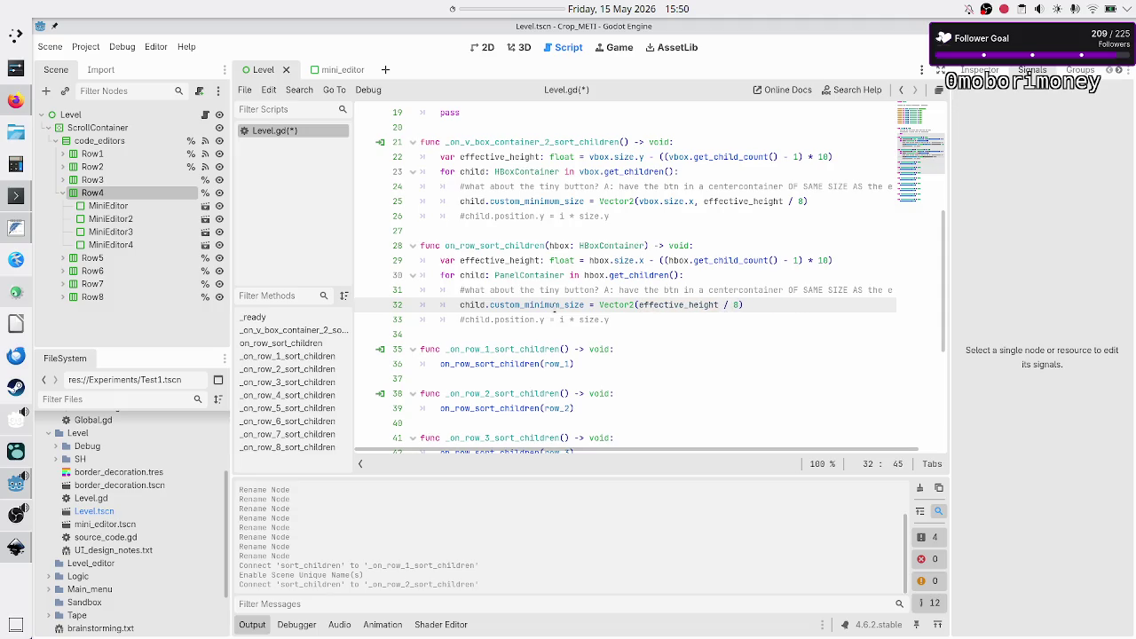
key("Right")
key("Right")
key("Right")
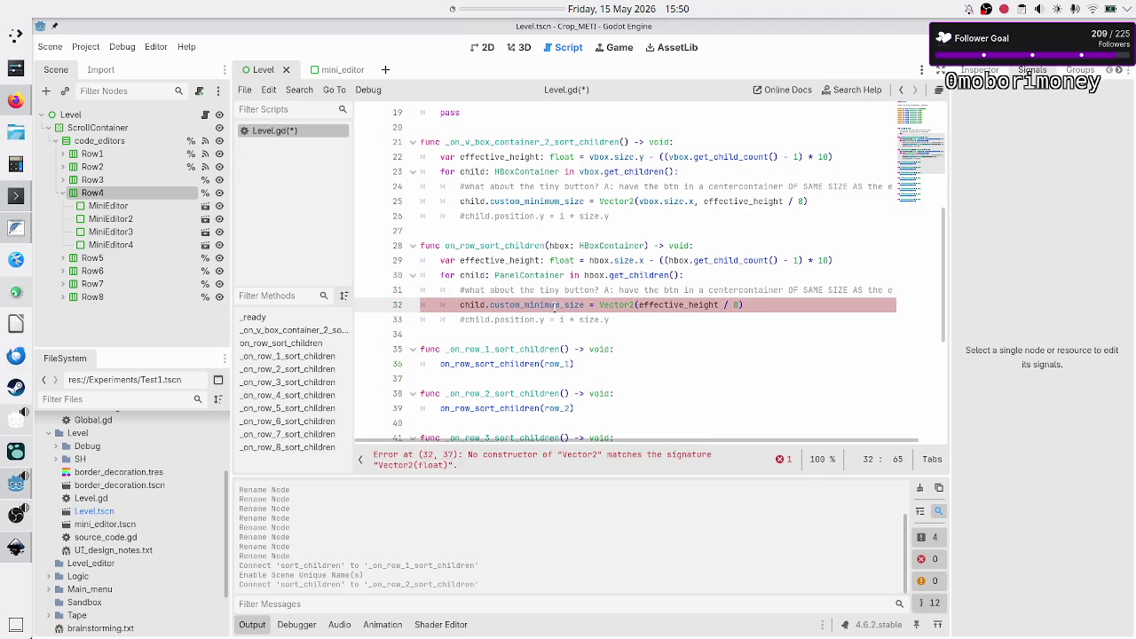
key("BackSpace")
type("4, ")
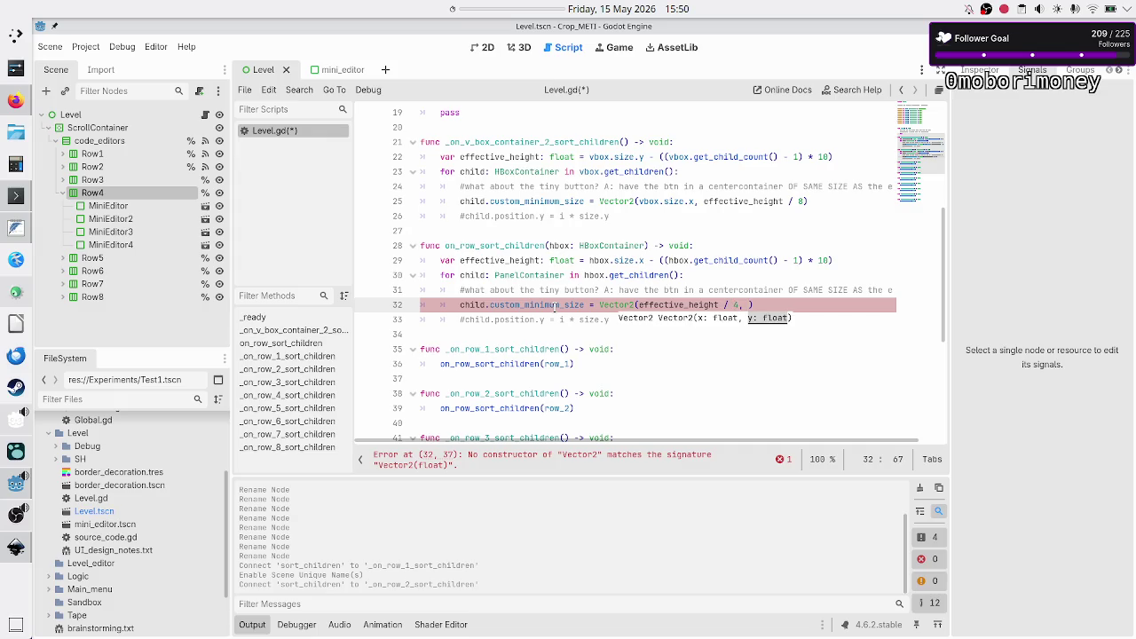
type("hbox.")
type("size.y")
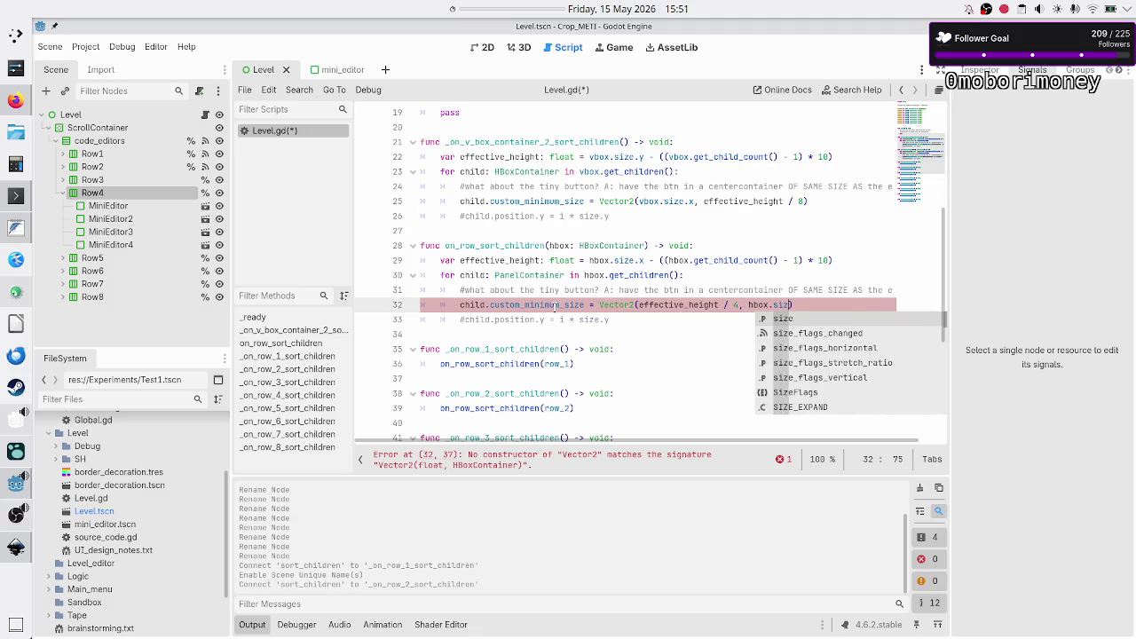
key("Right")
key("Right")
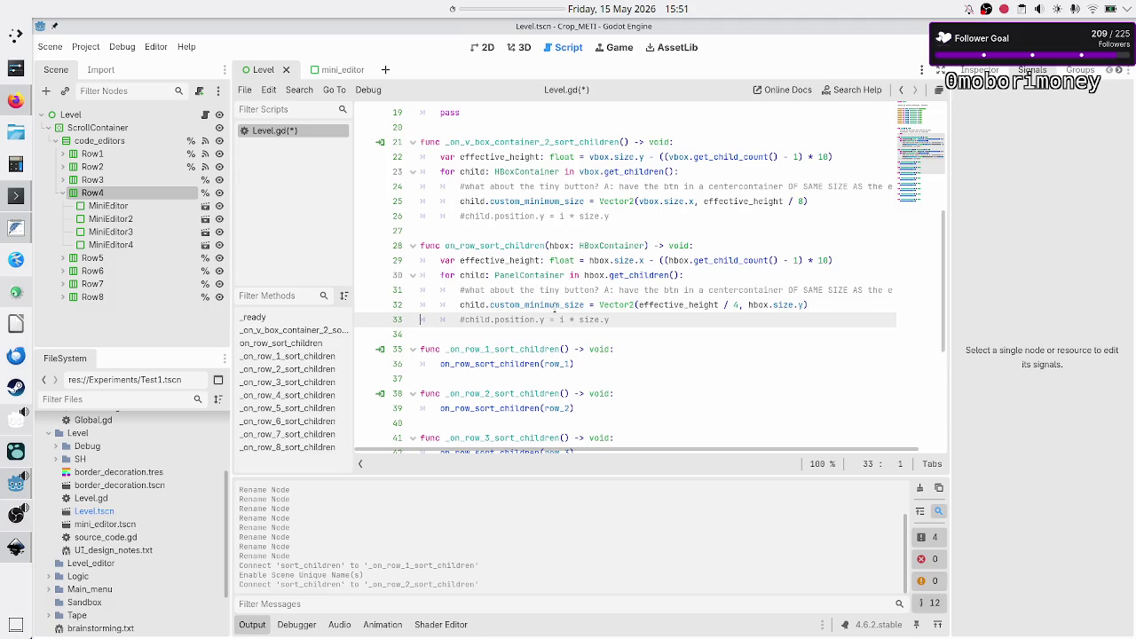
- Save Level.gd and run the game to test the row layout
key("Down")
key("ctrl+s")
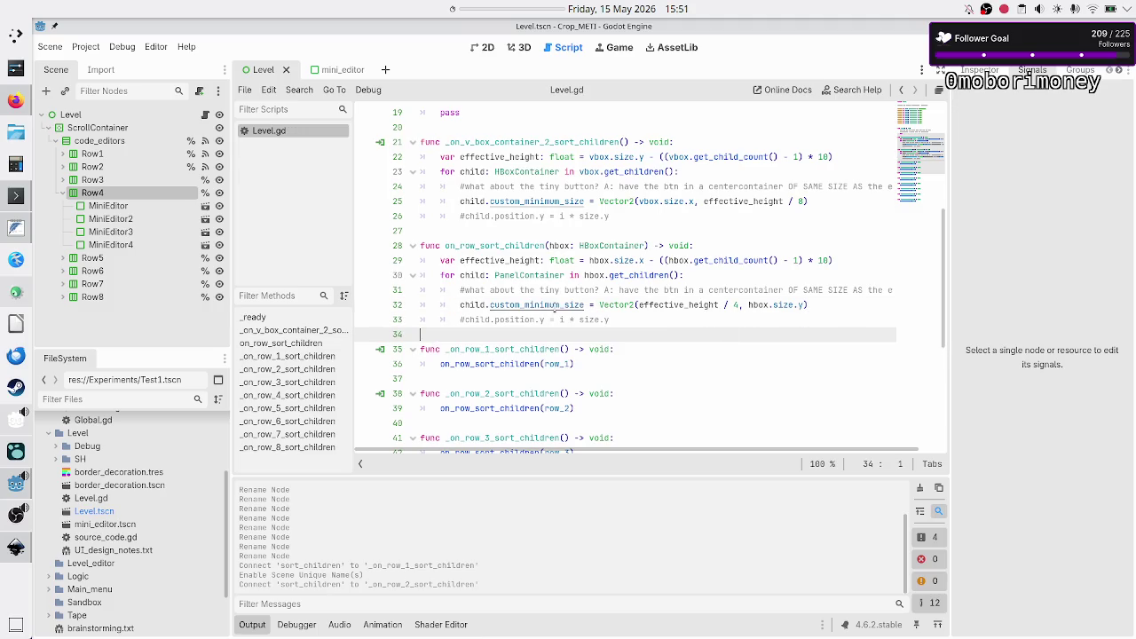
key("F6")
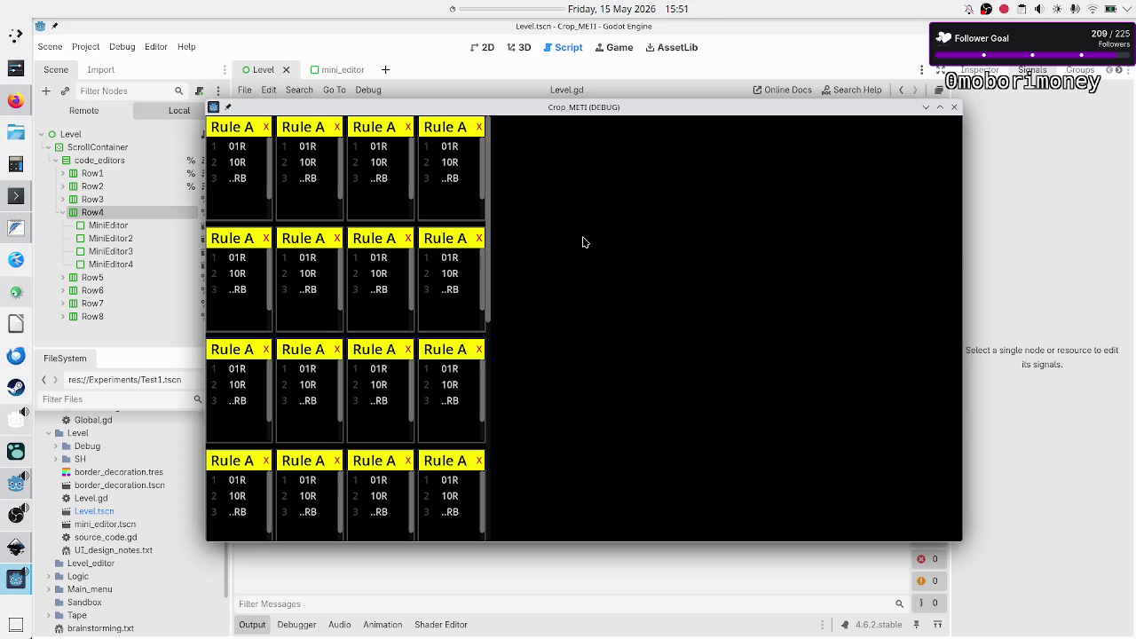
- Maximize and restore the game window to inspect the Rule A grid, then stop the run
double_click(700, 108)
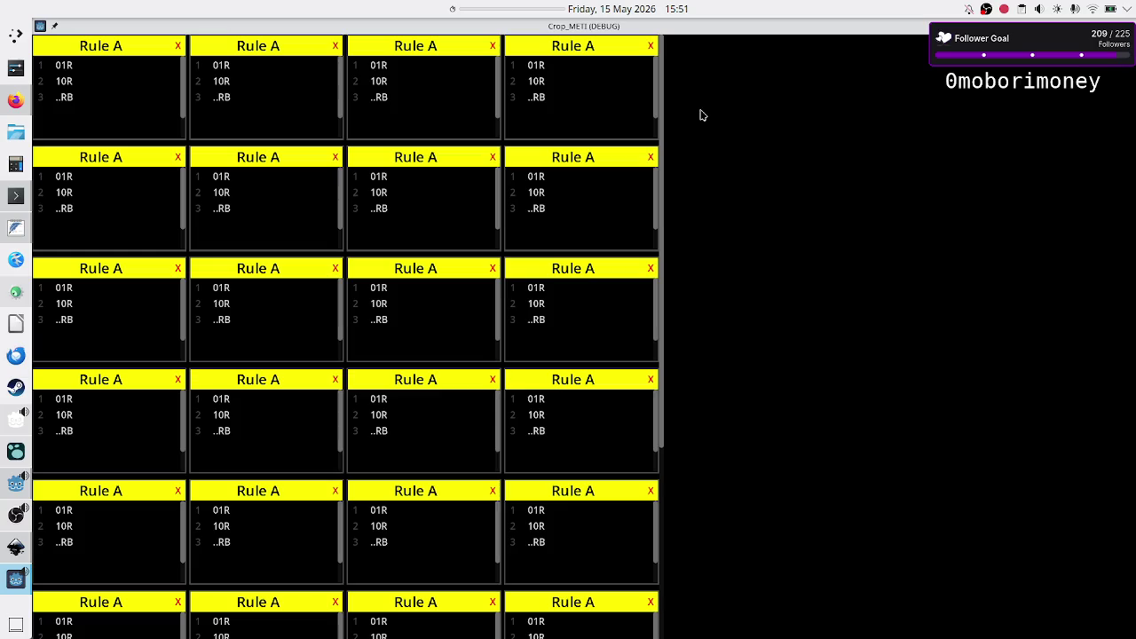
double_click(761, 26)
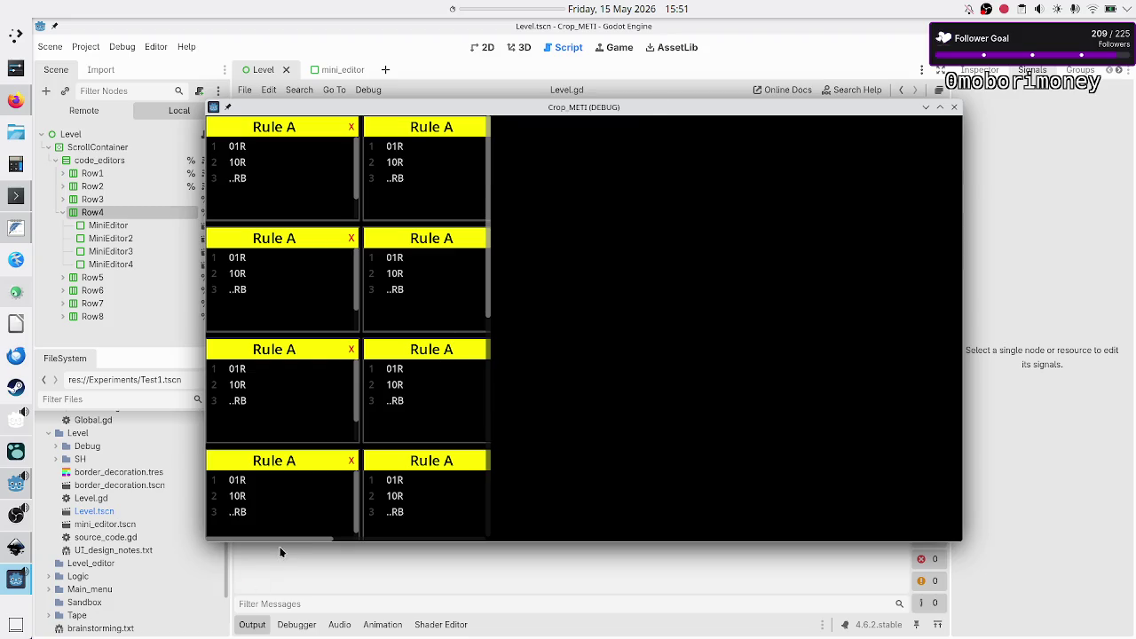
mouse_move(279, 536)
left_mouse_down()
mouse_move(391, 537)
mouse_move(268, 538)
left_mouse_up()
left_click(954, 107)
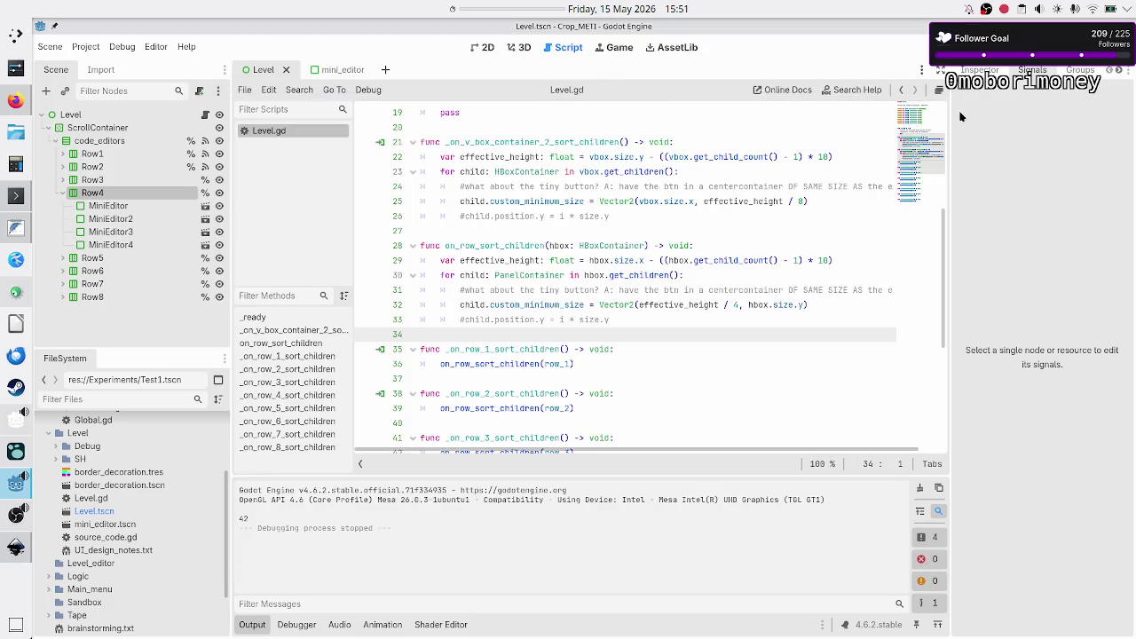
- Reopen the mini_editor scene in 2D and view the IDE node's Container Sizing settings in the Inspector
left_click(487, 47)
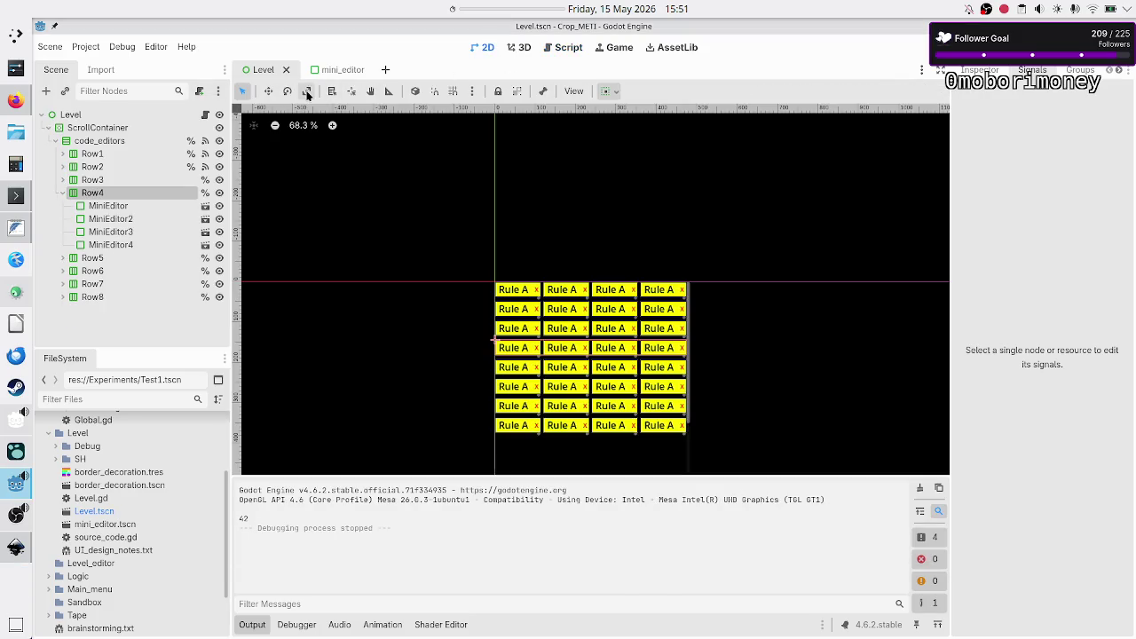
left_click(342, 71)
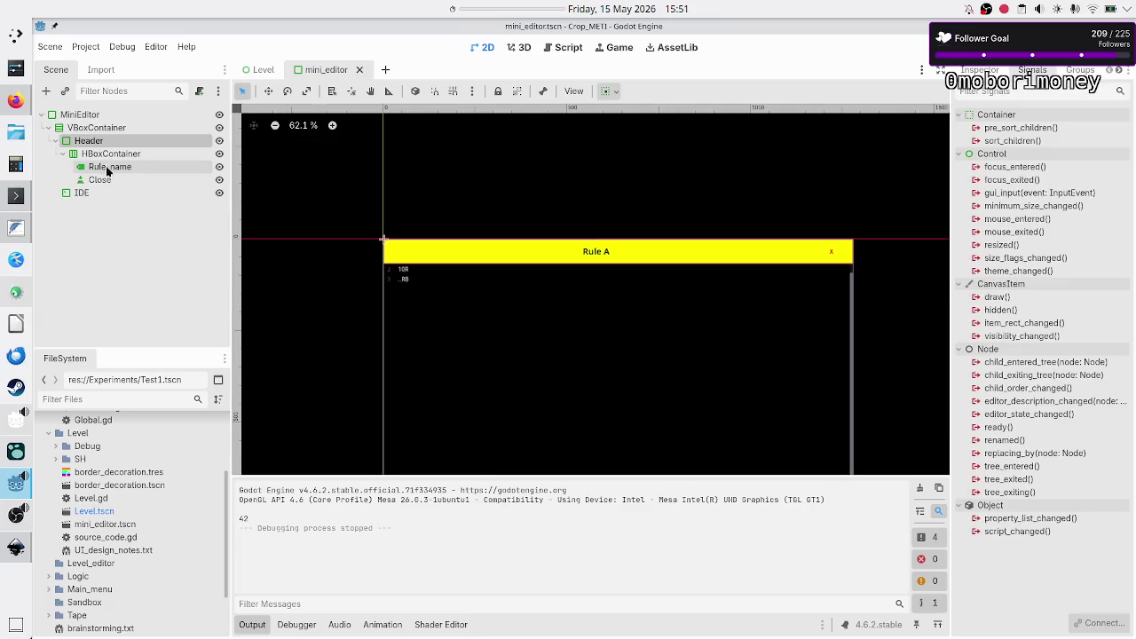
left_click(80, 192)
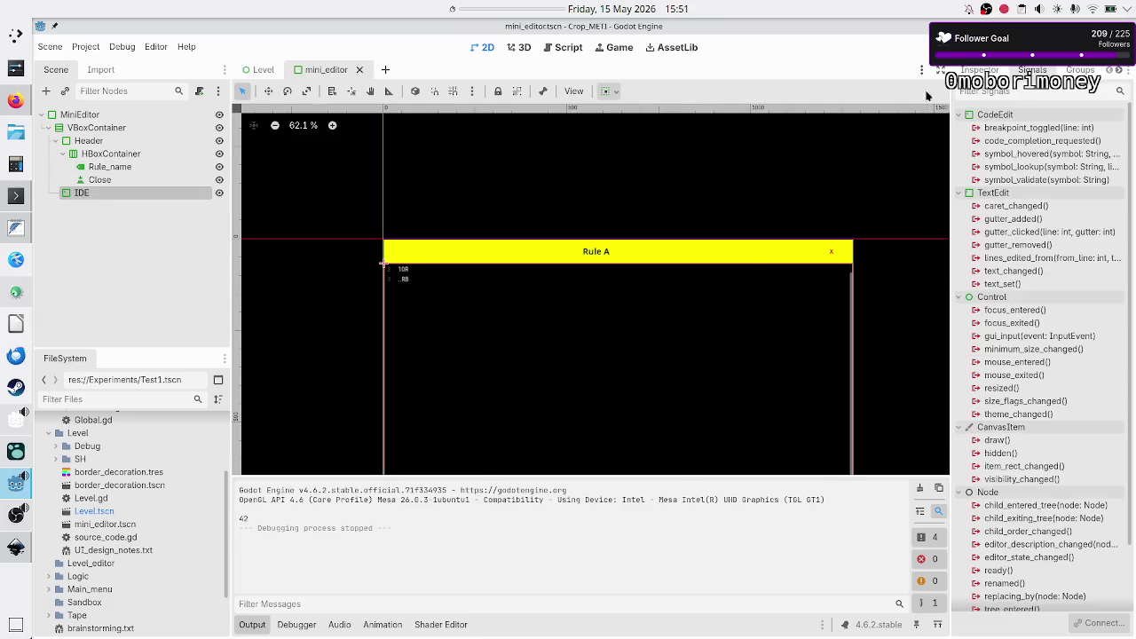
left_click(981, 72)
scroll(1012, 263, "up", 5)
scroll(1012, 264, "down", 10)
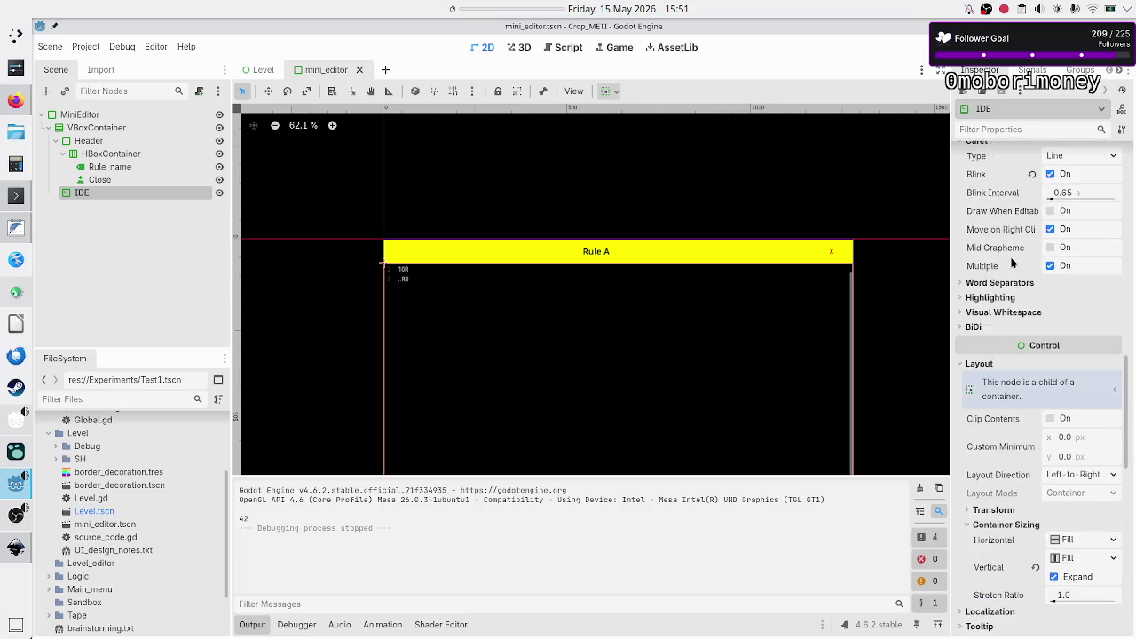
scroll(1012, 263, "down", 5)
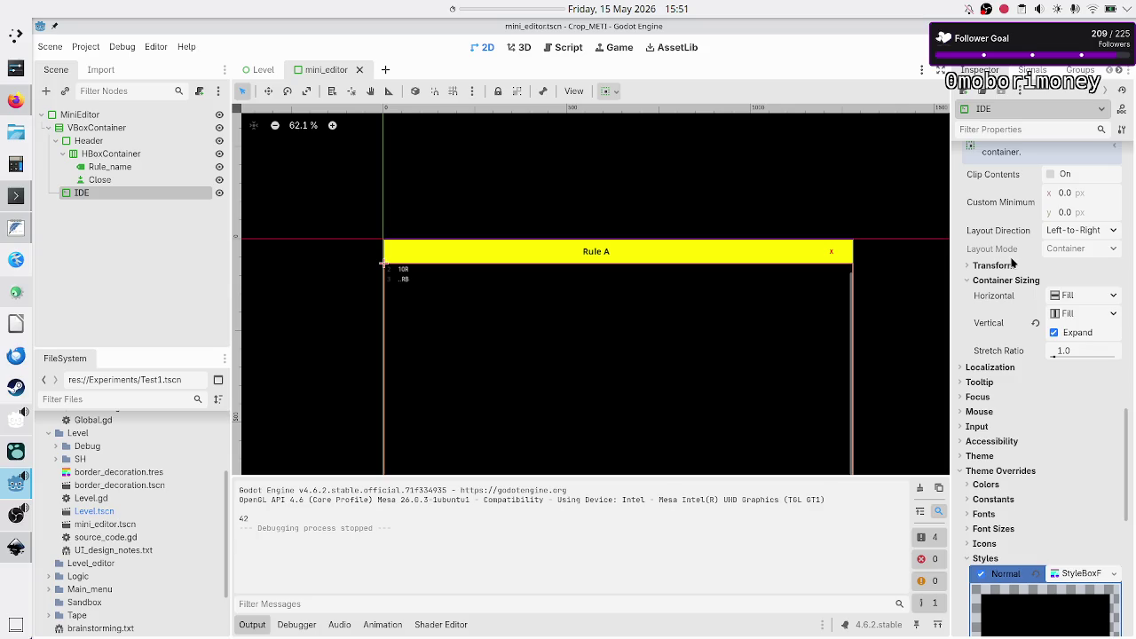
mouse_move(994, 246)
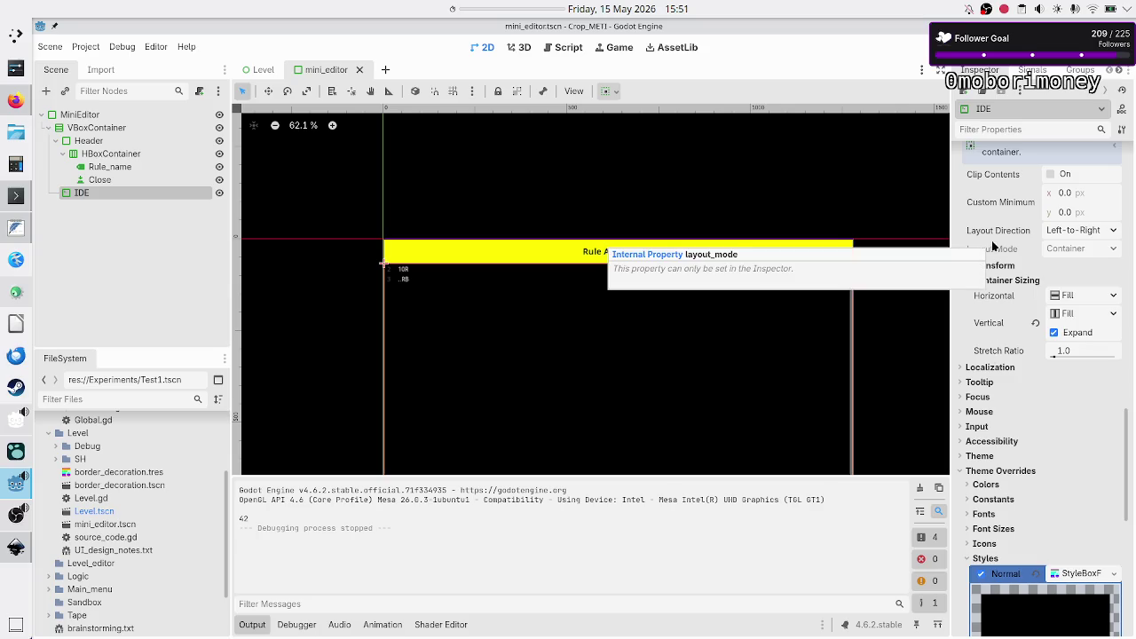
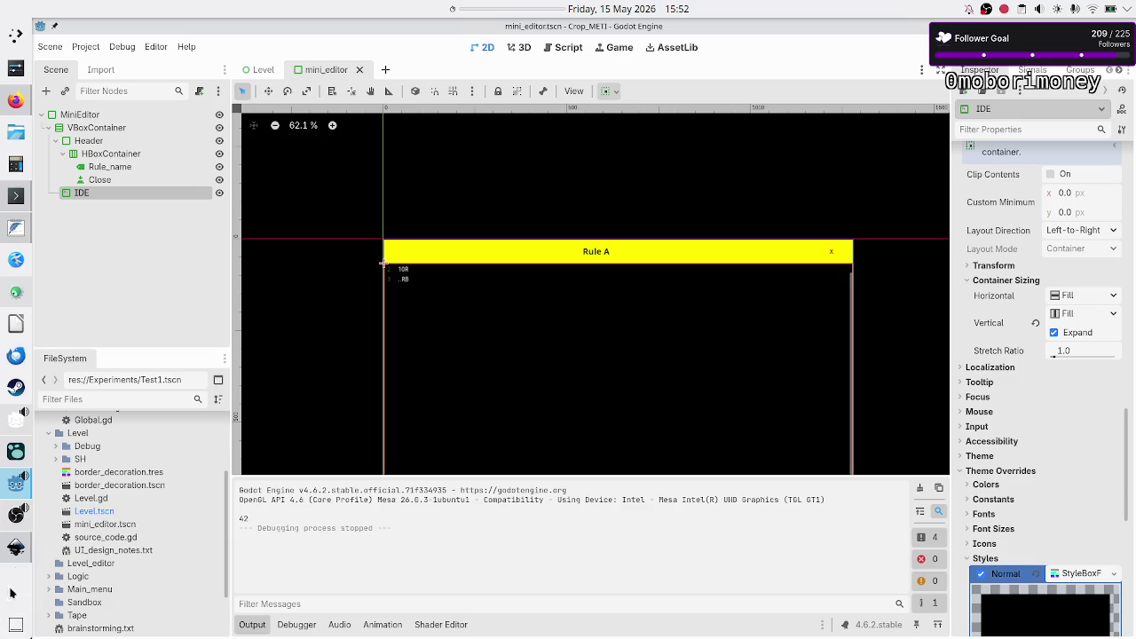
- Bring the Inkscape level UI mockup forward and pan and zoom across its rule grid
left_click(12, 558)
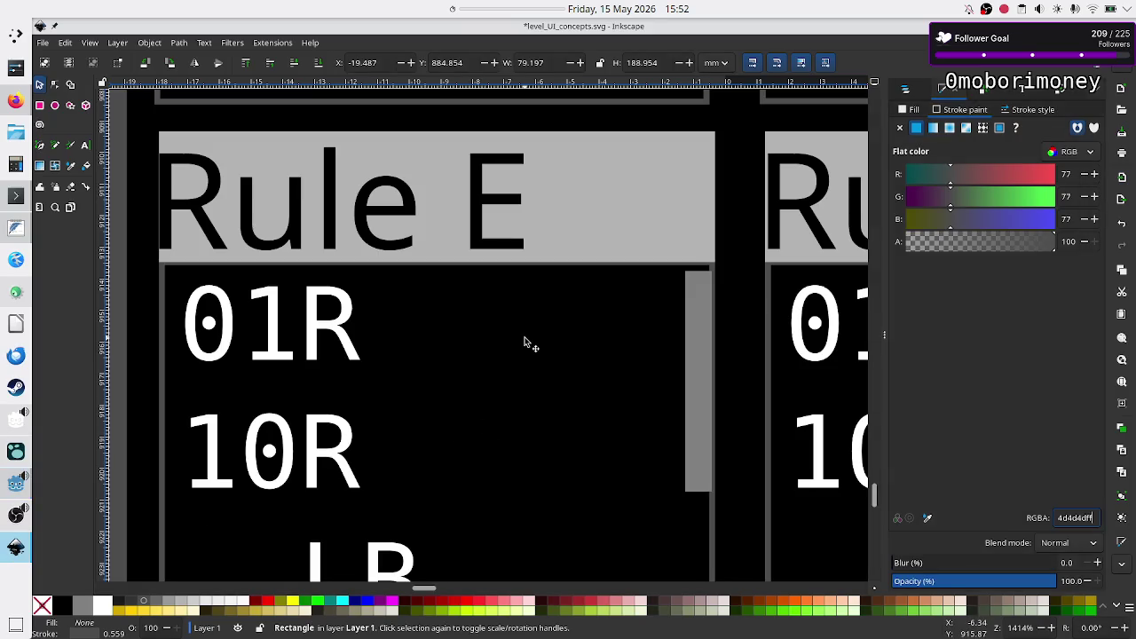
scroll(524, 343, "down", 6, "ctrl")
scroll(523, 342, "up", 1, "ctrl")
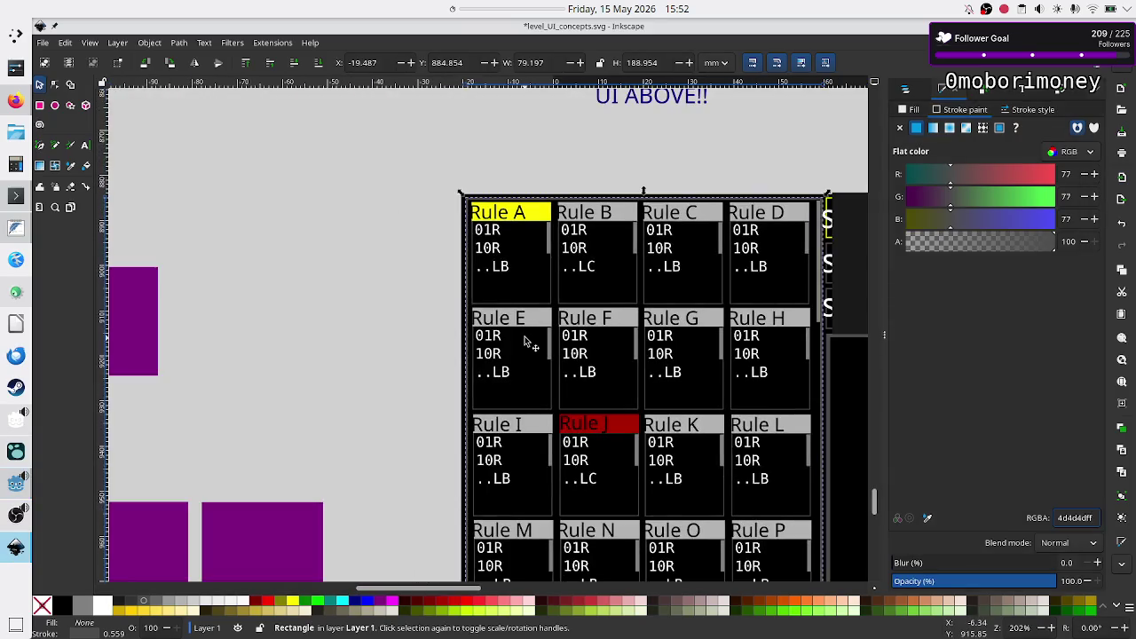
scroll(597, 311, "down", 4, "ctrl")
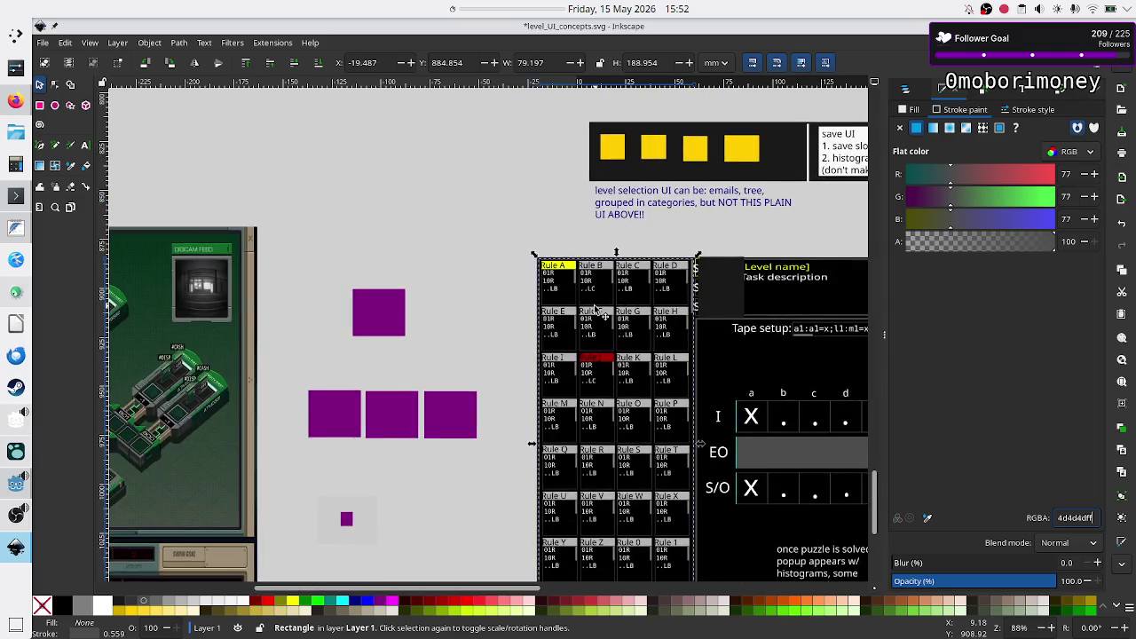
scroll(597, 311, "right", 6)
scroll(600, 314, "up", 4)
scroll(599, 312, "up", 4, "ctrl")
scroll(601, 310, "down", 2, "ctrl")
- Look over the rest of the mockup, then switch to the Firefox search page
scroll(598, 309, "left", 3)
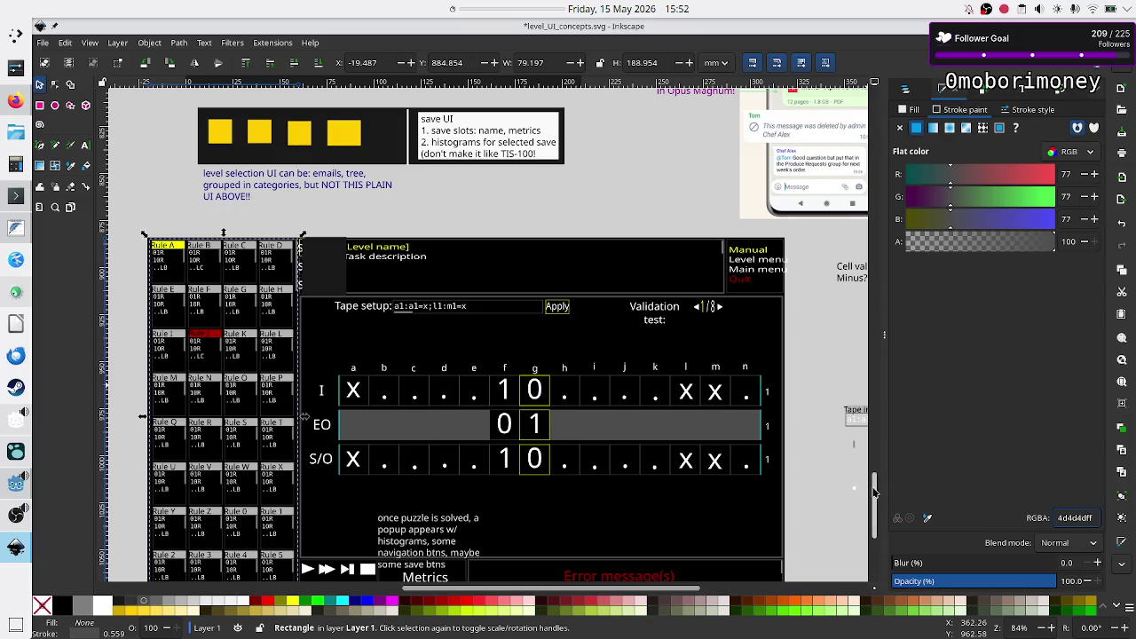
scroll(874, 495, "down", 1)
scroll(874, 496, "down", 1)
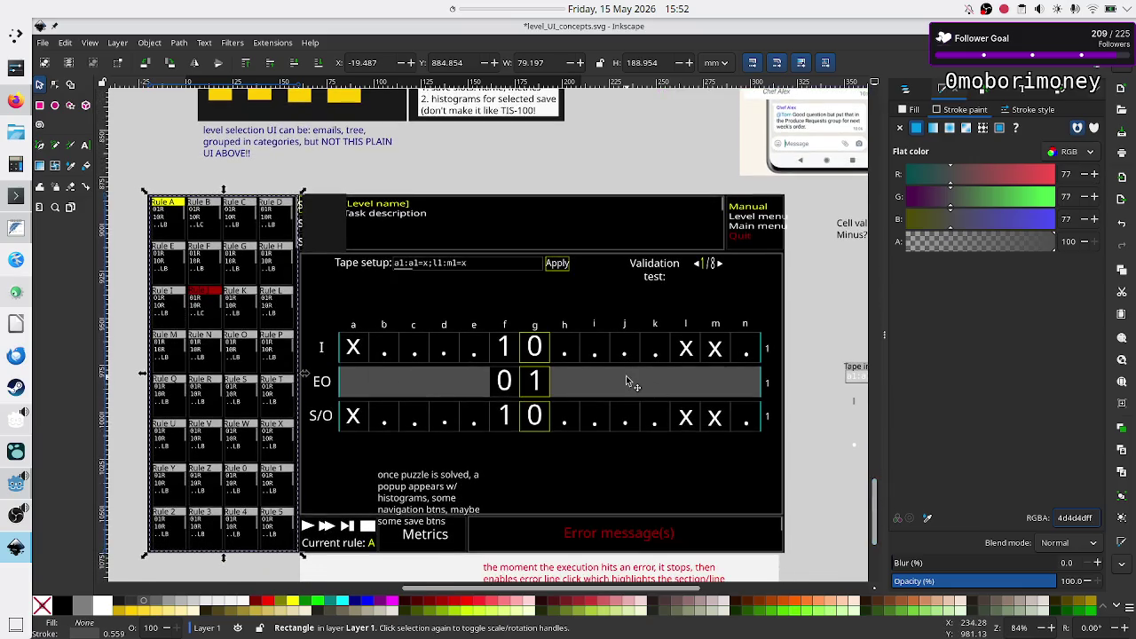
scroll(874, 504, "down", 1)
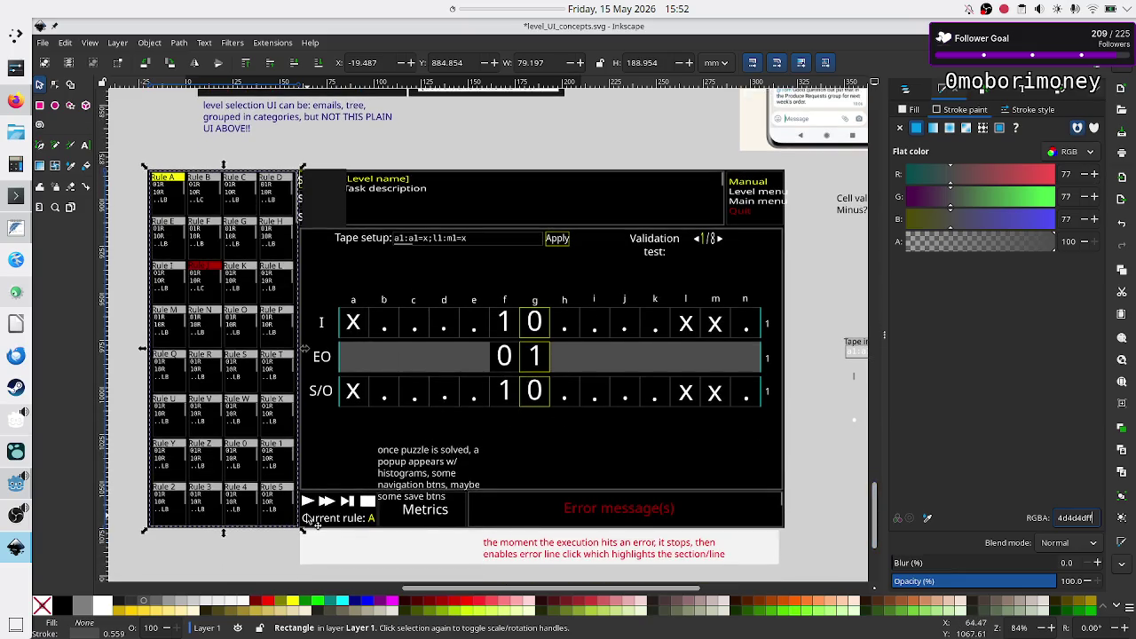
scroll(305, 521, "up", 1, "ctrl")
scroll(304, 521, "up", 1, "ctrl")
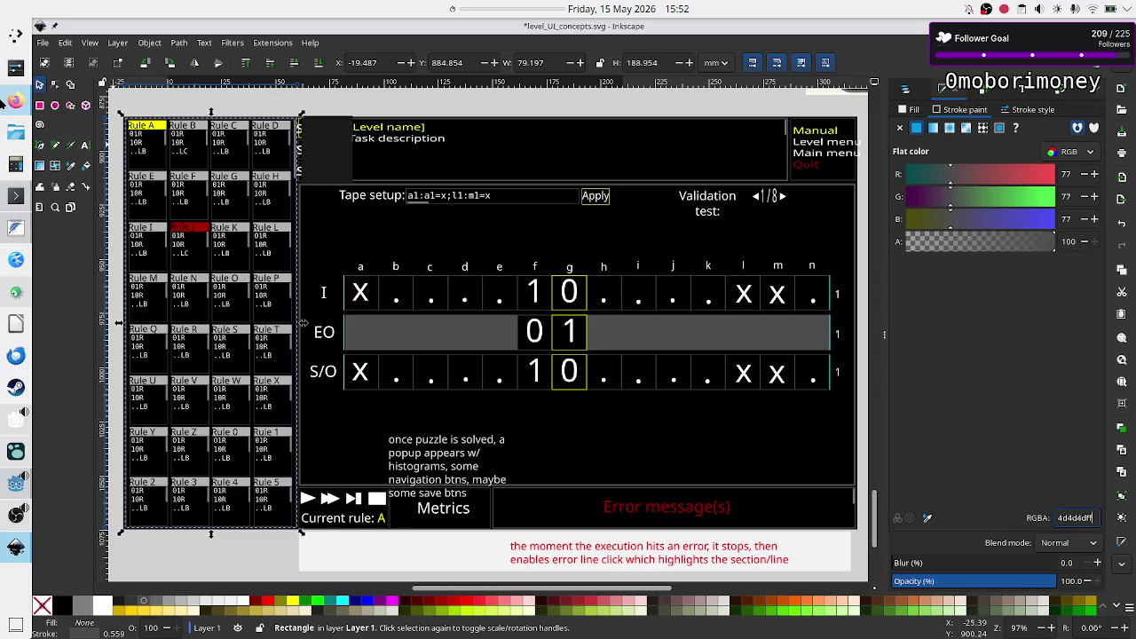
left_click(9, 102)
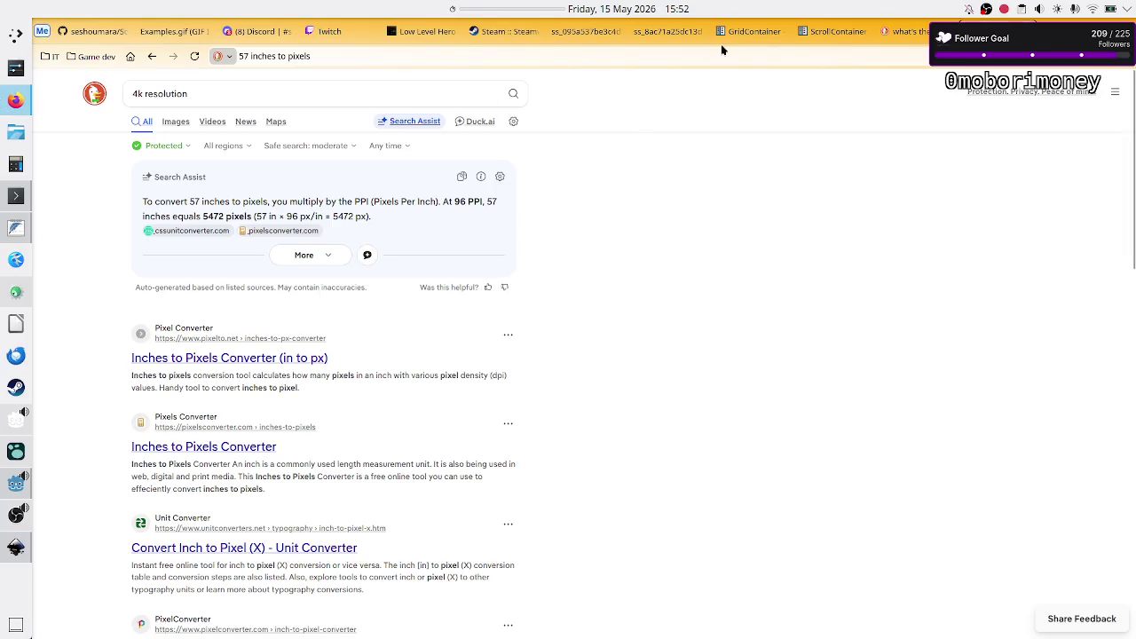
- View the Steam and TIS-100 reference screenshots, then cycle back through Inkscape to Godot
left_click(588, 33)
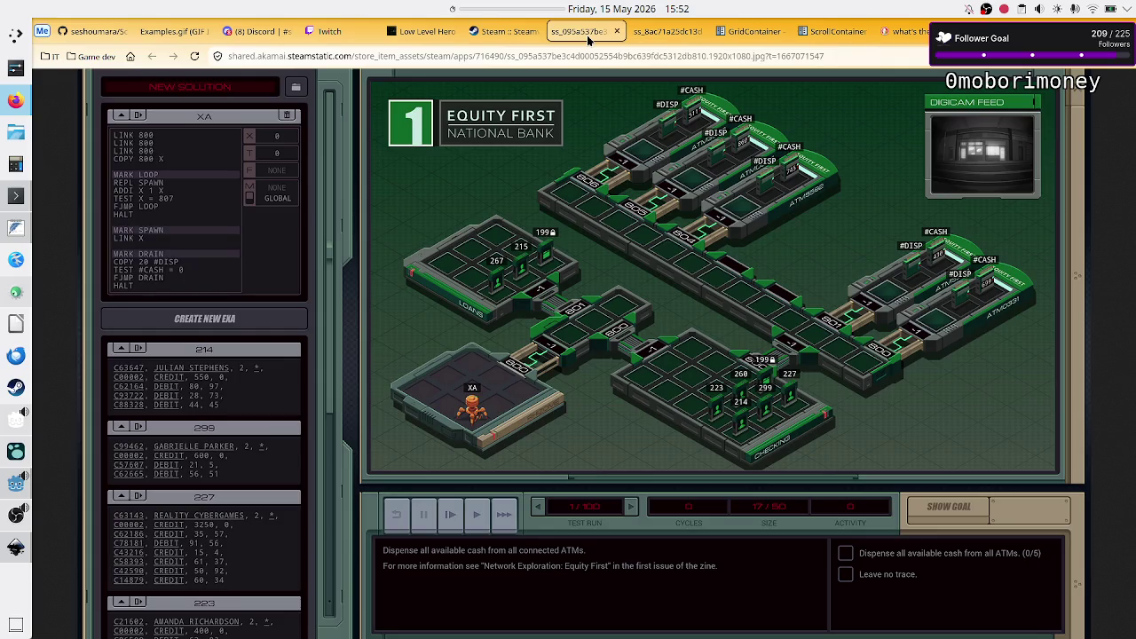
left_click(665, 31)
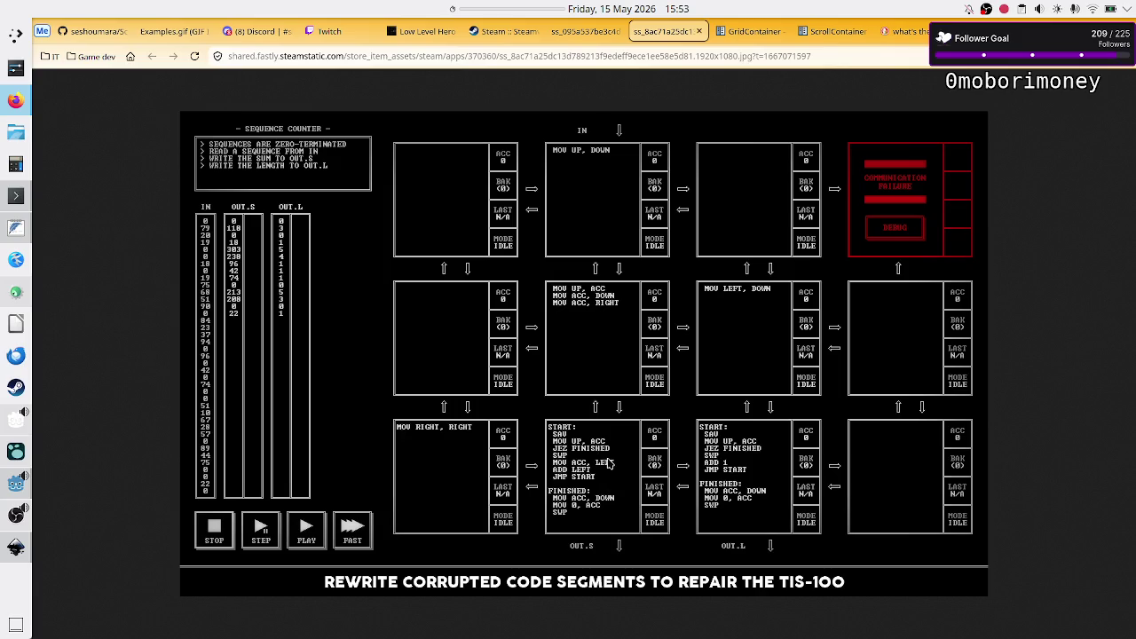
key("alt+Tab")
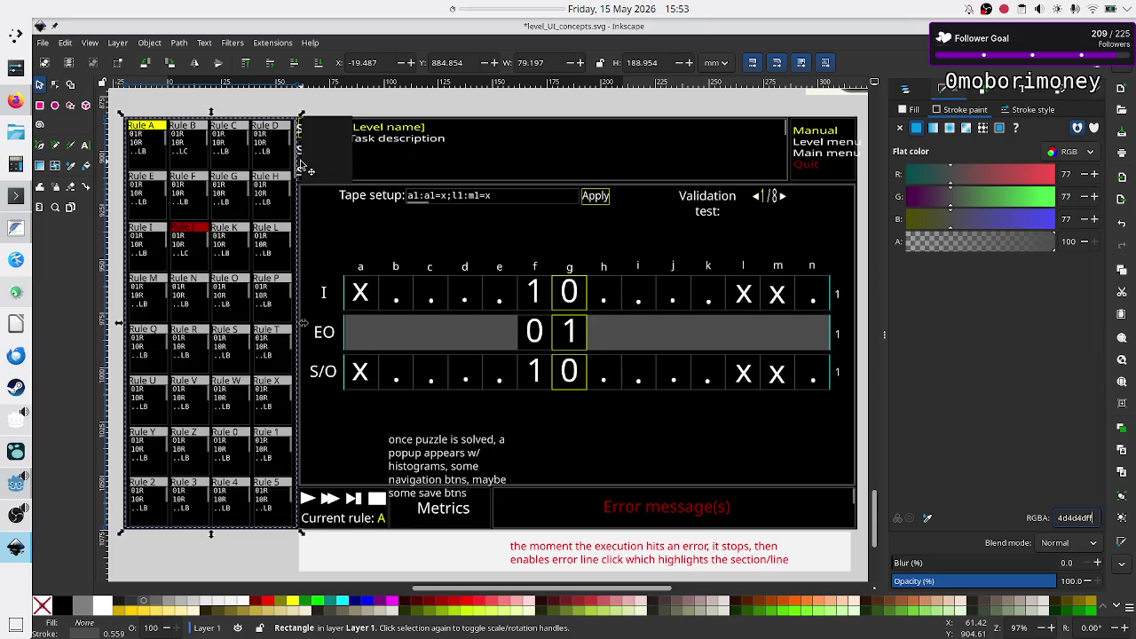
key("alt+Tab")
key("alt+Tab")
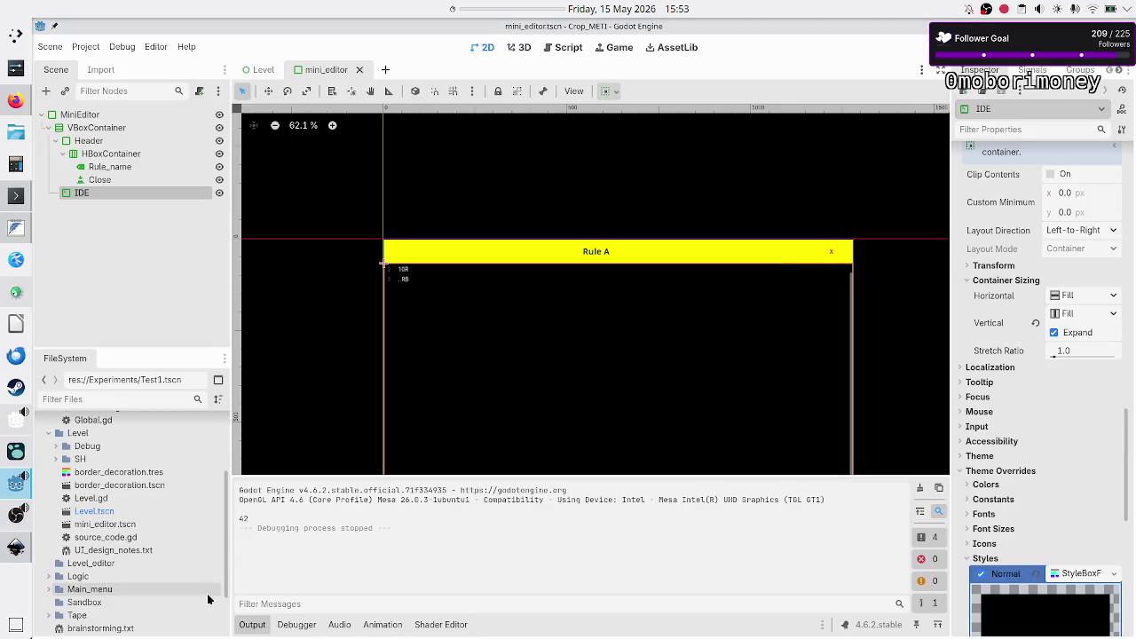
- Hide the Output panel, run the project, and scroll, maximize and restore the Rule A grid window
left_click(252, 624)
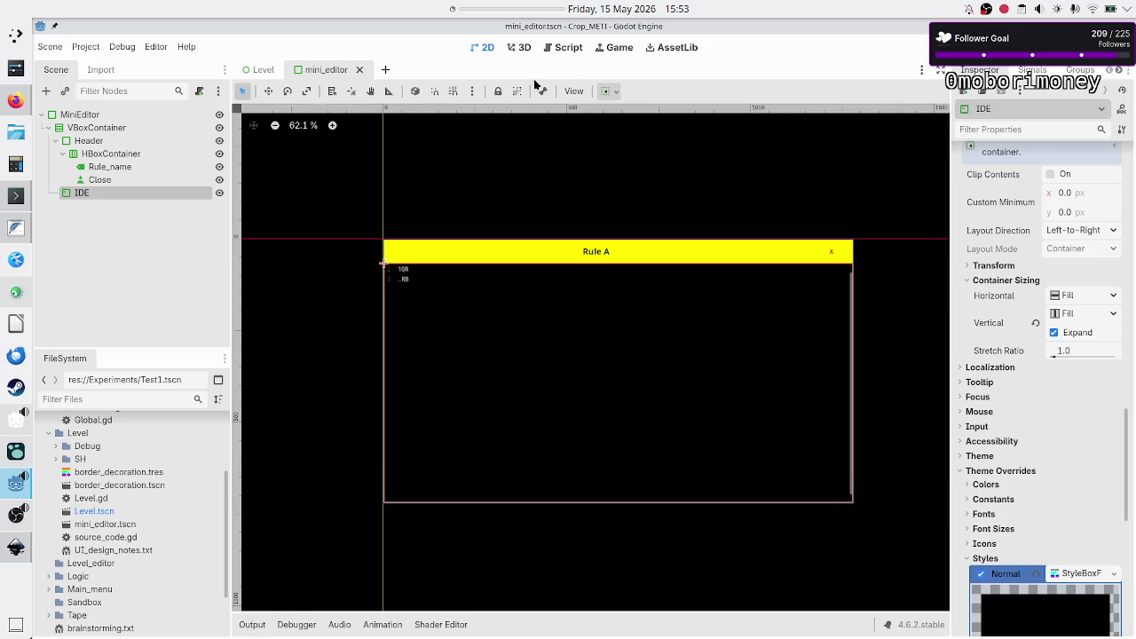
key("F5")
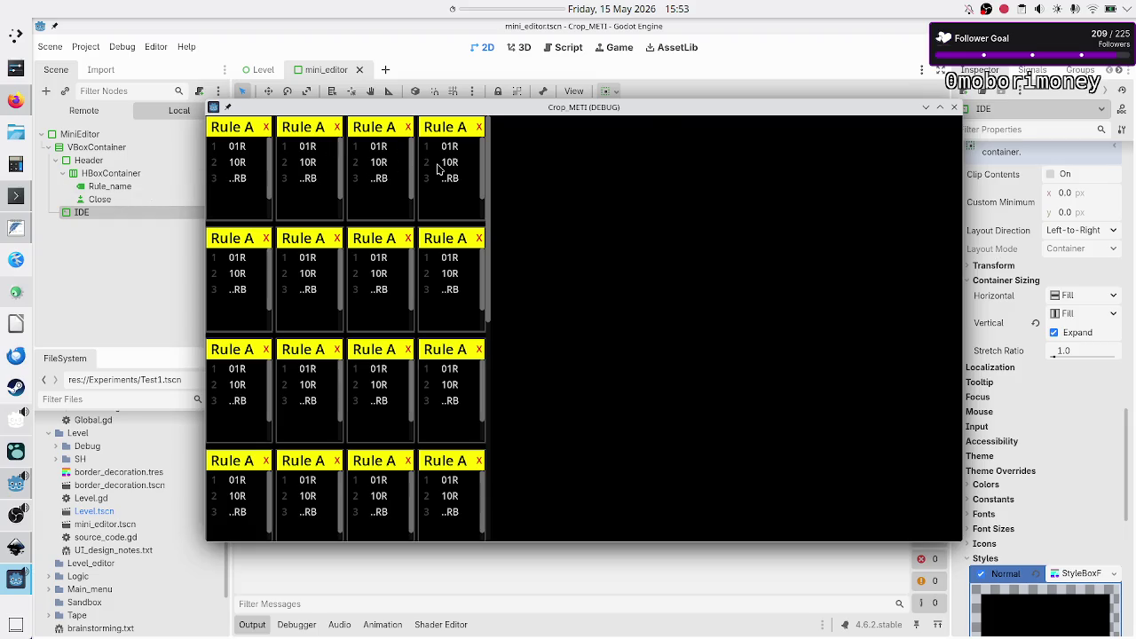
scroll(391, 273, "down", 5)
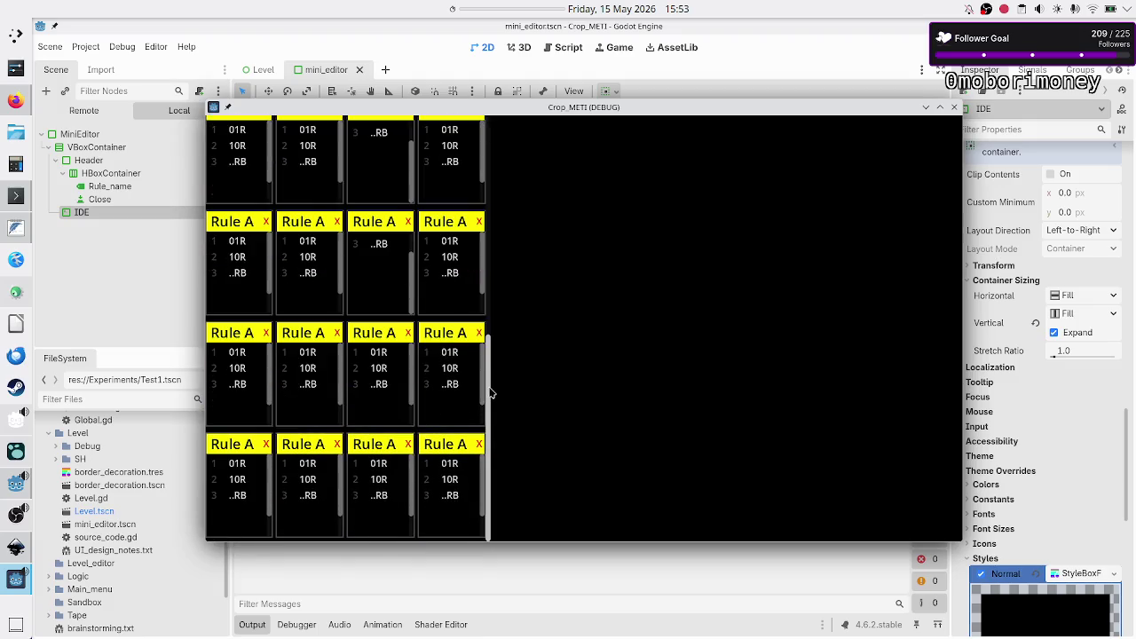
scroll(388, 275, "up", 5)
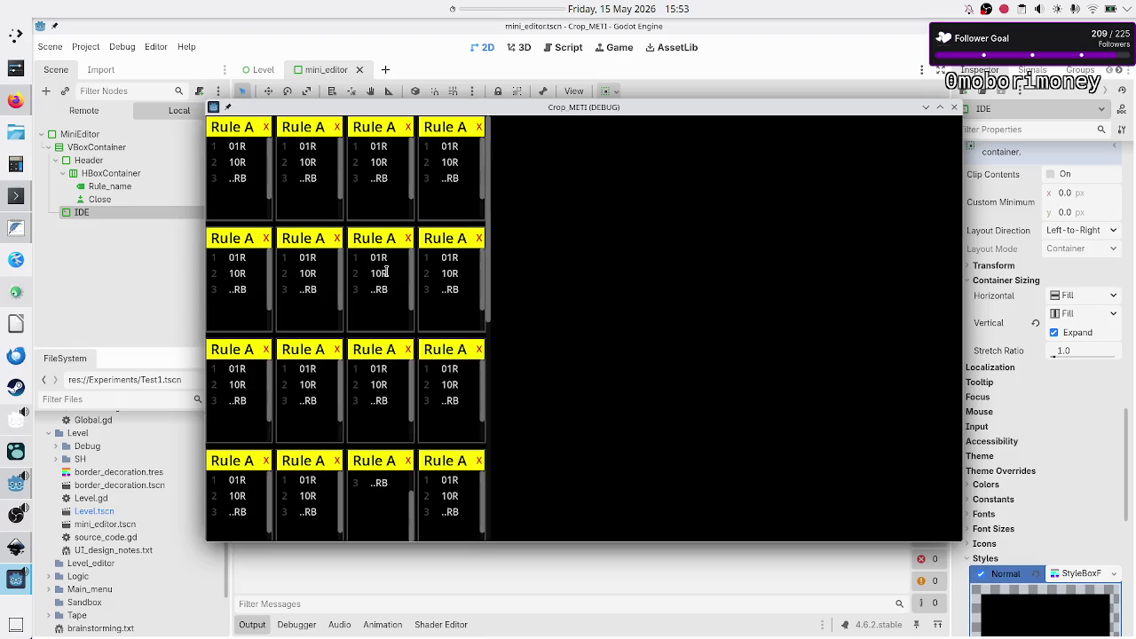
mouse_move(489, 233)
left_mouse_down()
mouse_move(491, 399)
mouse_move(514, 495)
mouse_move(522, 266)
mouse_move(548, 200)
left_mouse_up()
double_click(747, 109)
double_click(762, 31)
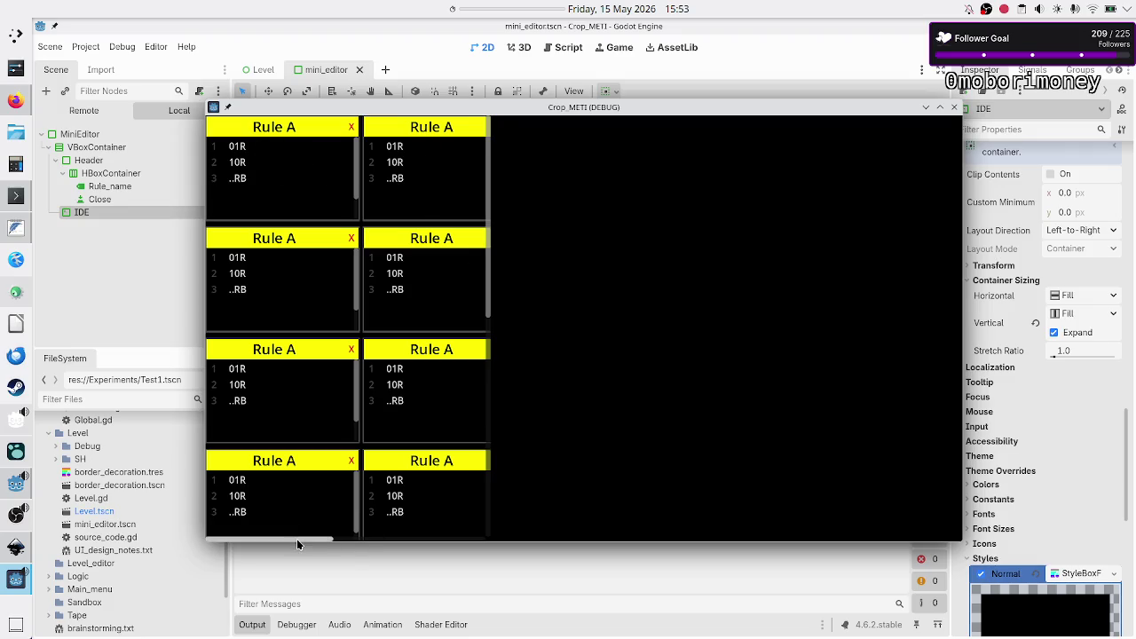
- Scroll, maximize, restore and reposition the game window to test the Rule A cards, then close it
mouse_move(296, 539)
left_mouse_down()
mouse_move(495, 524)
mouse_move(256, 536)
mouse_move(532, 533)
left_mouse_up()
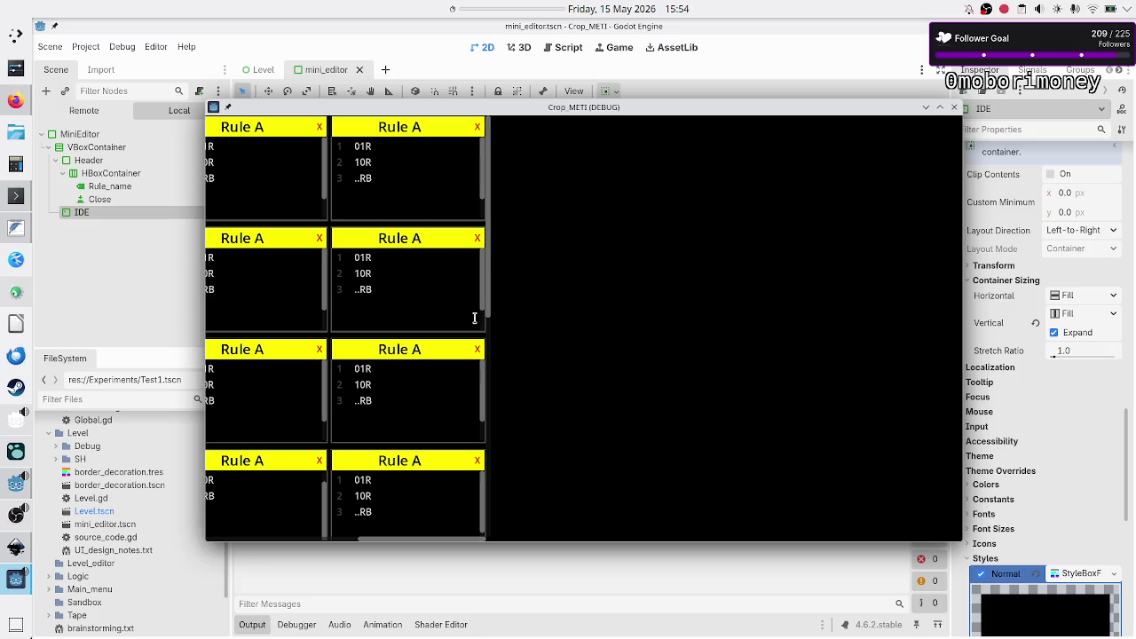
double_click(568, 112)
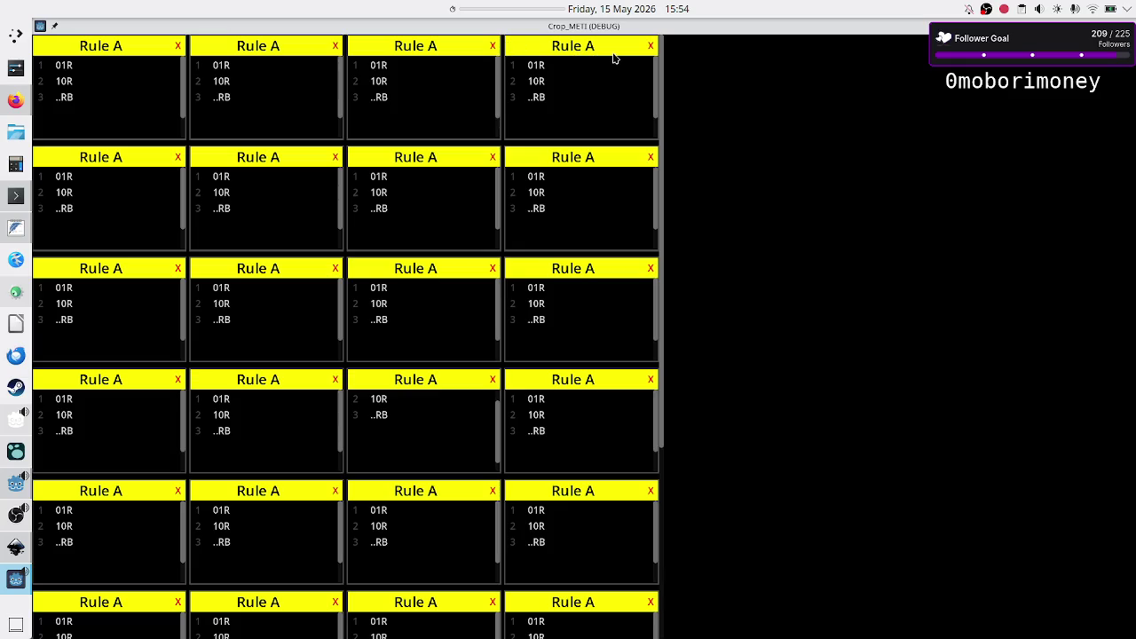
double_click(746, 31)
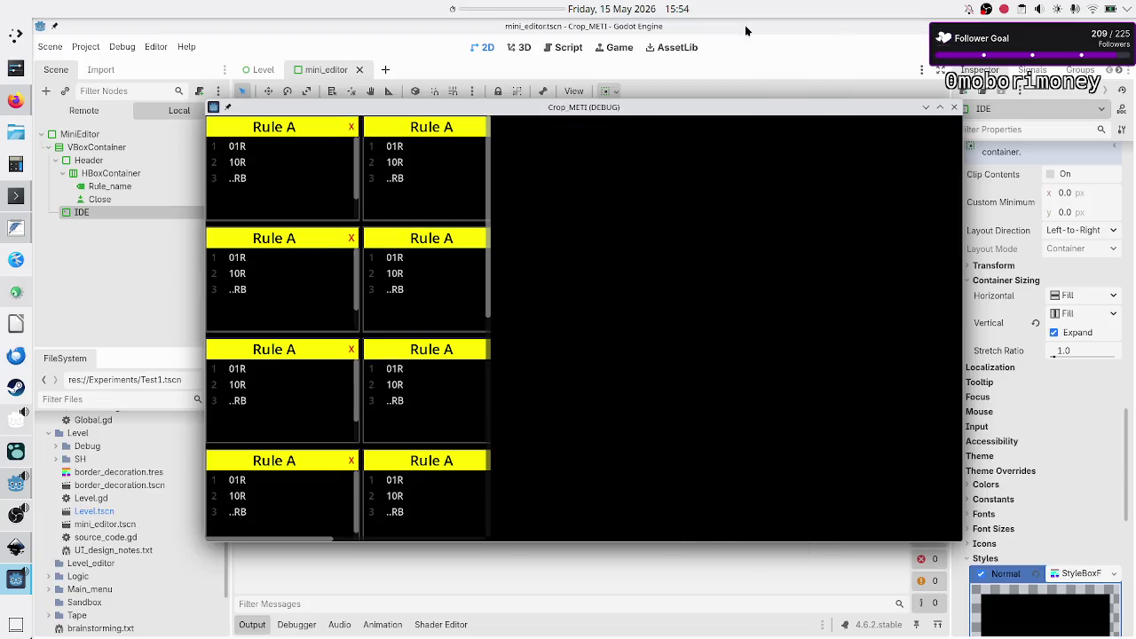
mouse_move(695, 107)
left_mouse_down()
mouse_move(667, 236)
mouse_move(684, 319)
mouse_move(701, 115)
left_mouse_up()
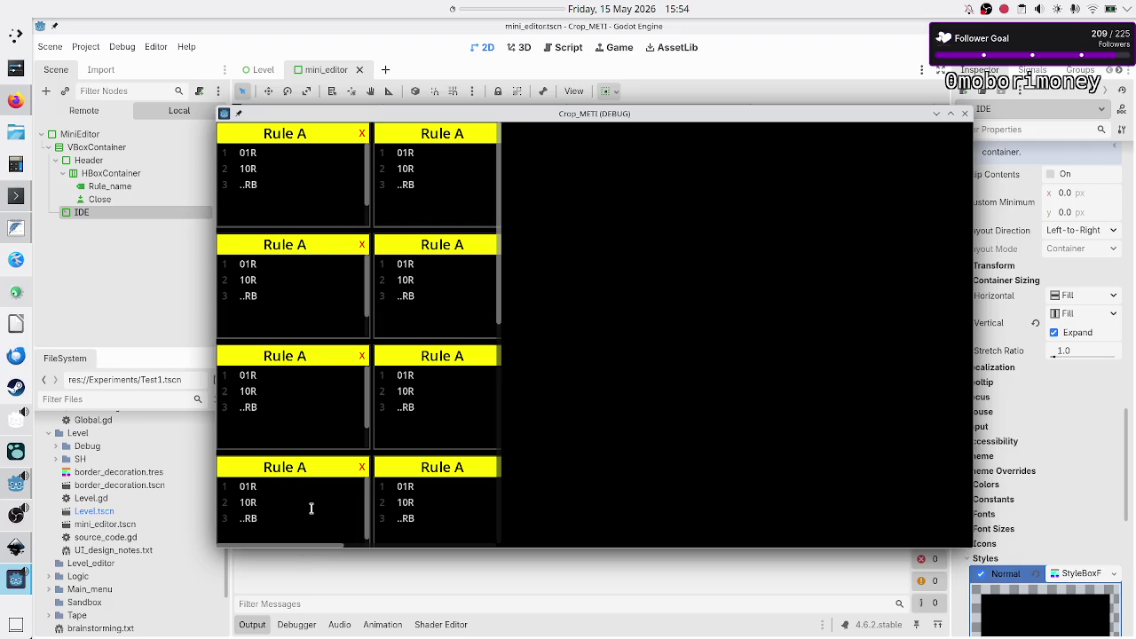
mouse_move(304, 545)
left_mouse_down()
mouse_move(462, 539)
mouse_move(271, 541)
mouse_move(525, 544)
mouse_move(517, 535)
mouse_move(279, 533)
mouse_move(267, 543)
mouse_move(440, 543)
mouse_move(343, 542)
left_mouse_up()
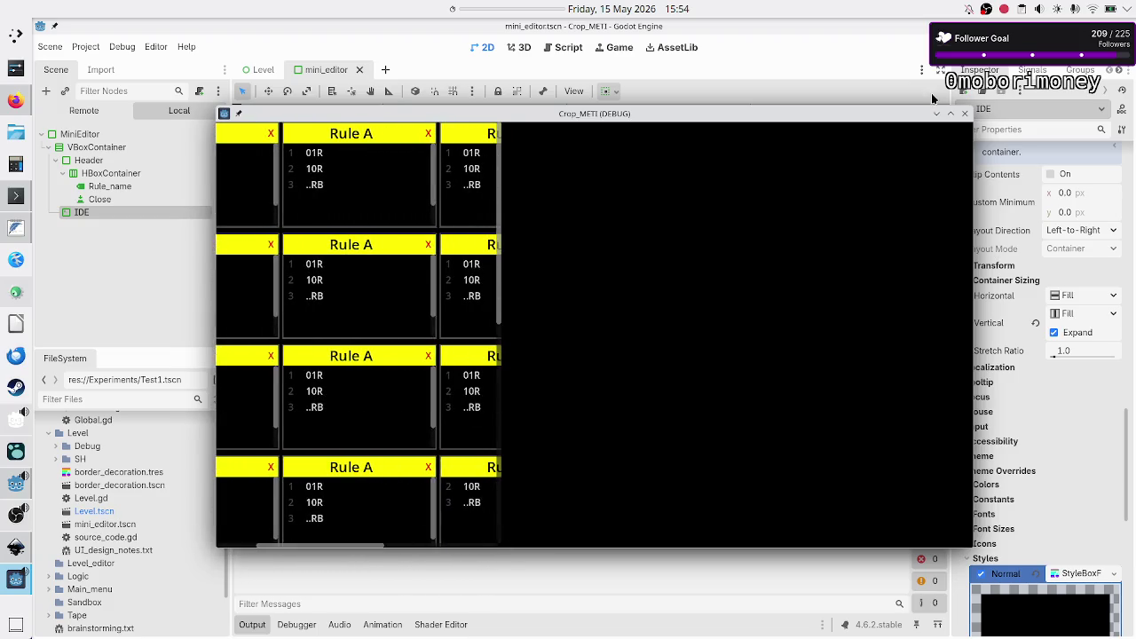
left_click(965, 114)
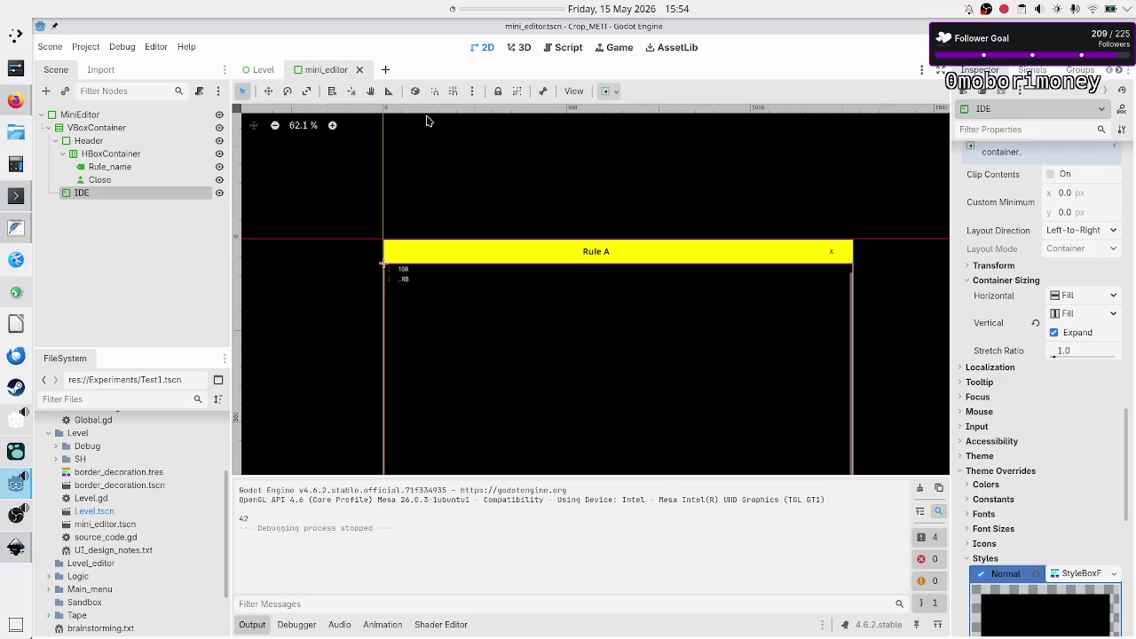
- Open the Level scene, select the code_editors container and review its signals
left_click(563, 49)
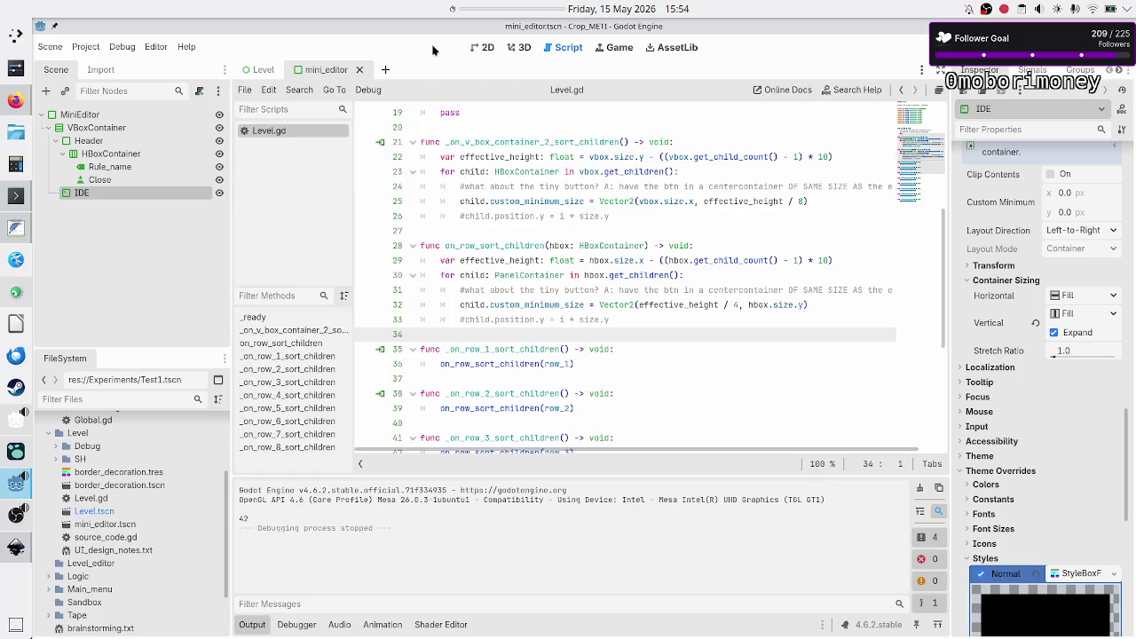
left_click(255, 71)
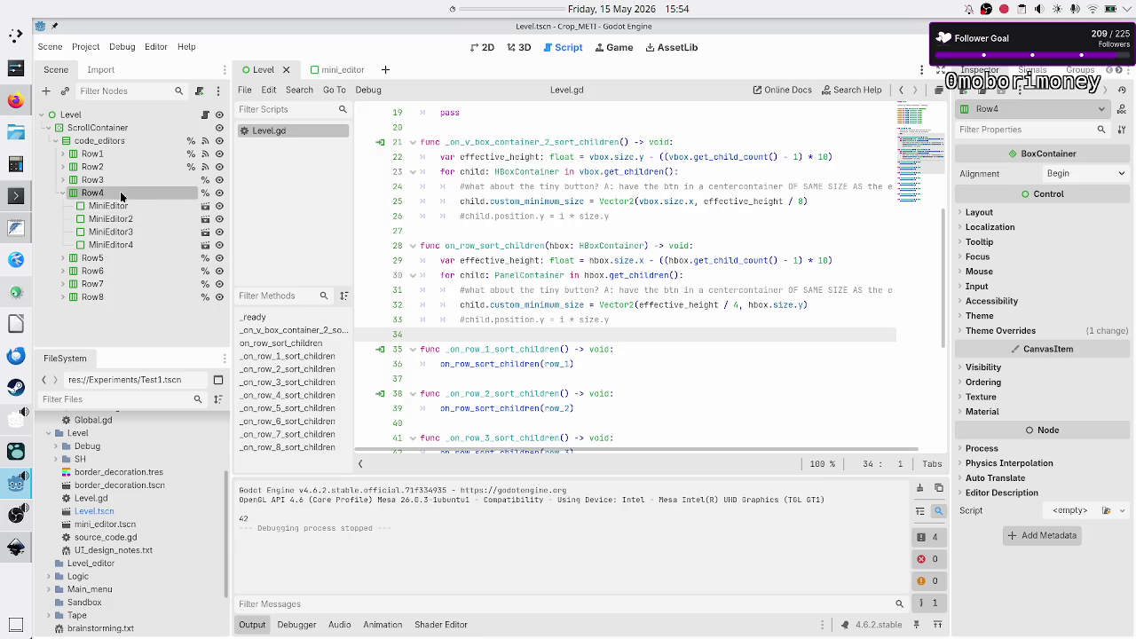
left_click(105, 142)
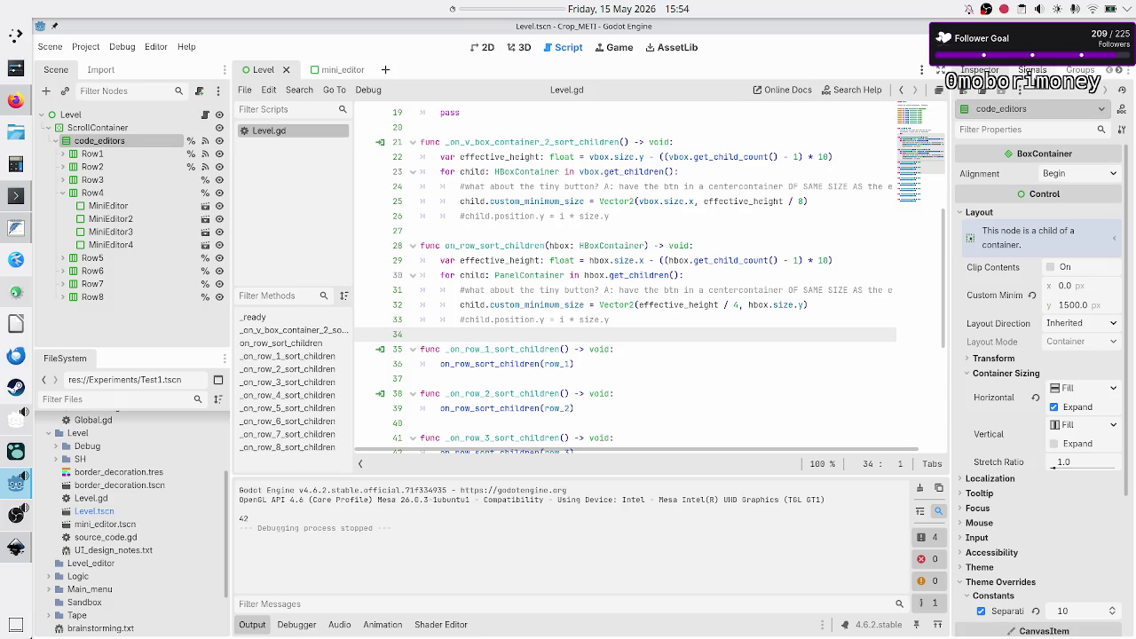
left_click(1033, 70)
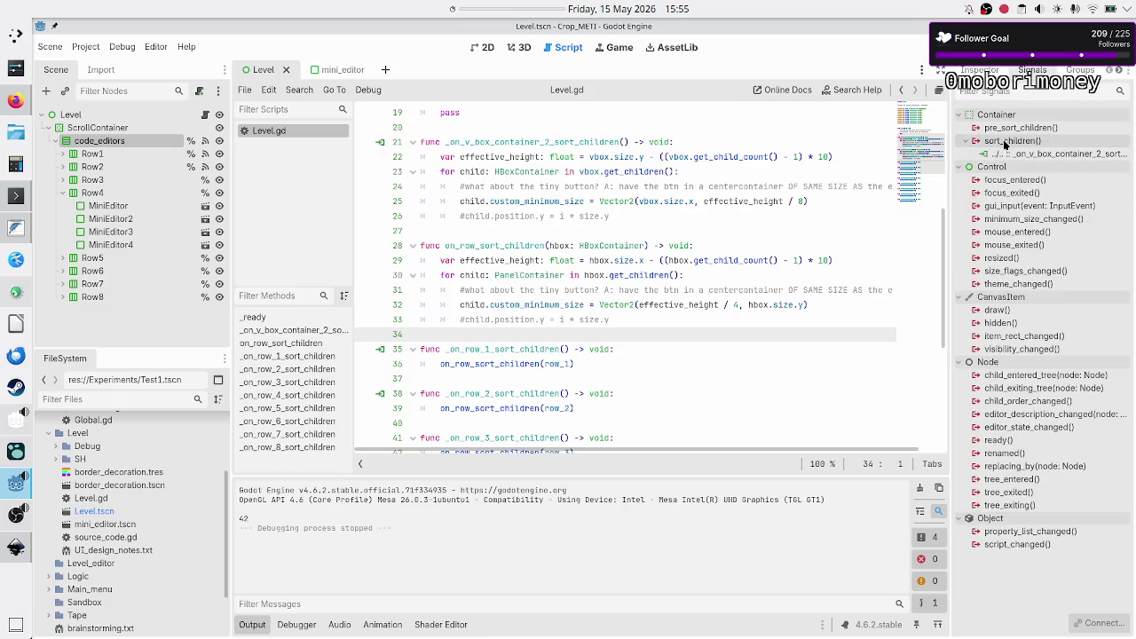
mouse_move(1006, 144)
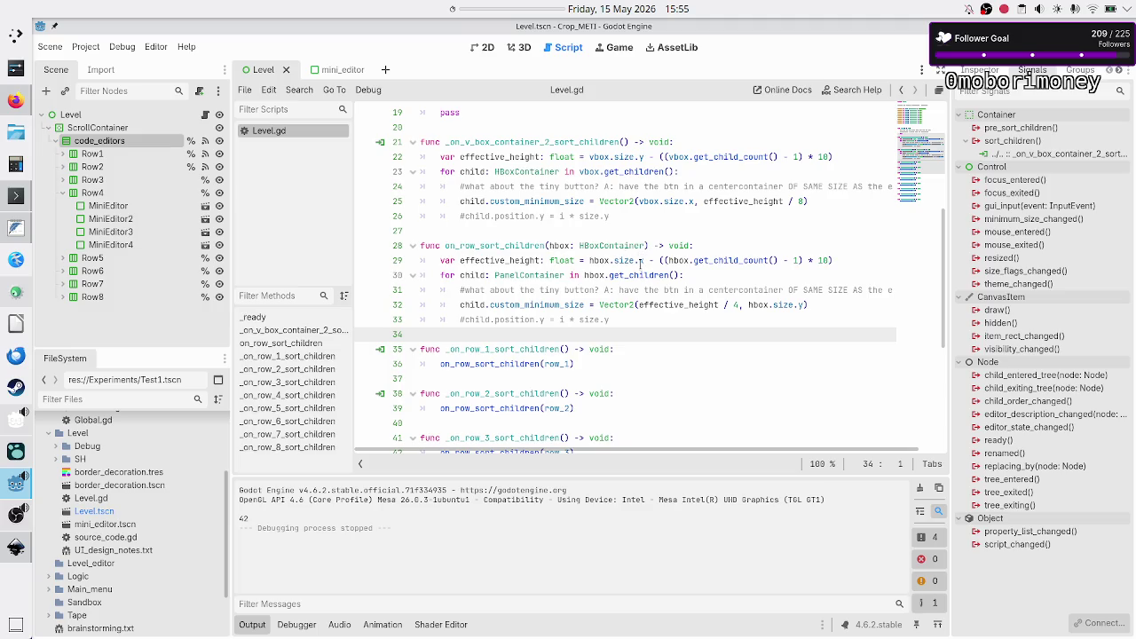
scroll(639, 264, "up", 2)
- Add print("hbox resize") at the start of on_row_sort_children, then save and run
left_click(713, 330)
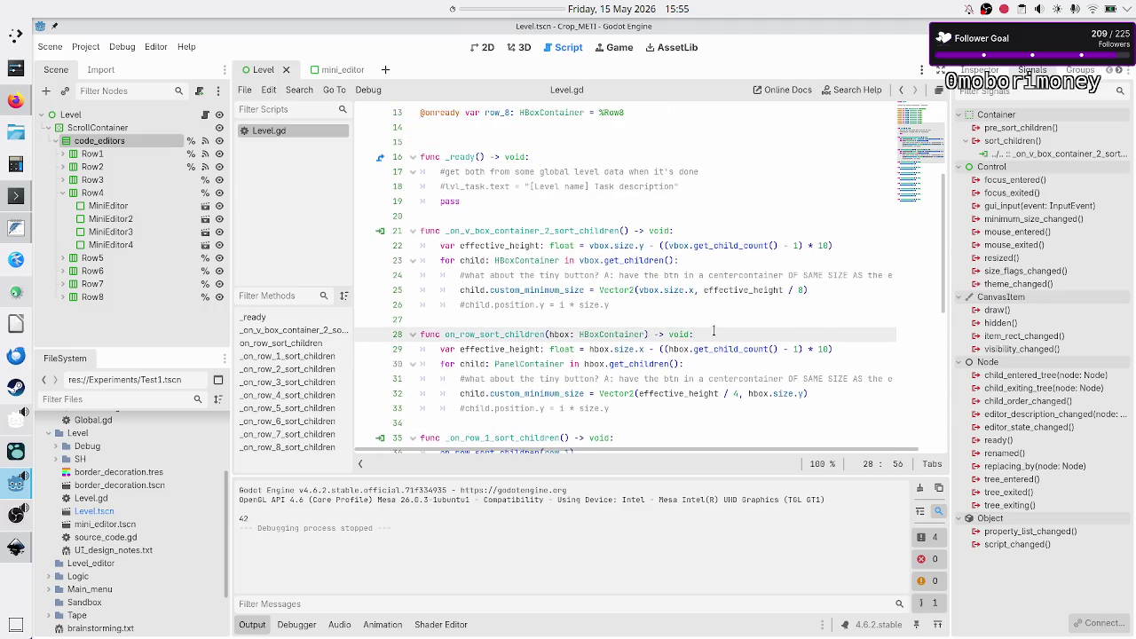
key("Return")
type("print(")
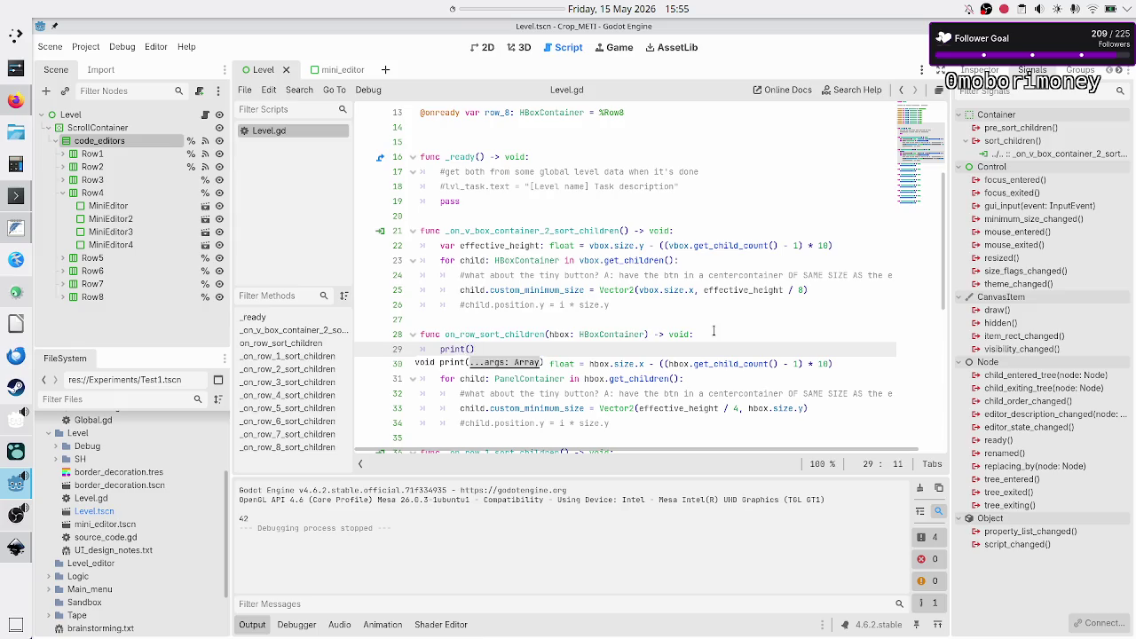
type("\"hbox ")
type("resize")
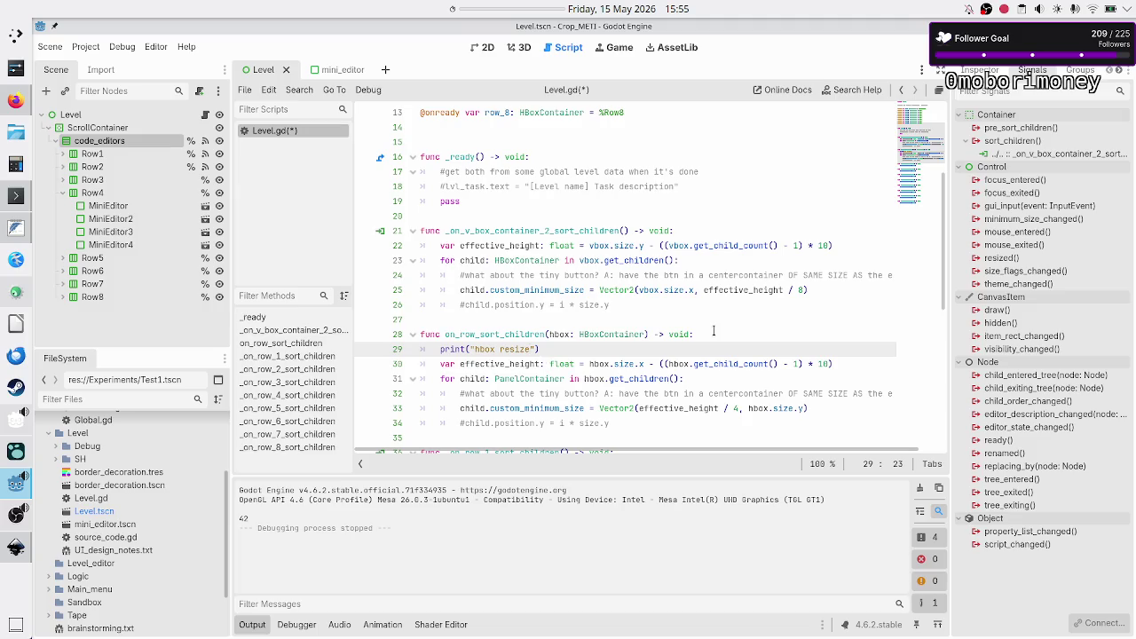
key("F5")
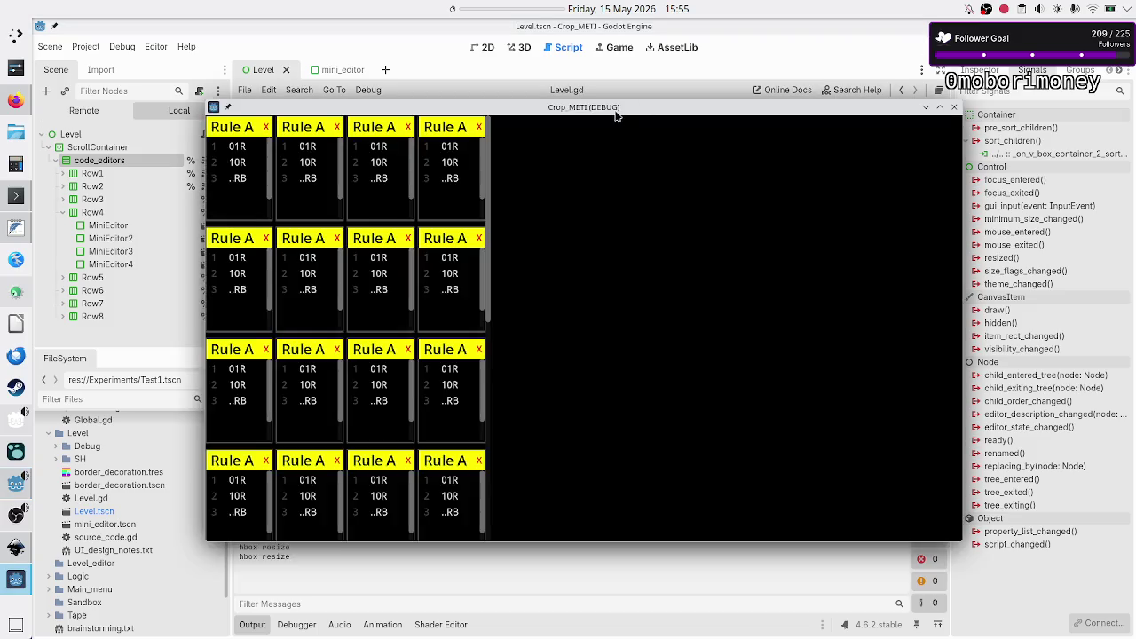
- Drag the game window around the editor and maximize it to watch the grid re-sort
left_click_drag(616, 112, 763, 104)
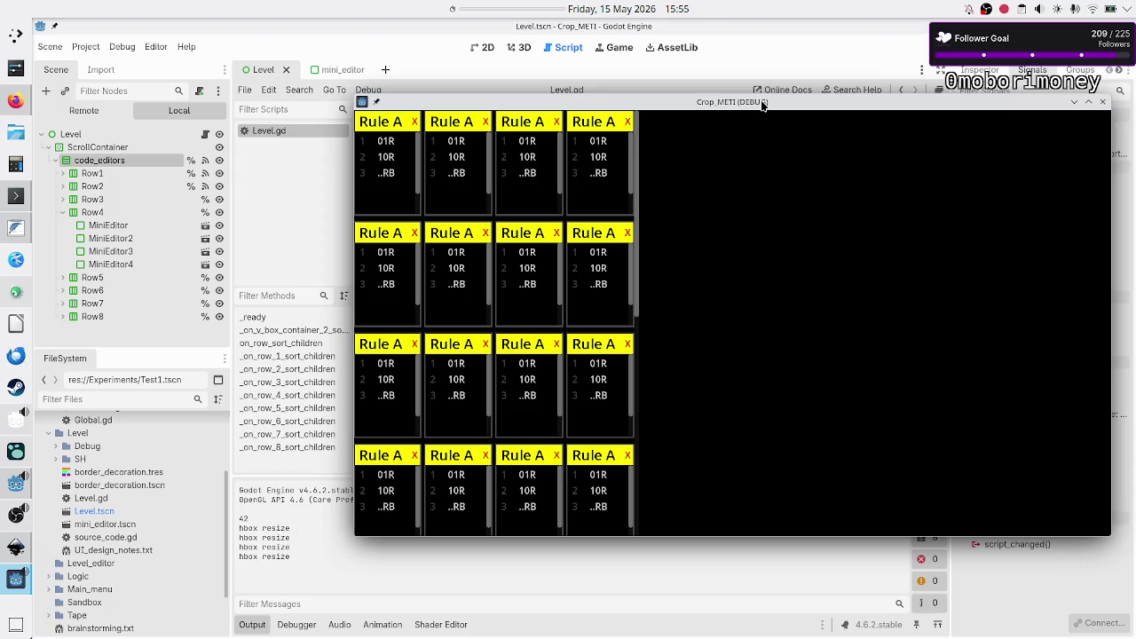
left_click_drag(763, 104, 781, 442)
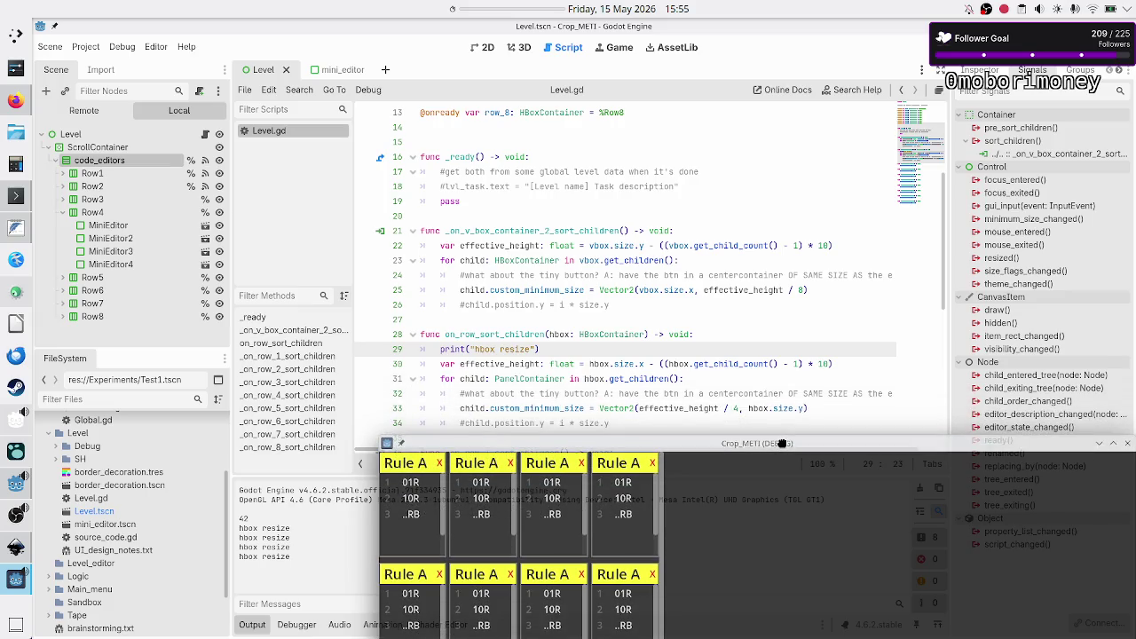
left_click_drag(781, 443, 781, 443)
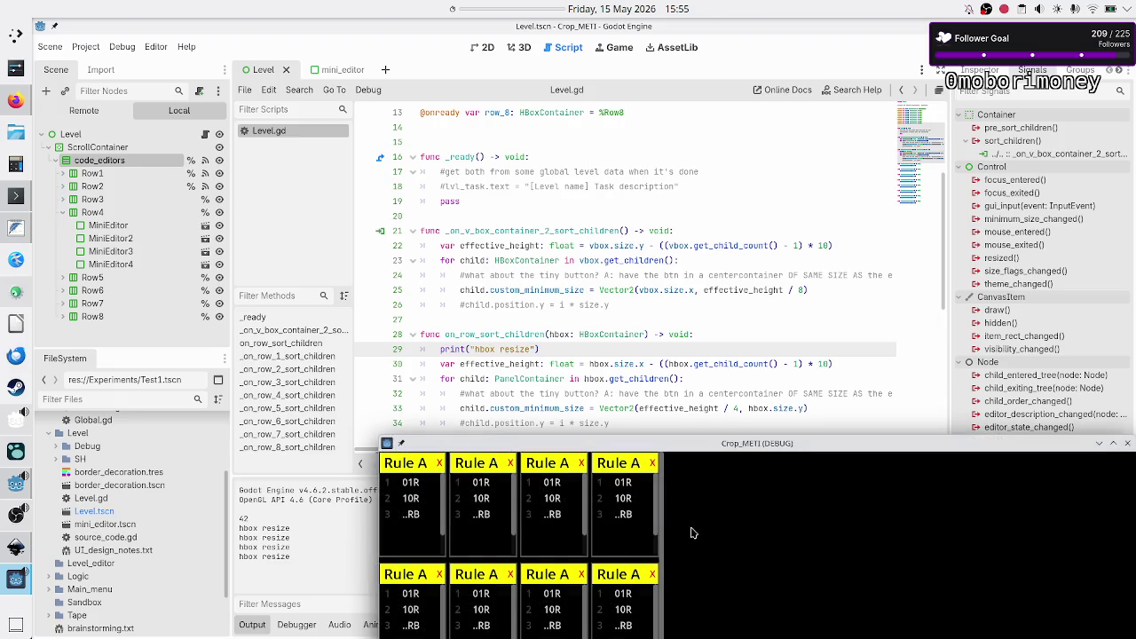
left_click_drag(734, 443, 718, 146)
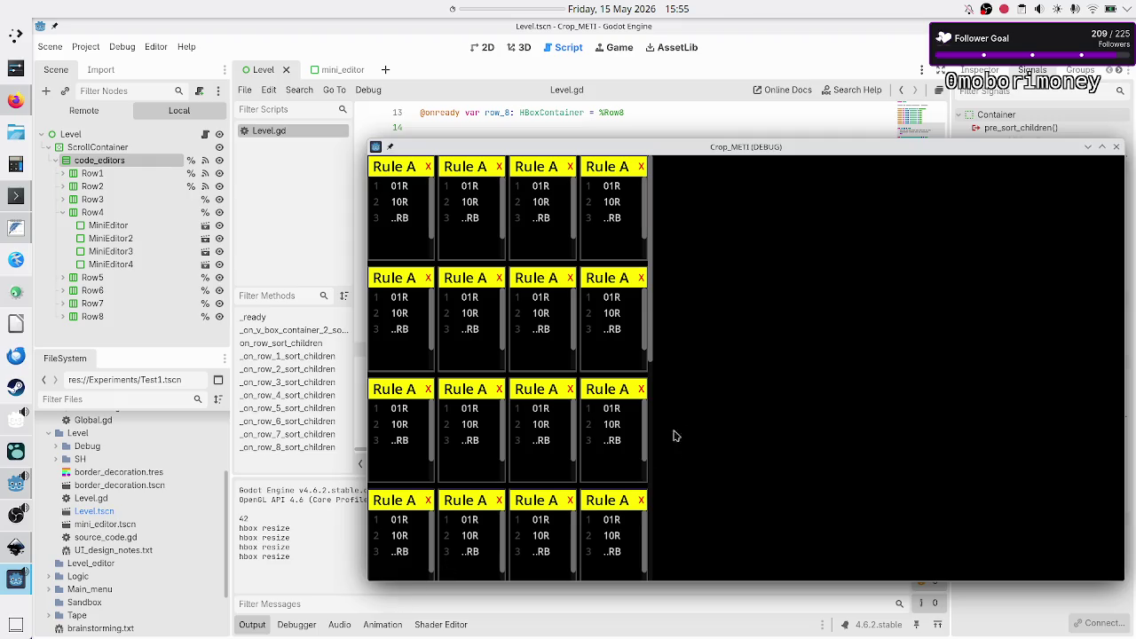
left_click_drag(652, 332, 655, 535)
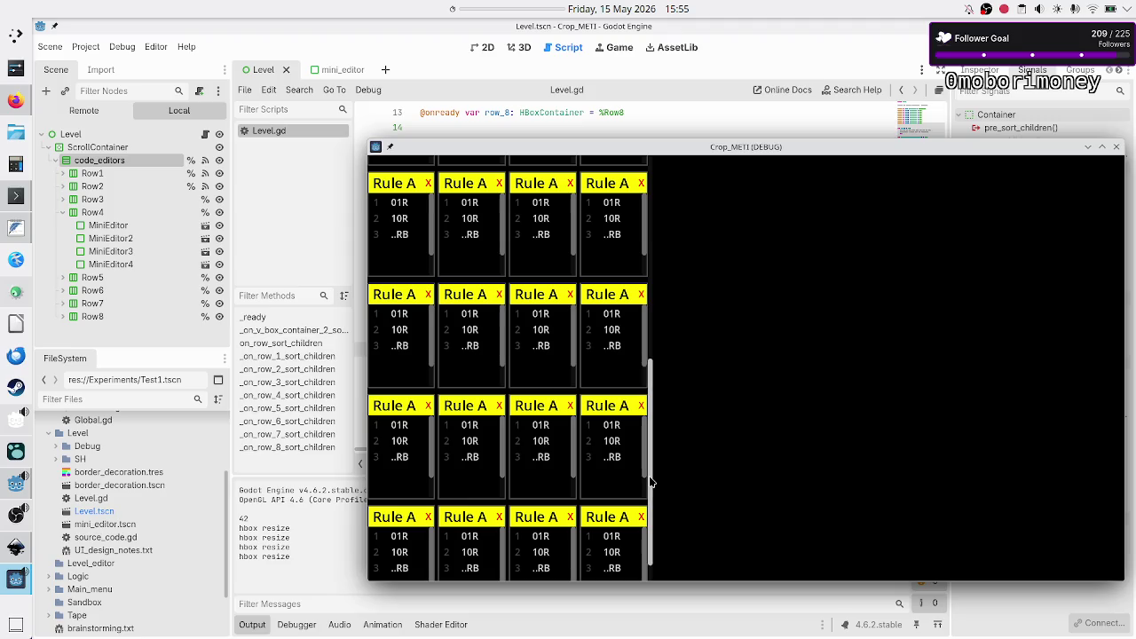
left_click_drag(650, 481, 657, 525)
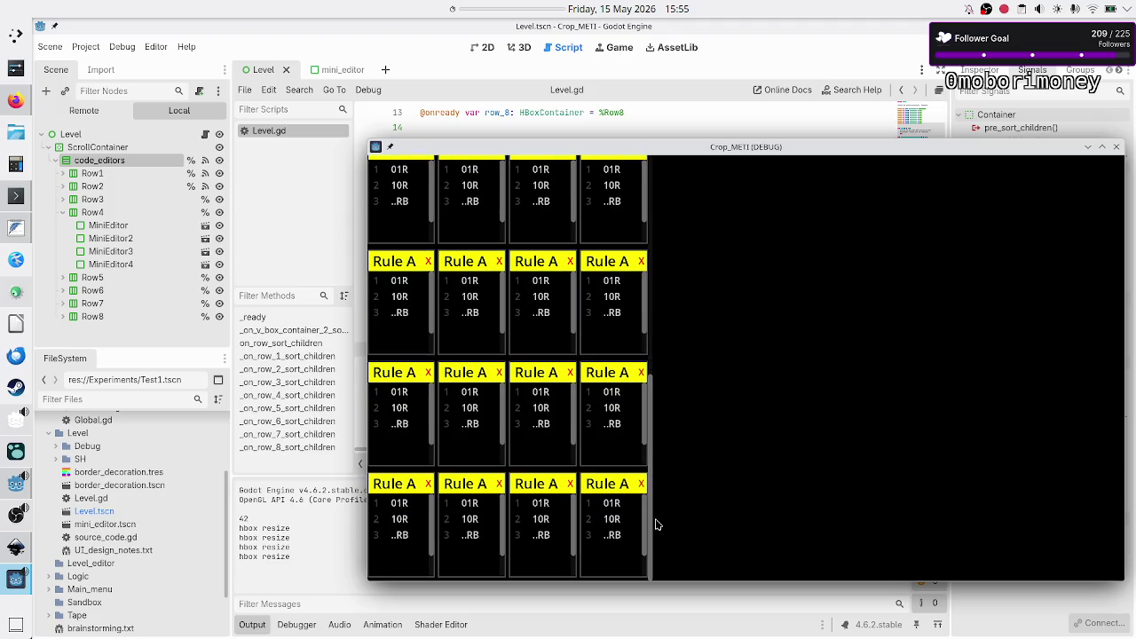
double_click(832, 148)
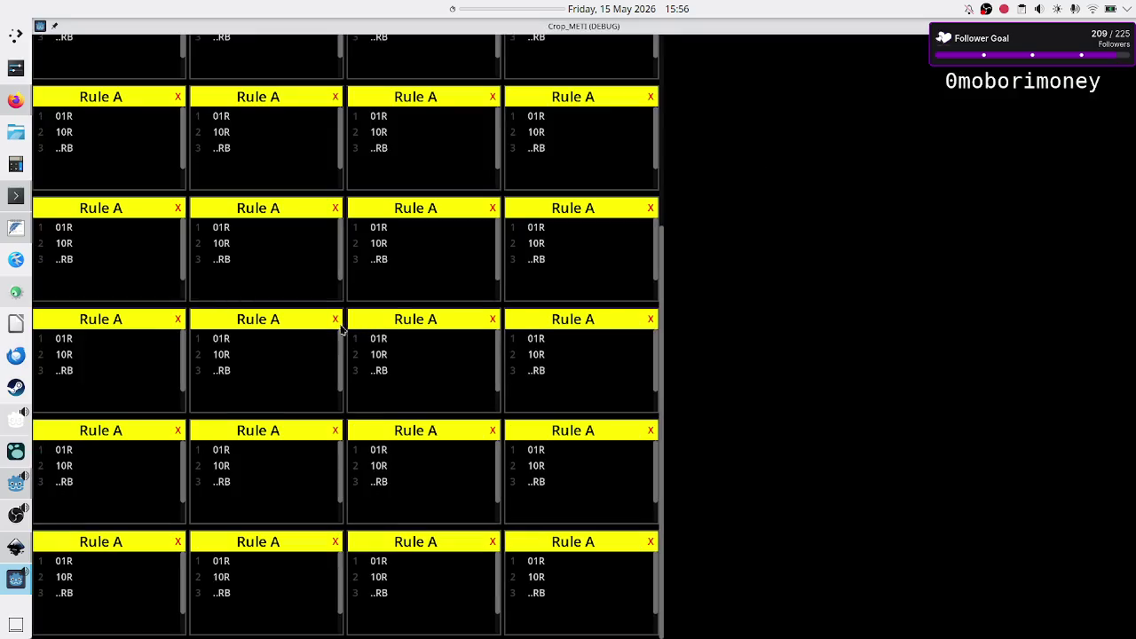
- Clear the Output log, restore and move the game window, stop the run and save the scene
left_click(16, 484)
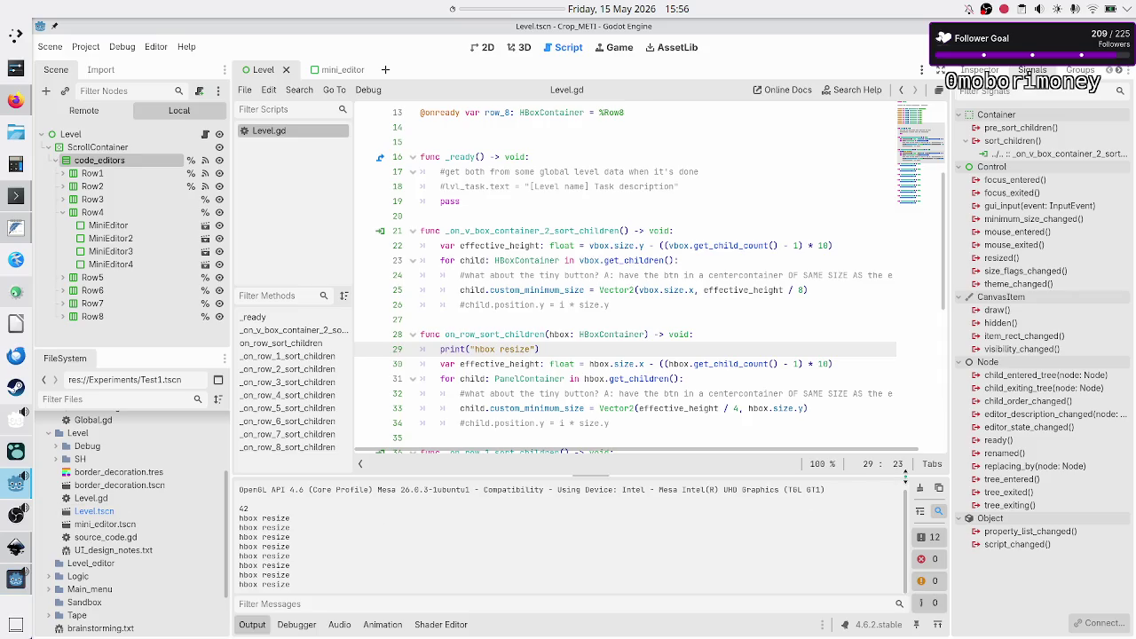
left_click(921, 489)
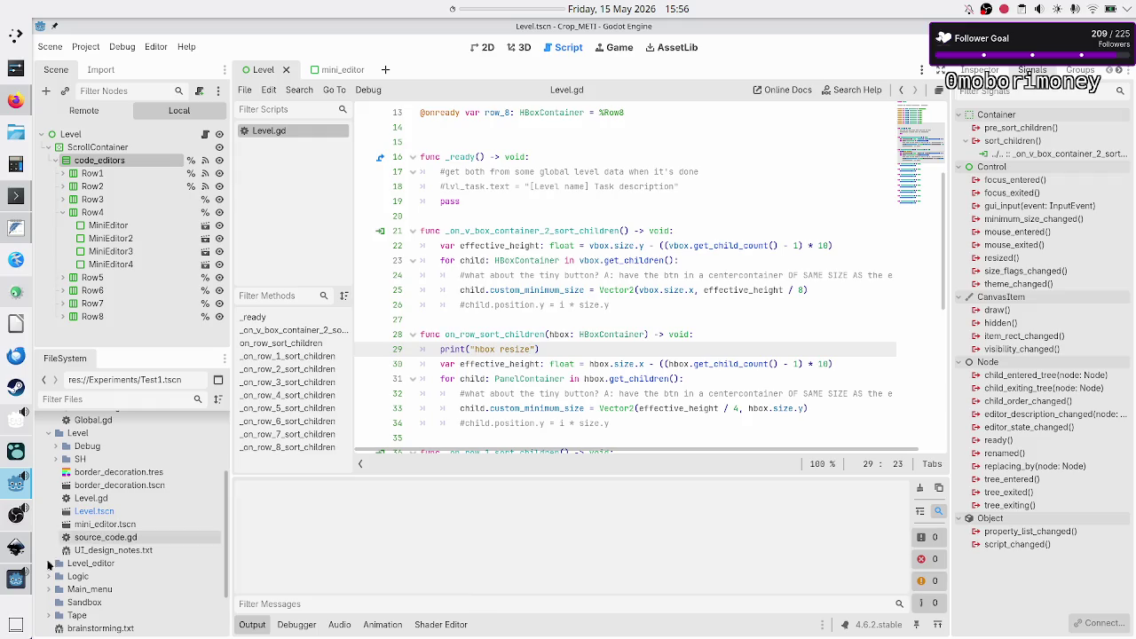
left_click(17, 585)
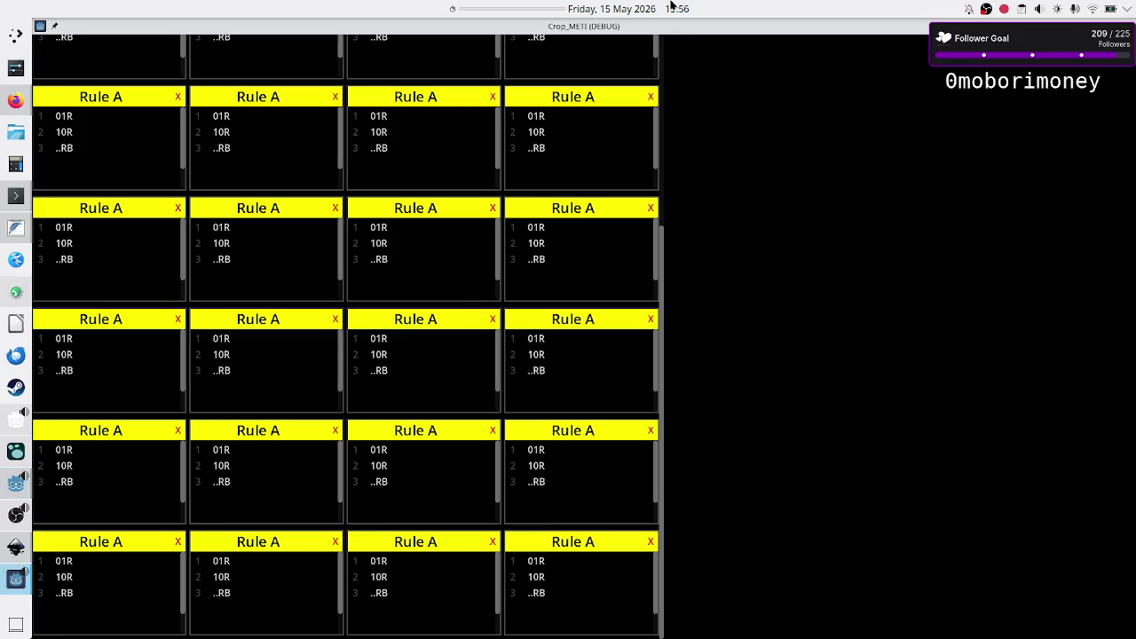
double_click(662, 31)
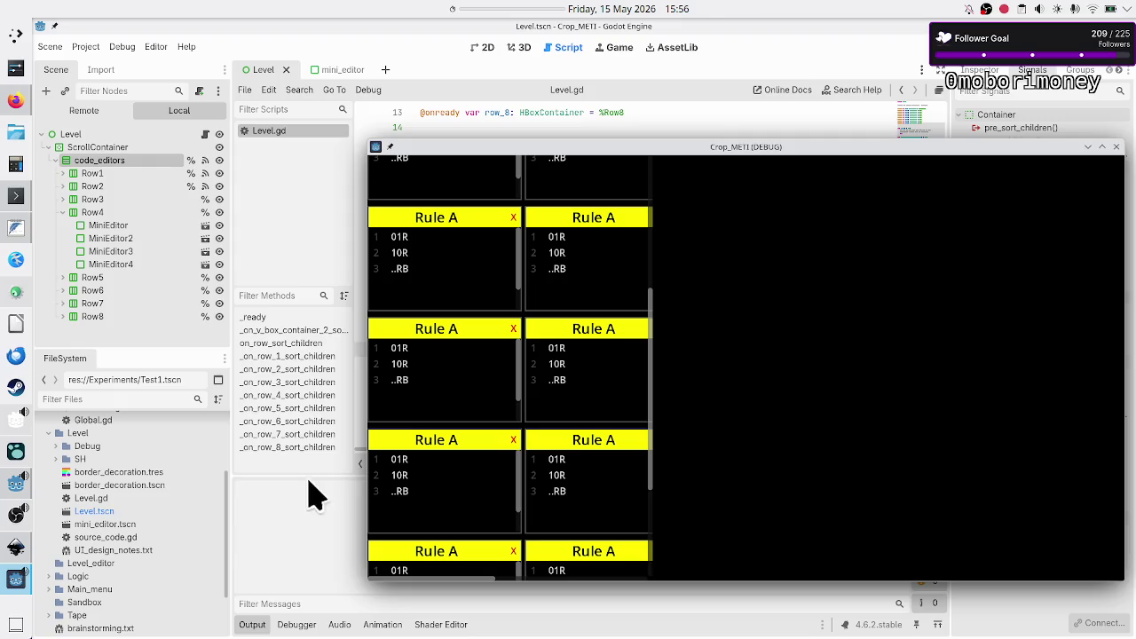
mouse_move(817, 153)
left_mouse_down()
mouse_move(628, 106)
mouse_move(815, 120)
mouse_move(635, 86)
mouse_move(700, 70)
left_mouse_up()
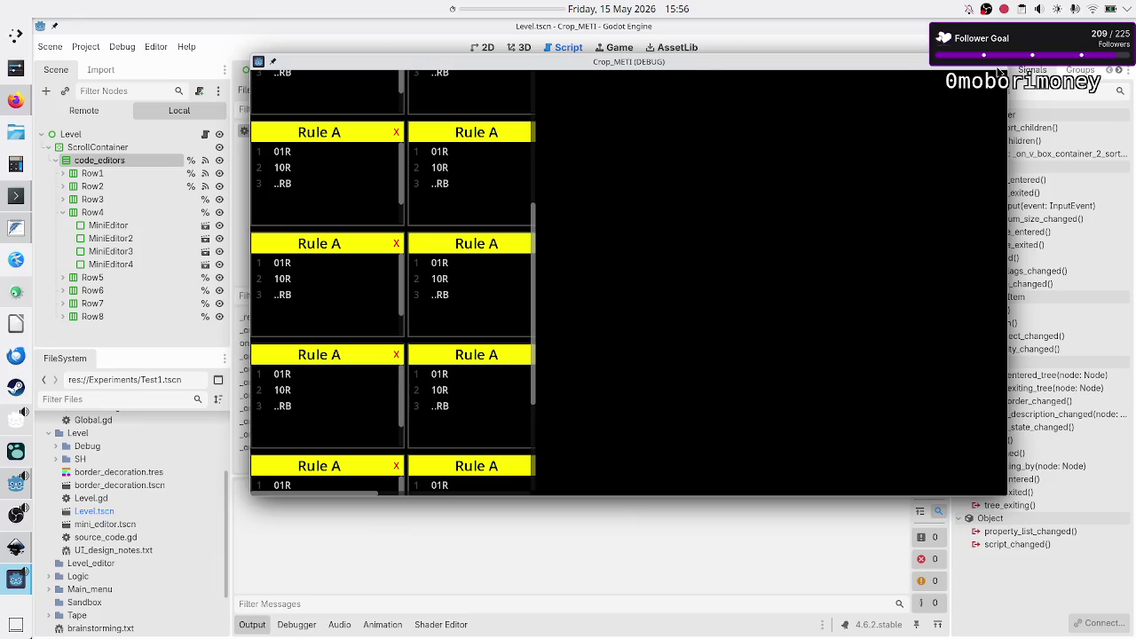
left_click(1000, 64)
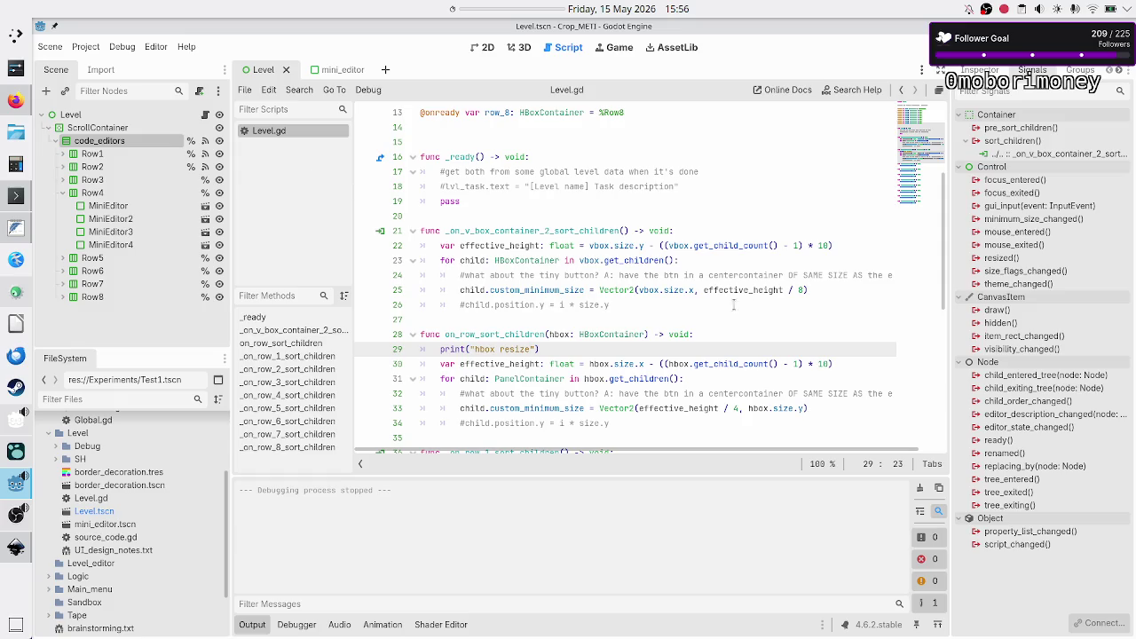
key("ctrl+s")
- Switch to Firefox to view the TIS-100 reference screenshot
left_click(16, 101)
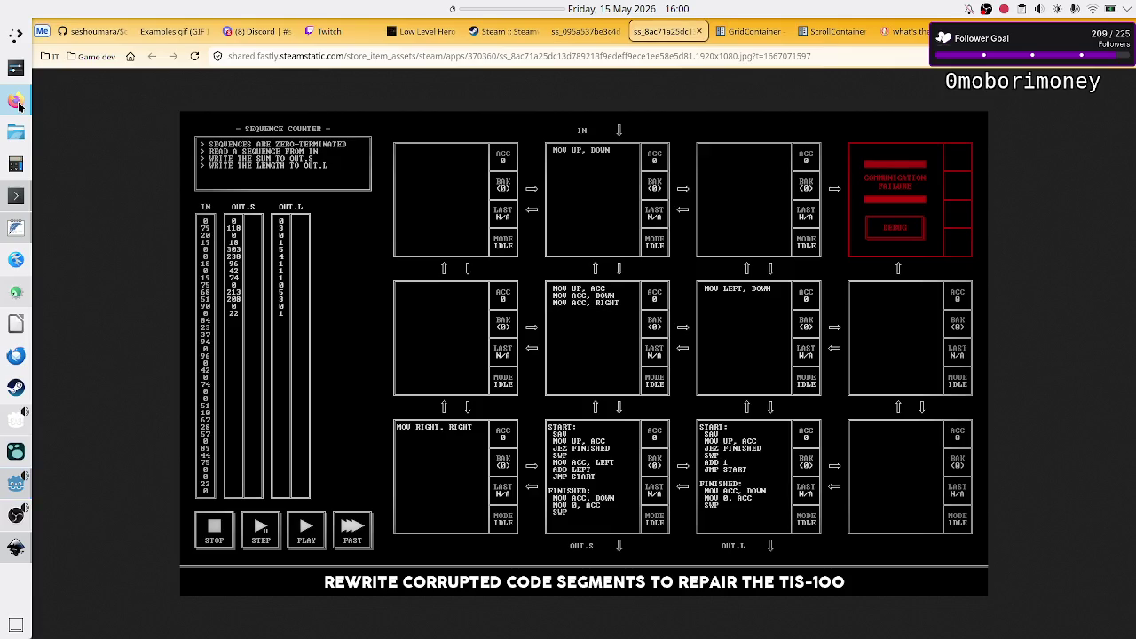
- Search 'godotengine github' in a new tab, browse the godotengine/godot repository, then close it
key("ctrl+t")
type("godoten")
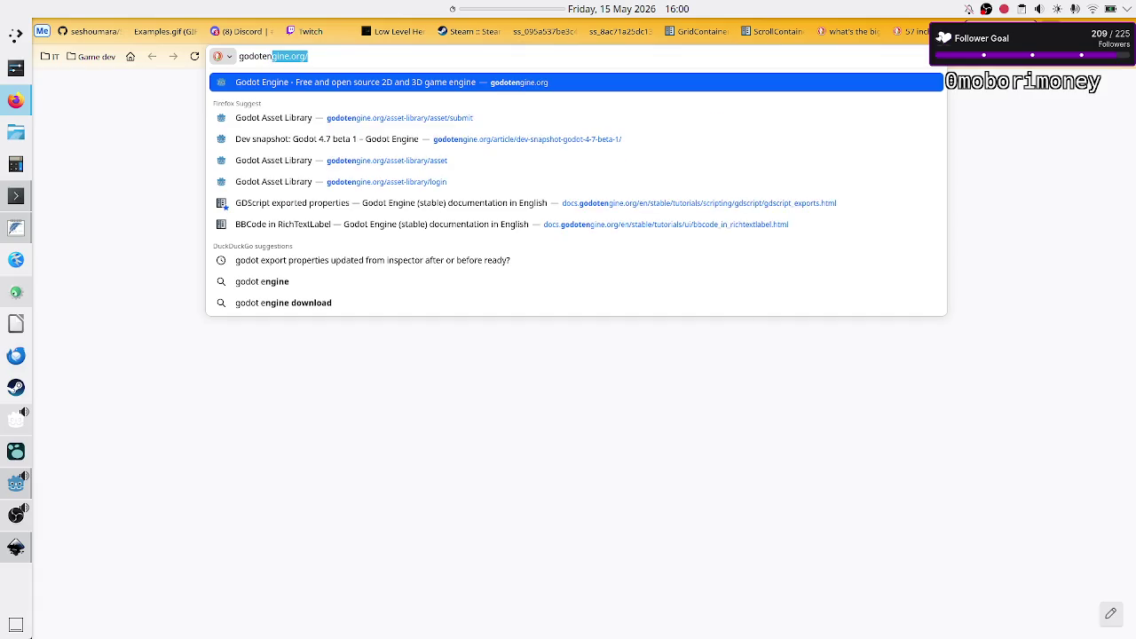
type("gine git")
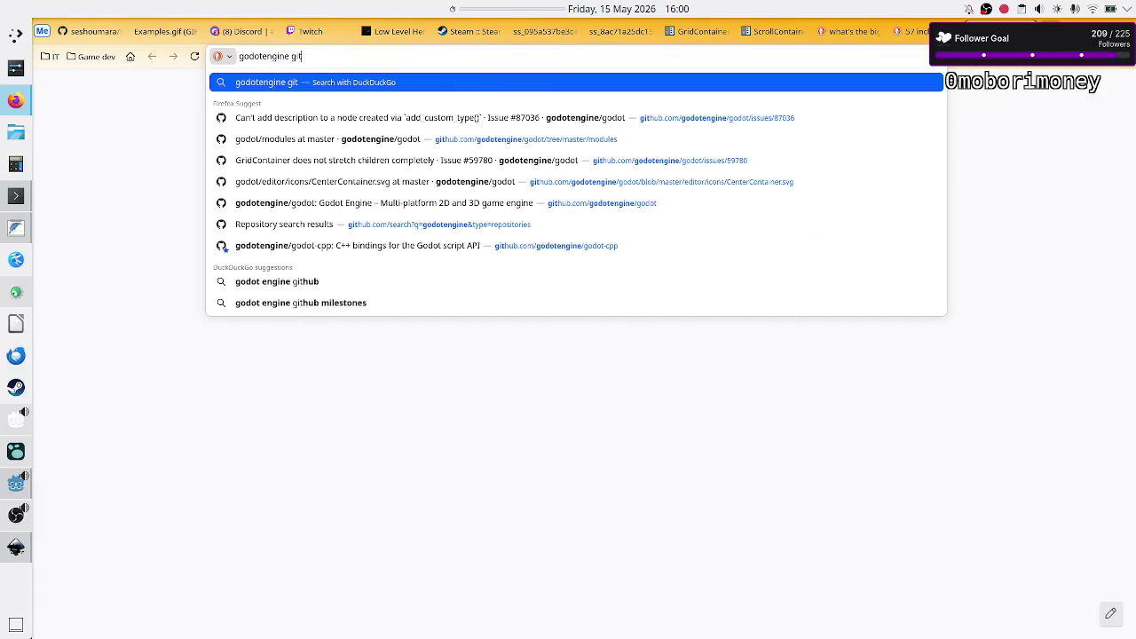
type("hub")
key("Return")
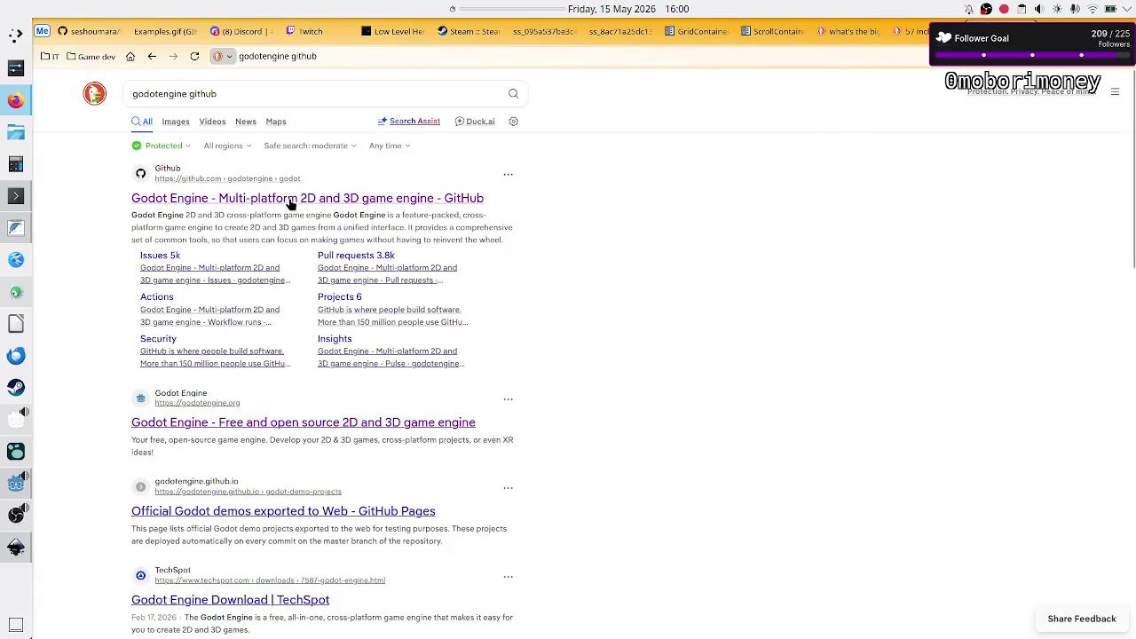
left_click(288, 203)
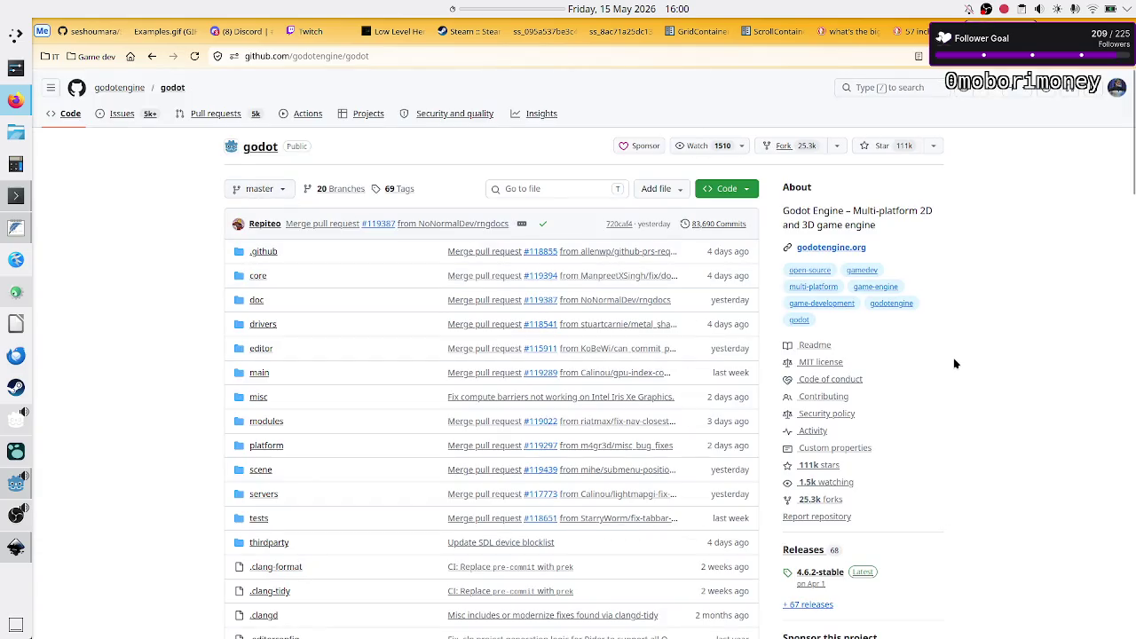
scroll(953, 363, "down", 5)
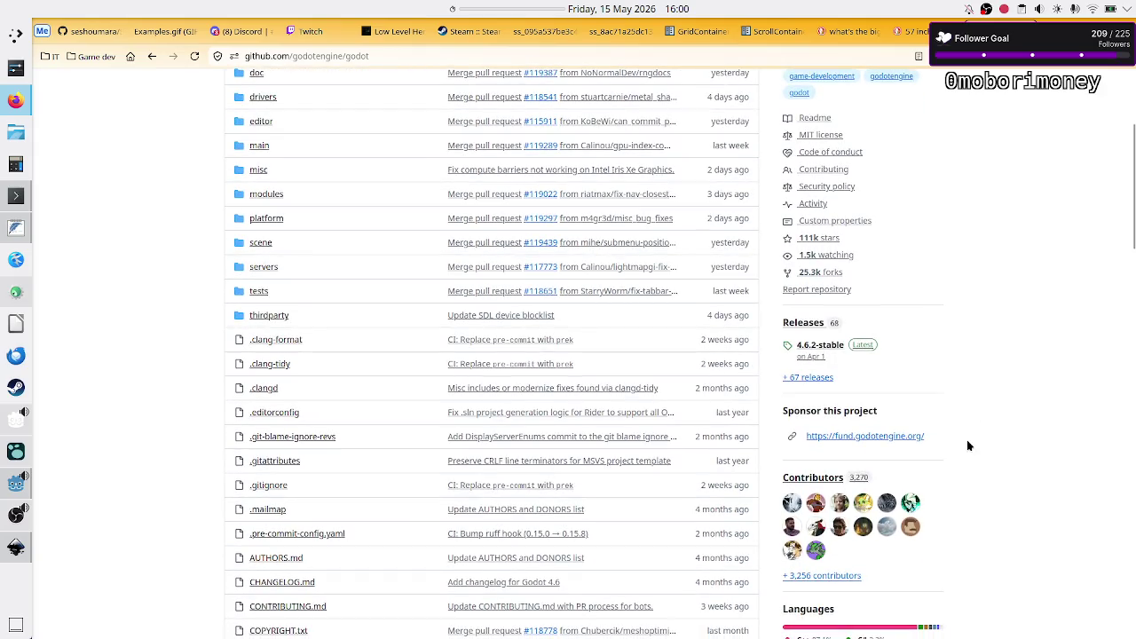
scroll(967, 440, "down", 1)
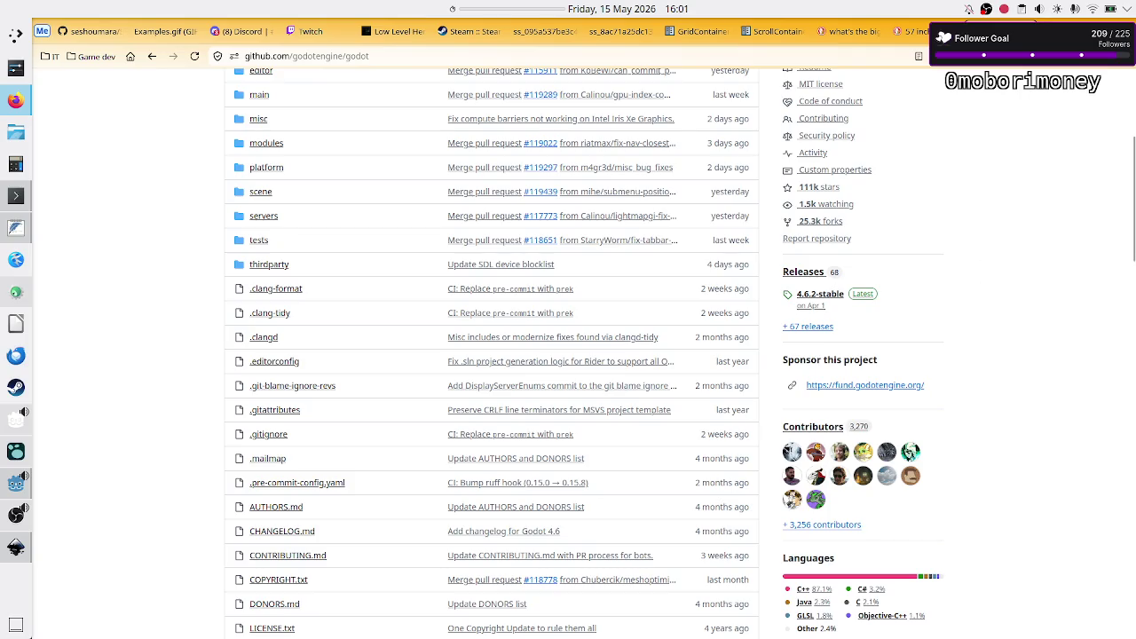
key("ctrl+w")
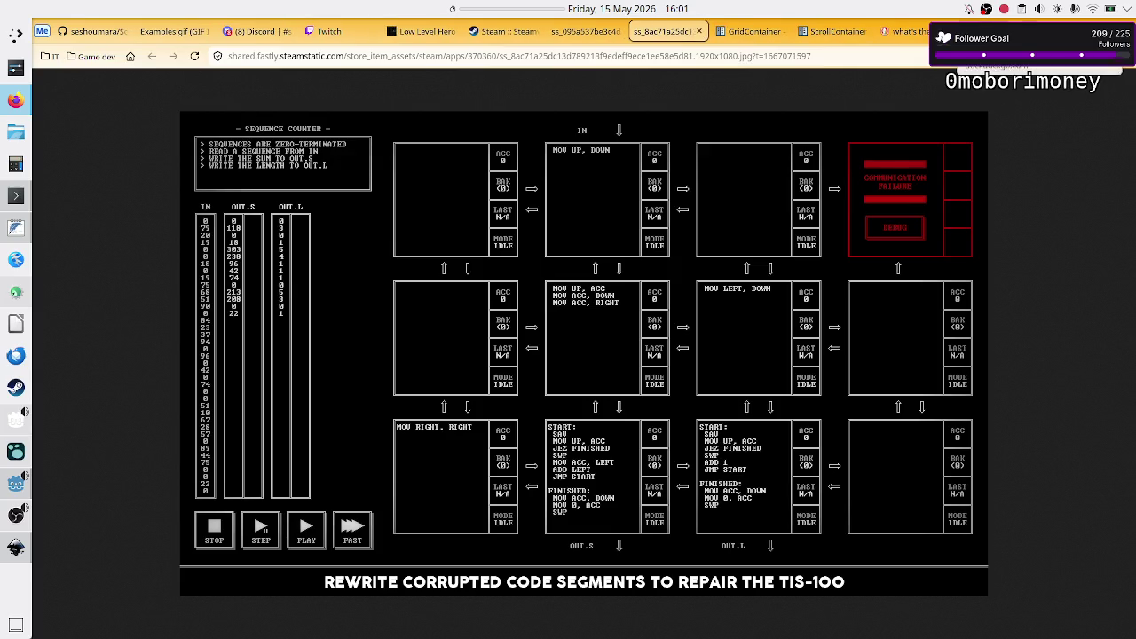
- Step through the open tabs to the ScrollContainer docs, close it, and return to Godot
key("ctrl+9")
key("ctrl+shift+Tab")
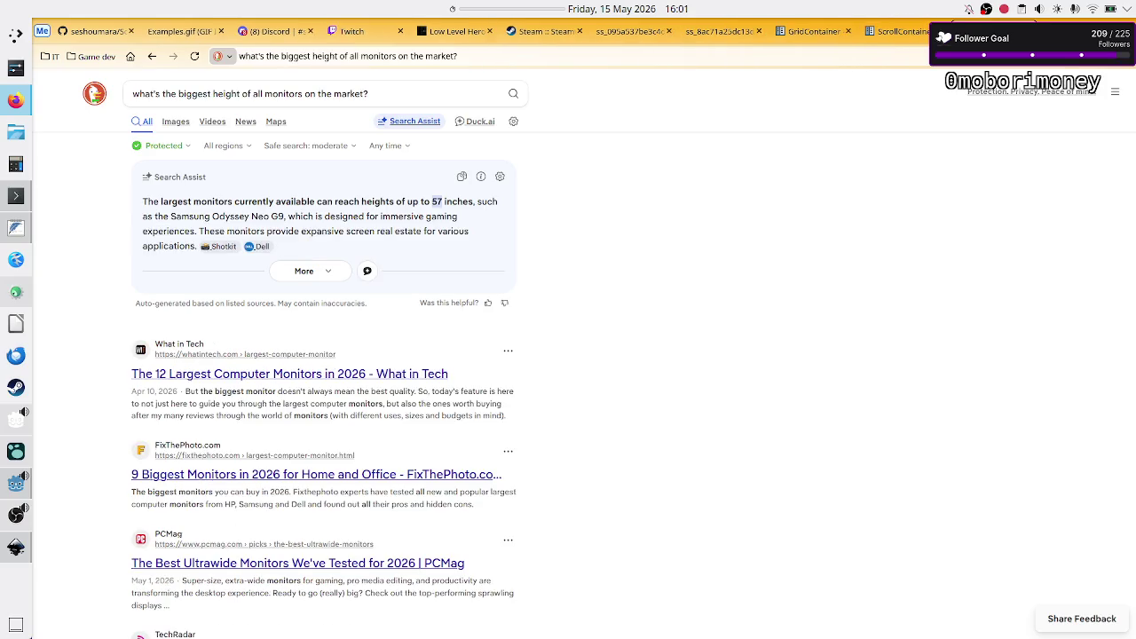
key("ctrl+shift+Tab")
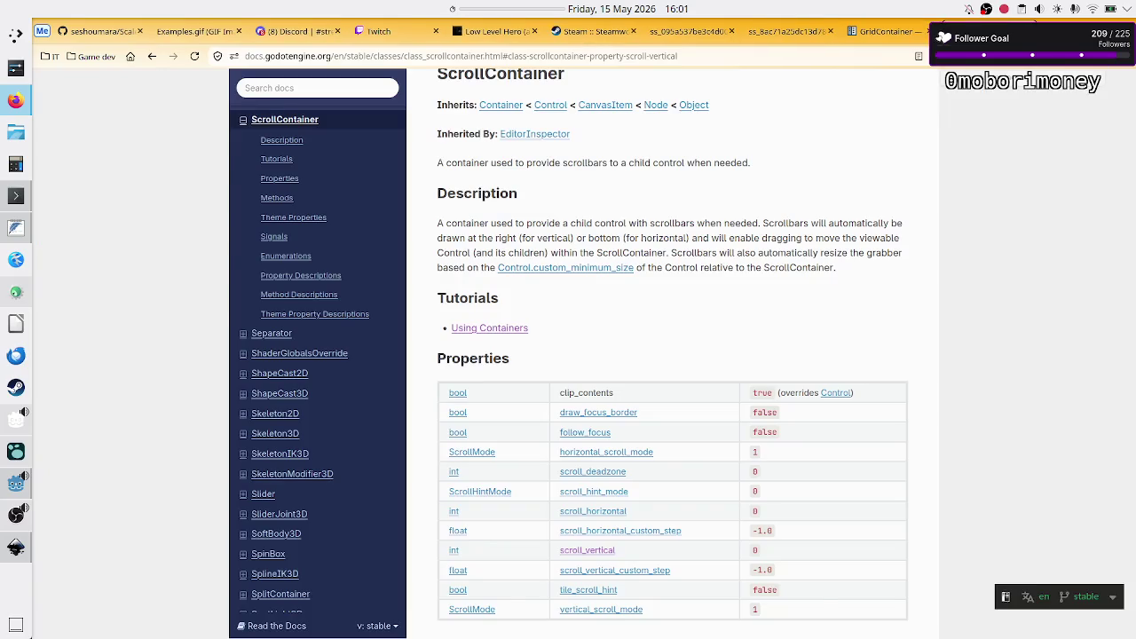
key("ctrl+w")
key("ctrl+w")
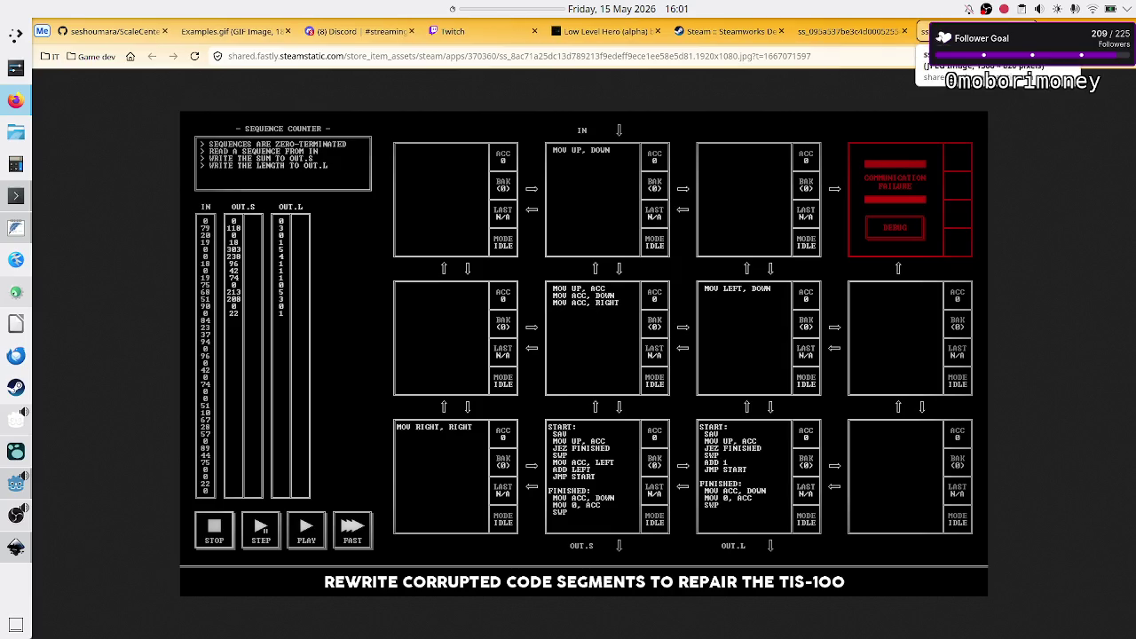
left_click(16, 486)
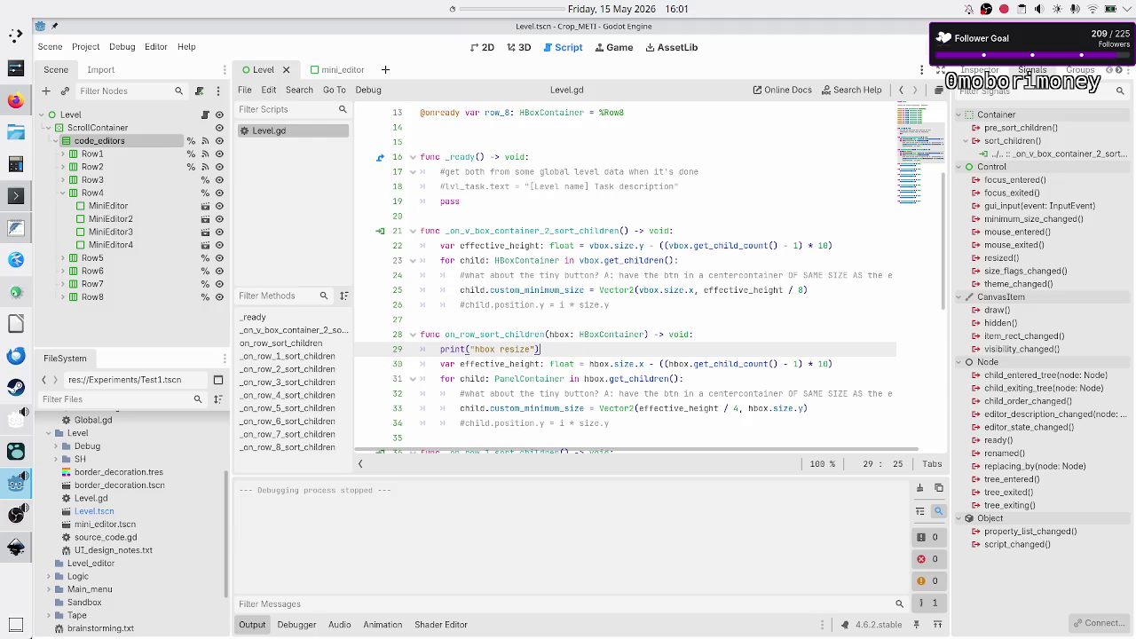
- Run the scene with F6, move and maximize the game window, then quit it with Alt+F4
key("F6")
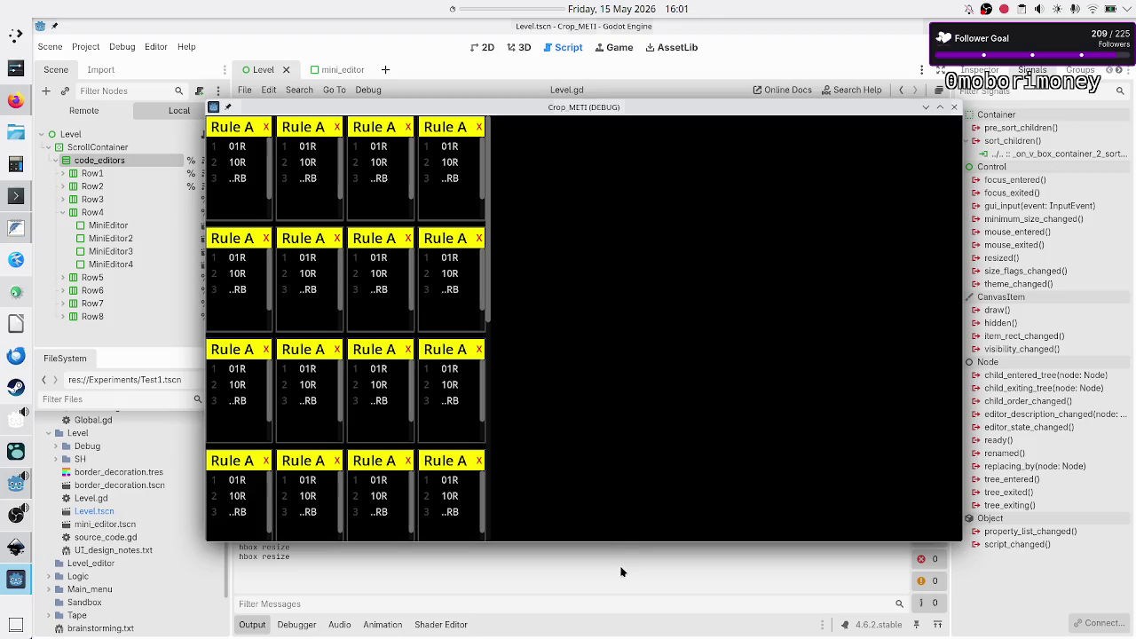
left_click(623, 571)
key("F6")
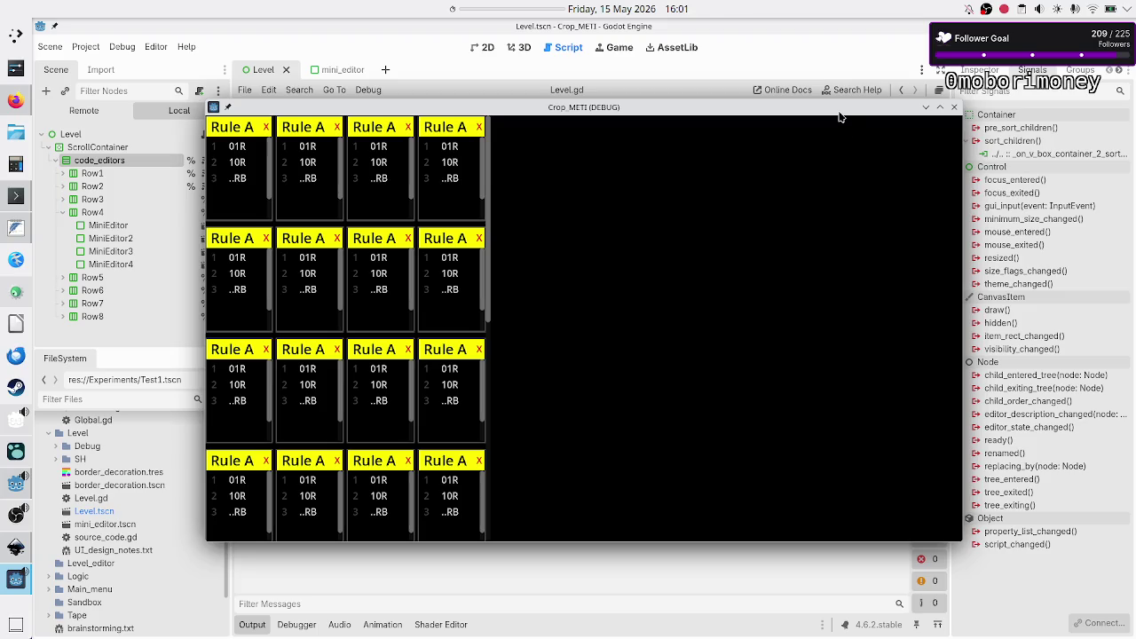
left_click_drag(837, 112, 921, 30)
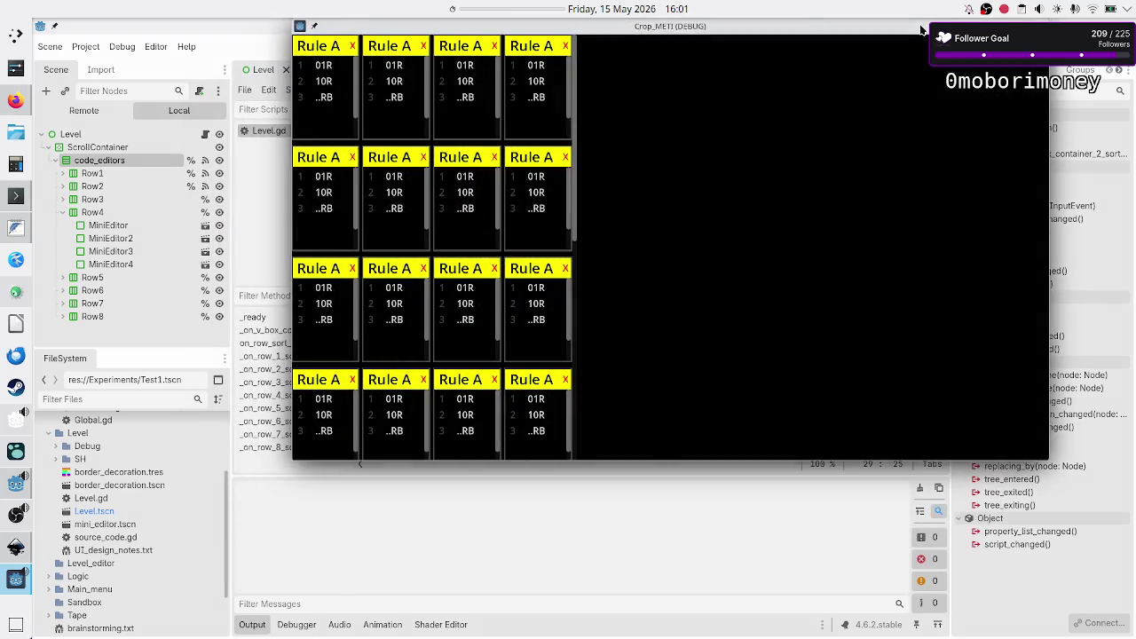
double_click(922, 30)
key("alt+F4")
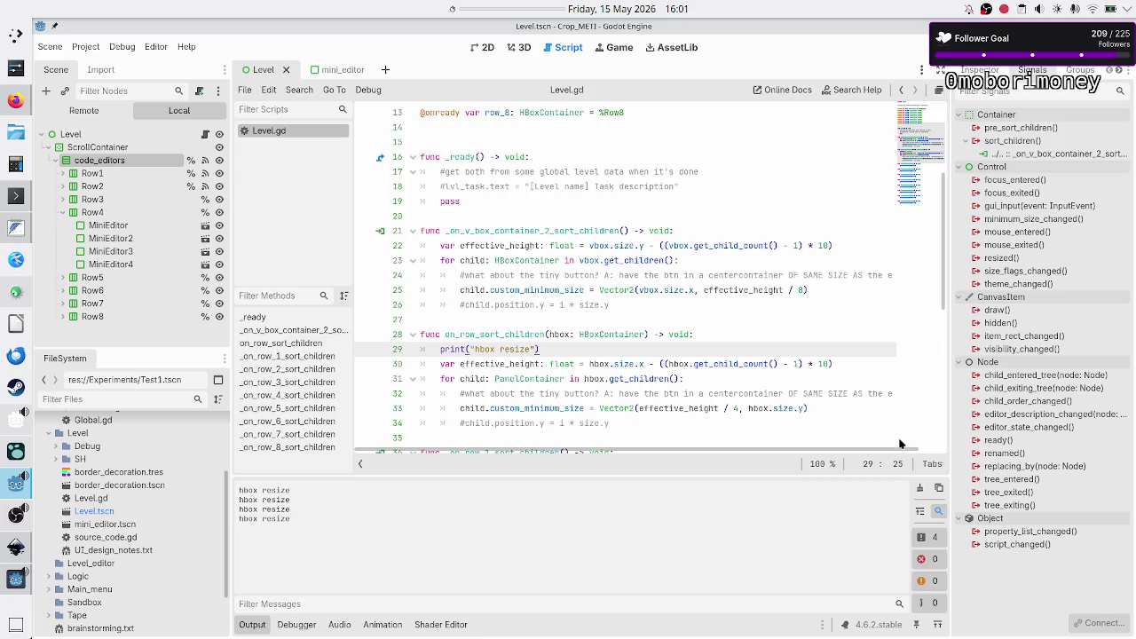
- Clear the hbox resize messages, test the restored smaller game window, close it and switch to Firefox
left_click(919, 487)
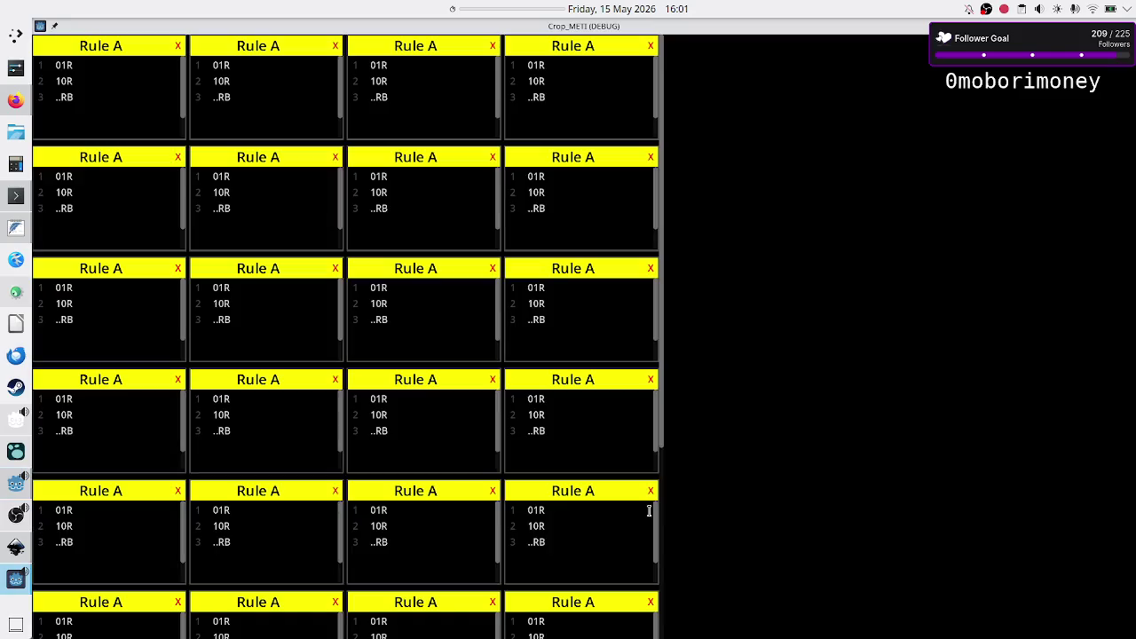
double_click(798, 30)
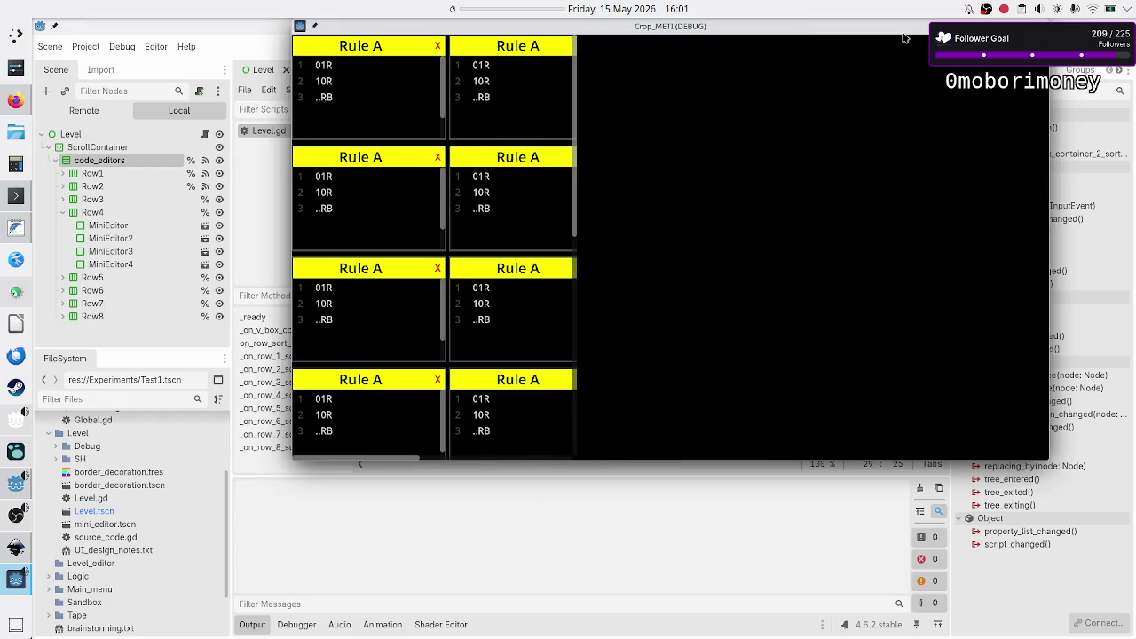
mouse_move(900, 30)
left_mouse_down()
mouse_move(826, 40)
mouse_move(872, 50)
left_mouse_up()
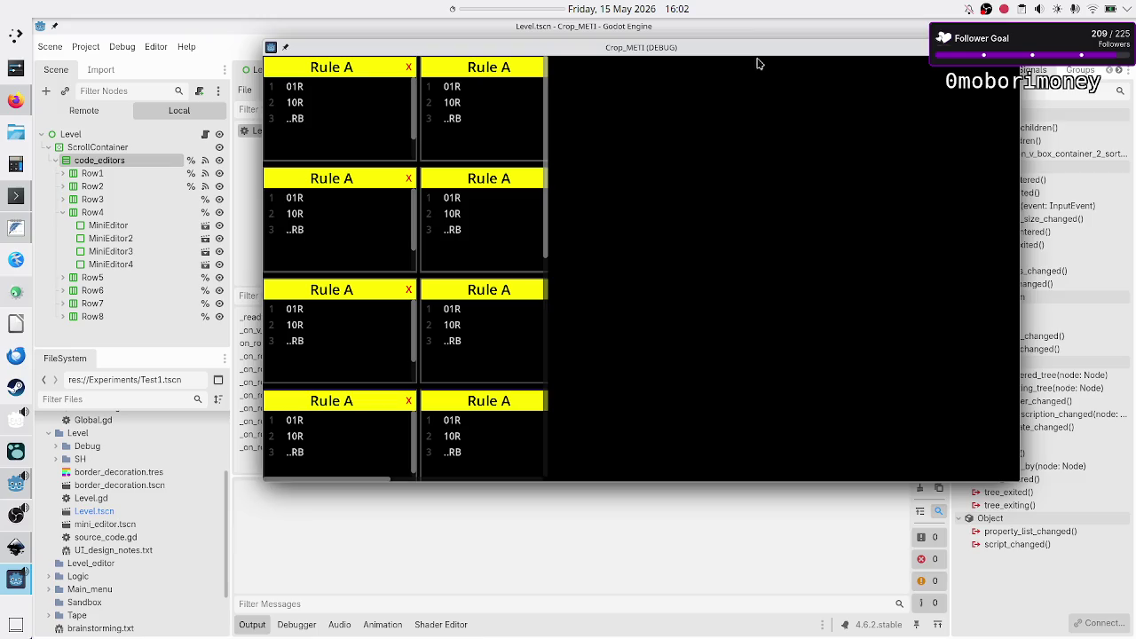
mouse_move(758, 54)
left_mouse_down()
mouse_move(666, 131)
mouse_move(836, 106)
mouse_move(745, 77)
mouse_move(837, 140)
mouse_move(761, 89)
mouse_move(674, 151)
mouse_move(791, 121)
mouse_move(754, 89)
mouse_move(695, 138)
mouse_move(790, 140)
mouse_move(769, 84)
mouse_move(714, 166)
mouse_move(759, 95)
left_mouse_up()
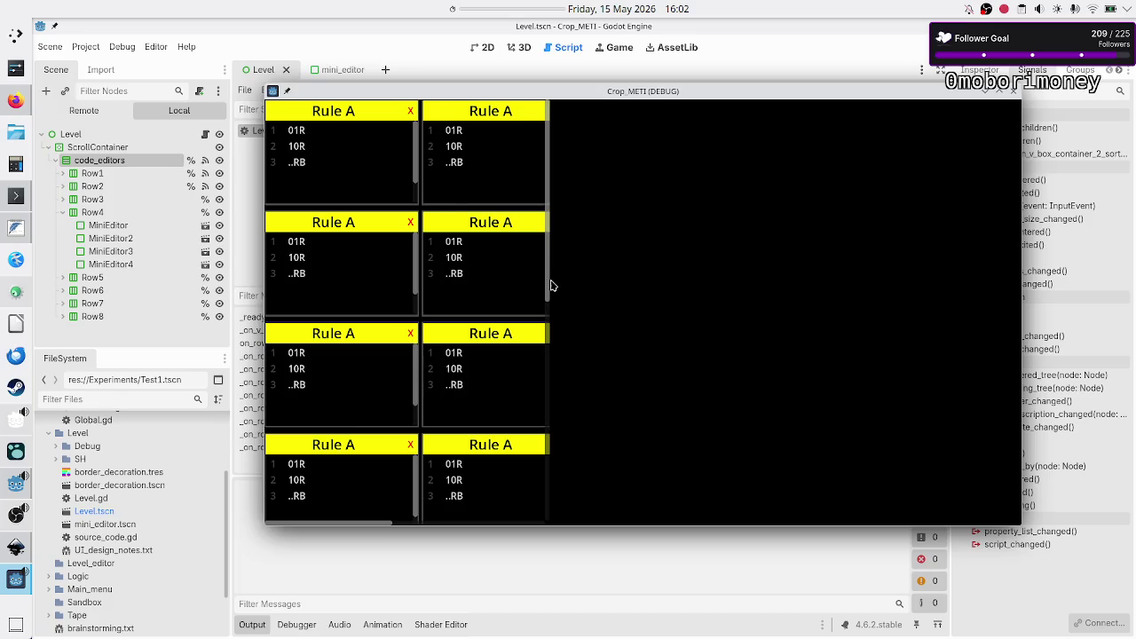
scroll(552, 275, "down", 2)
scroll(552, 276, "down", 2)
mouse_move(883, 98)
left_mouse_down()
mouse_move(817, 126)
mouse_move(926, 143)
mouse_move(944, 73)
mouse_move(791, 70)
mouse_move(1074, 63)
mouse_move(1067, 75)
mouse_move(869, 49)
mouse_move(831, 77)
mouse_move(835, 93)
left_mouse_up()
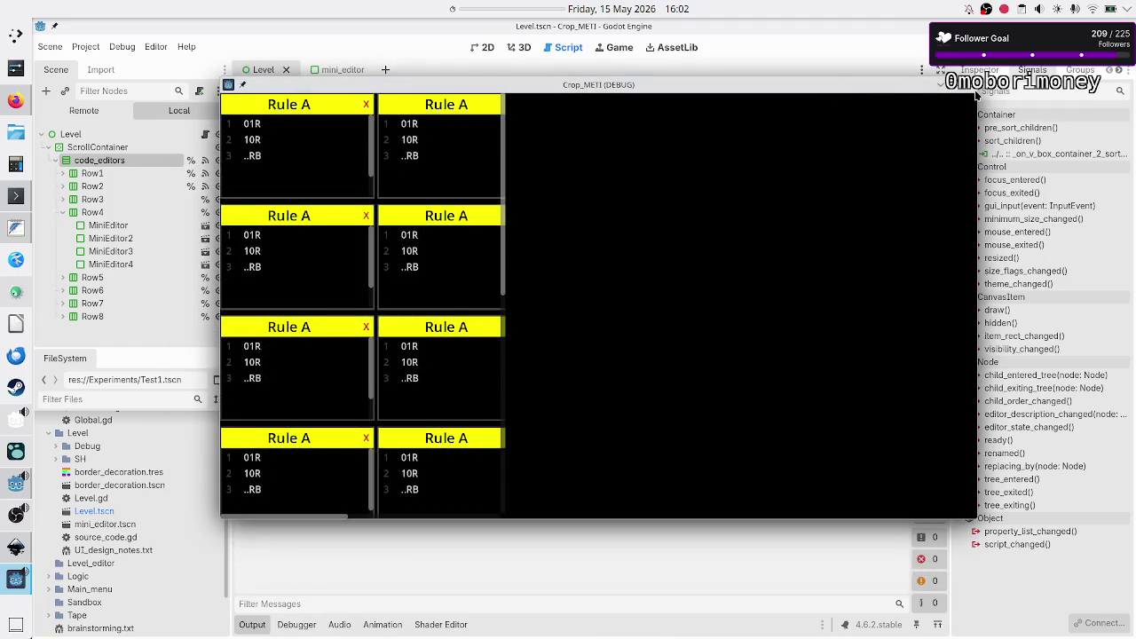
left_click(971, 85)
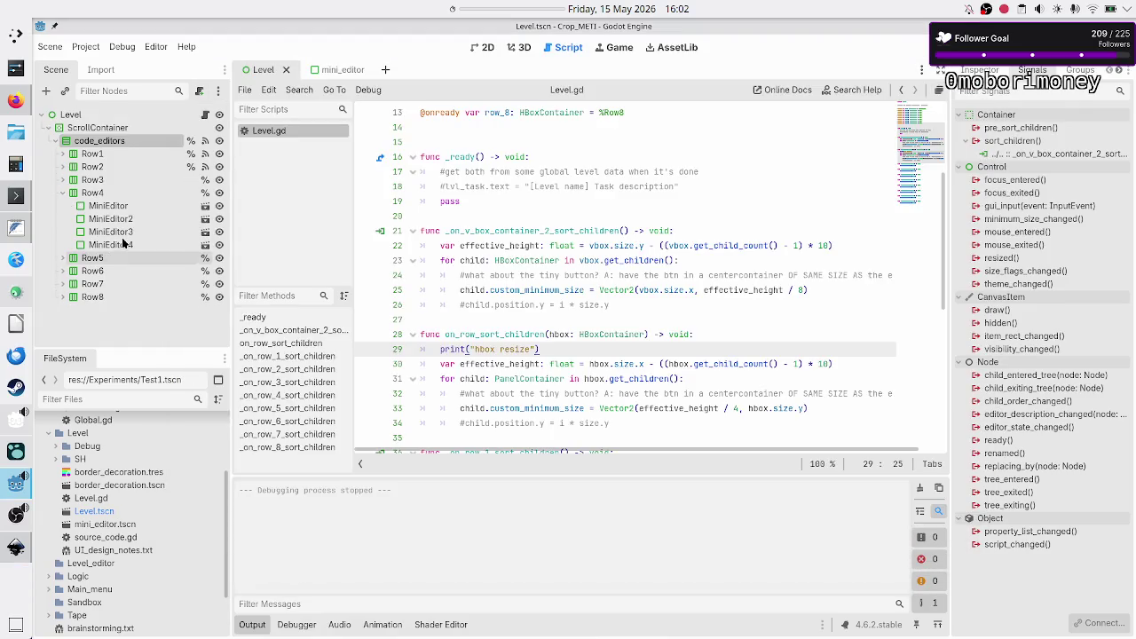
left_click(16, 101)
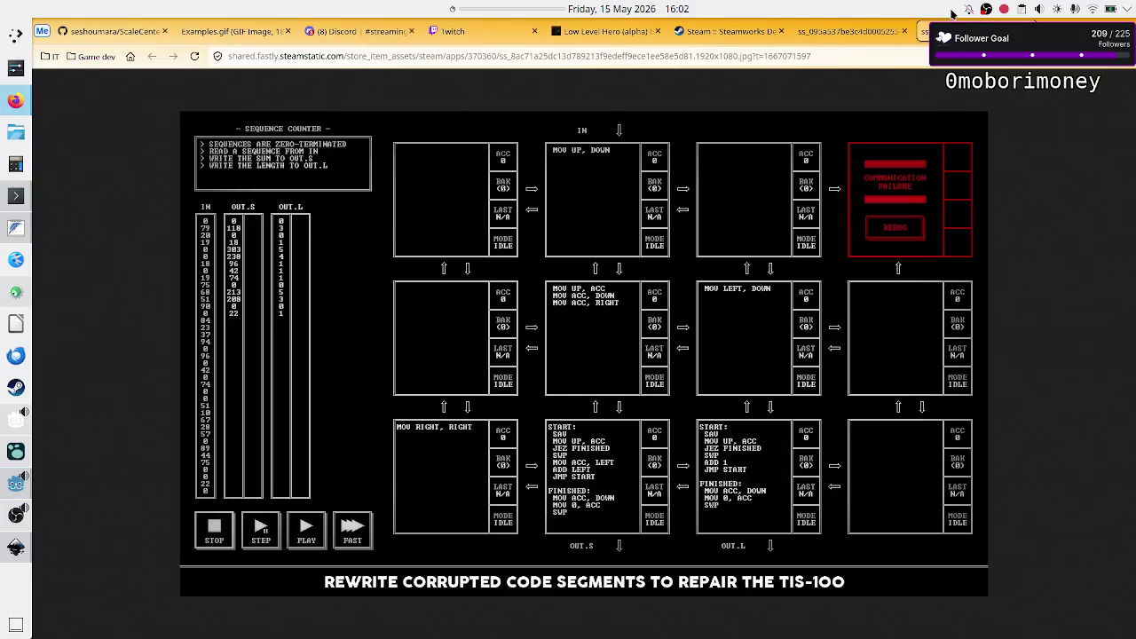
- In a new tab, search 'godot container on sort children not triggered when going out of full screen'
key("ctrl+t")
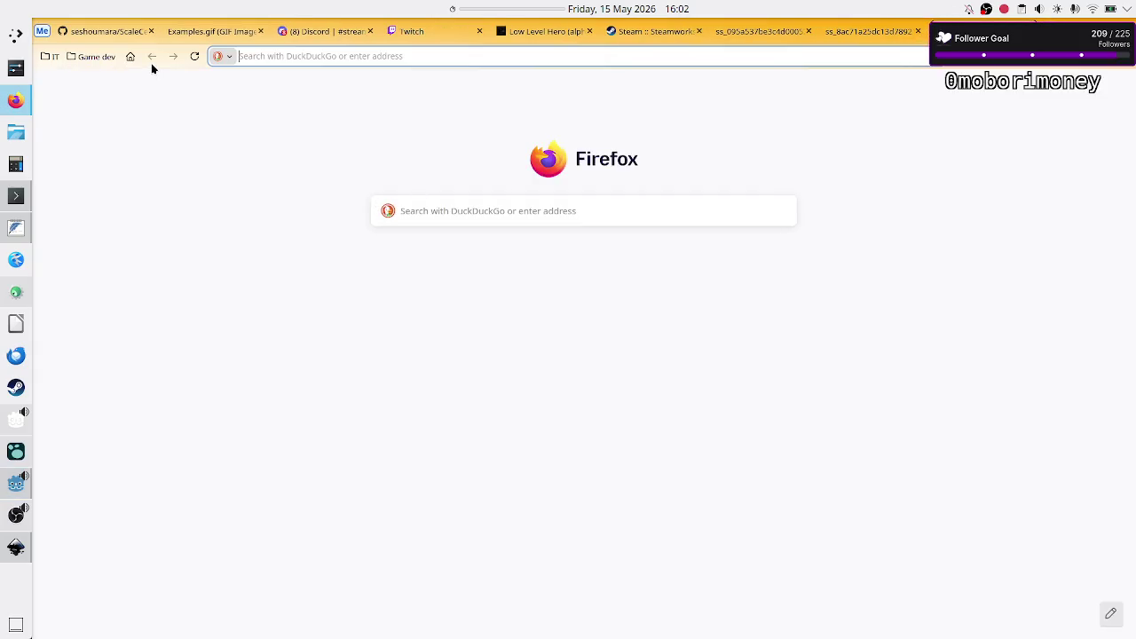
left_click(441, 210)
type("godot ")
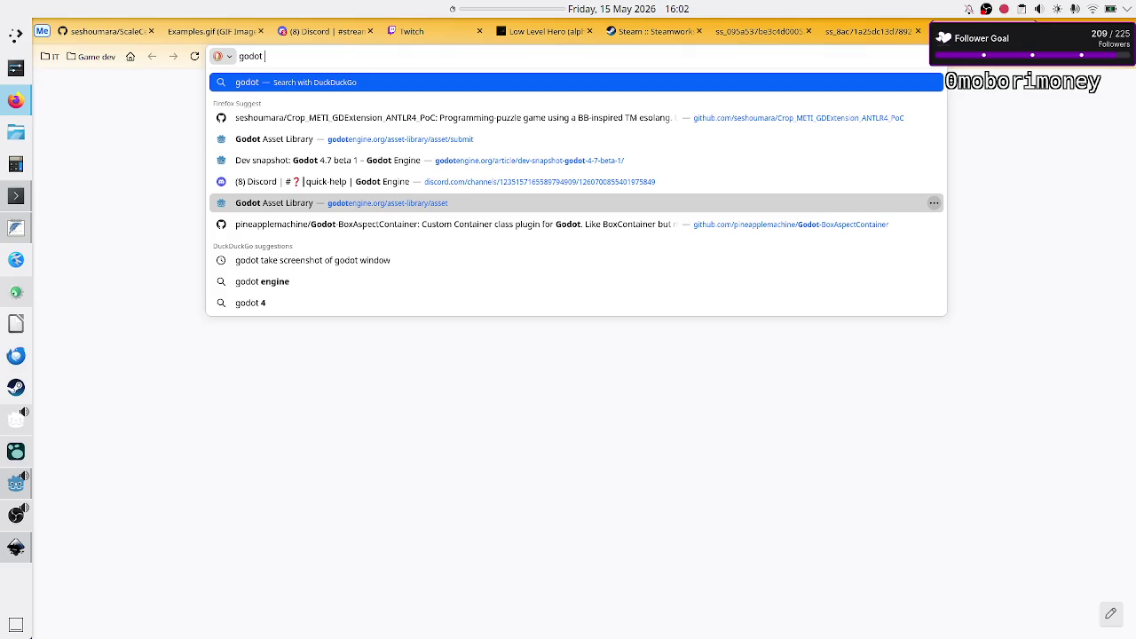
type("co")
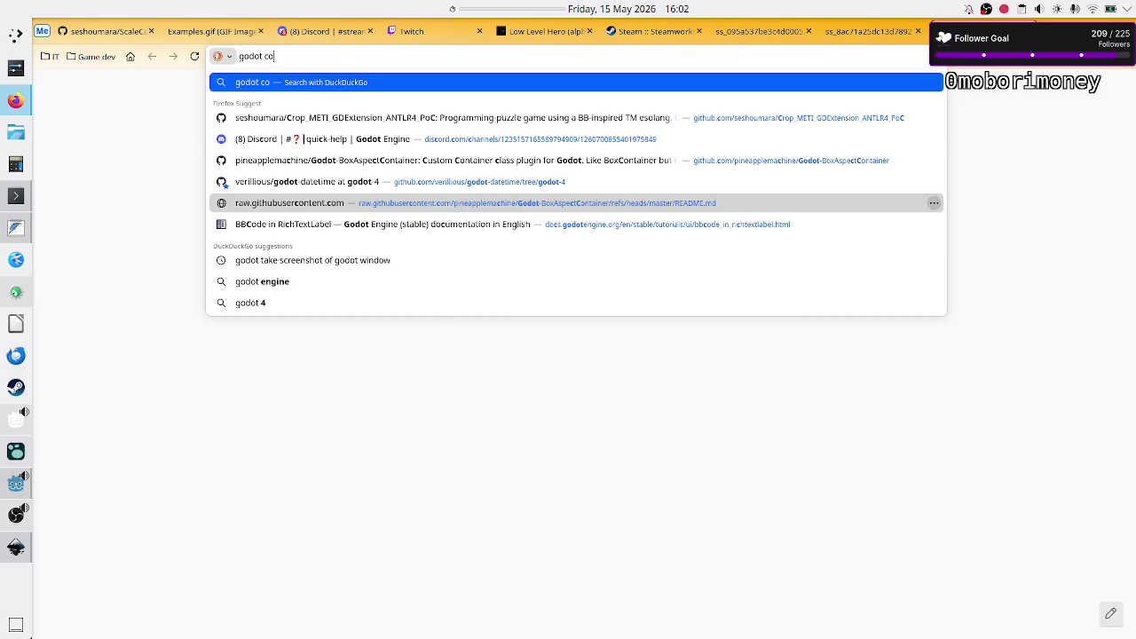
type("ntainer on sro")
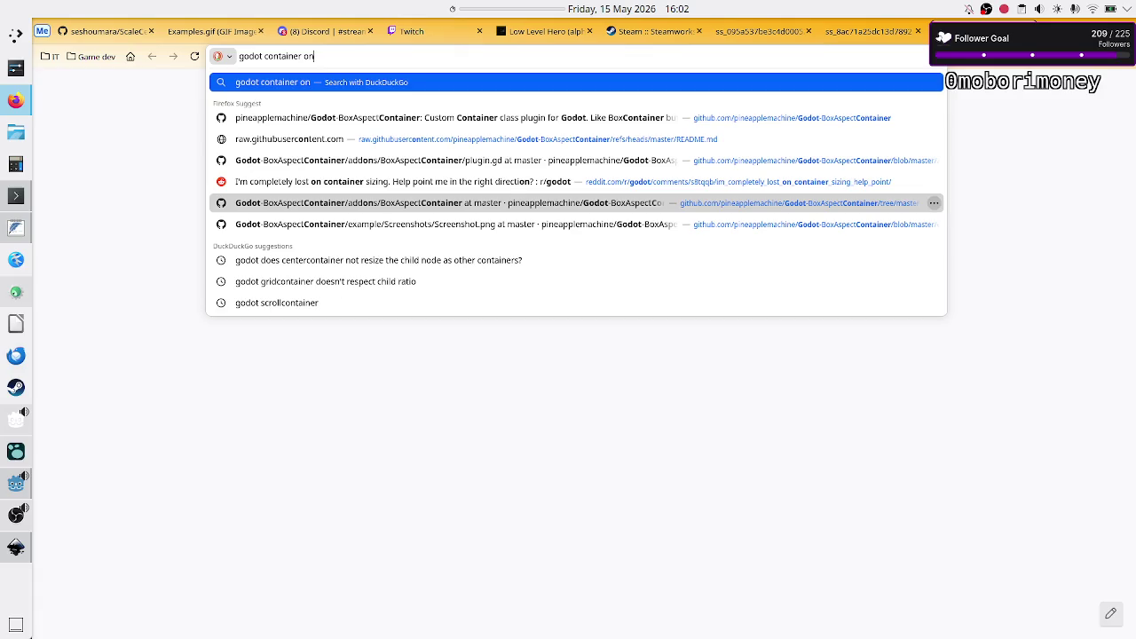
key("BackSpace")
key("BackSpace")
type("ort children not trig")
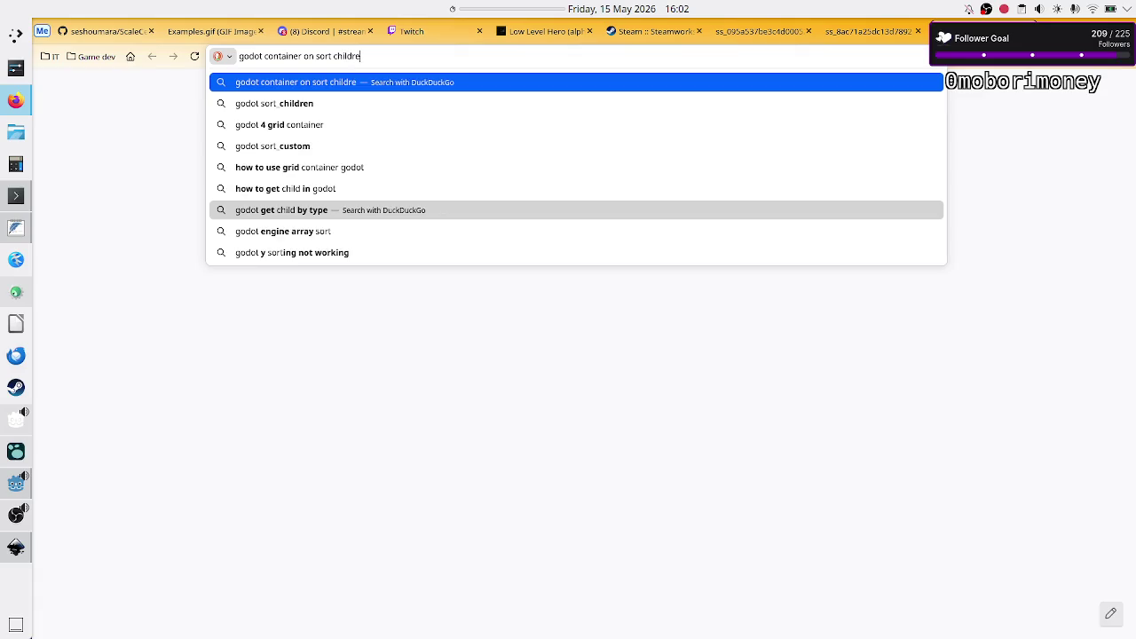
type("ger")
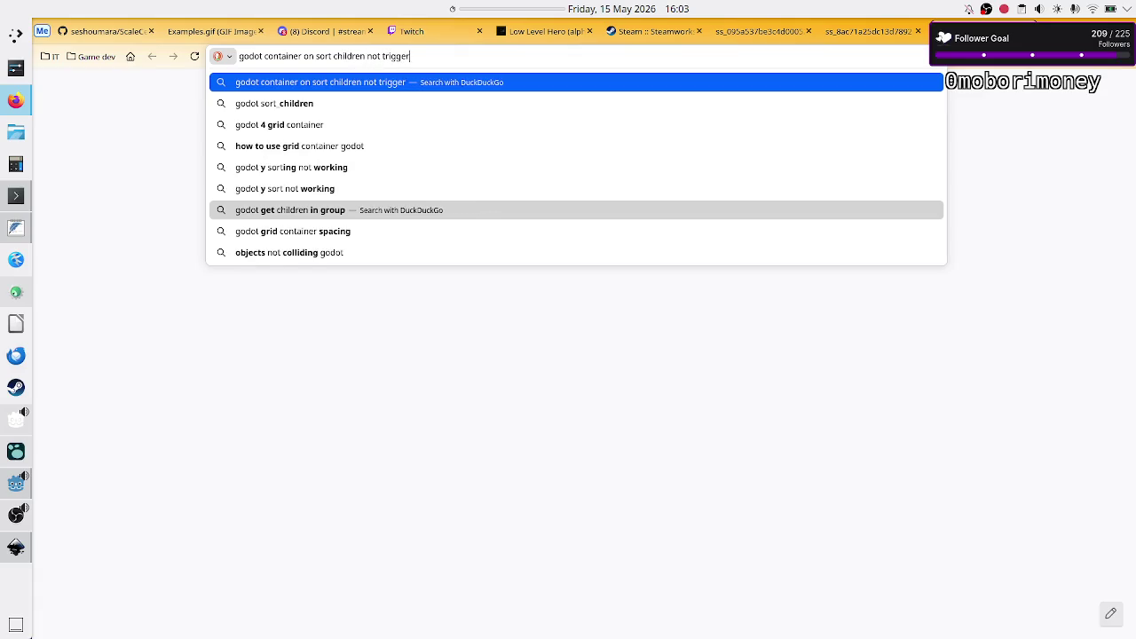
type("ed ")
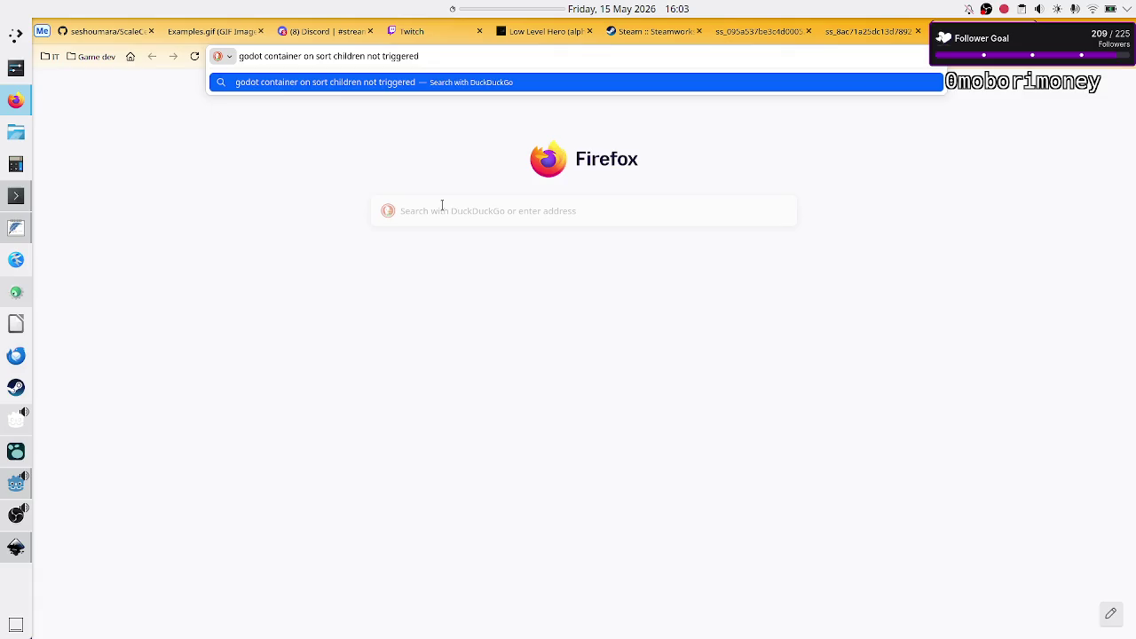
type("when goi")
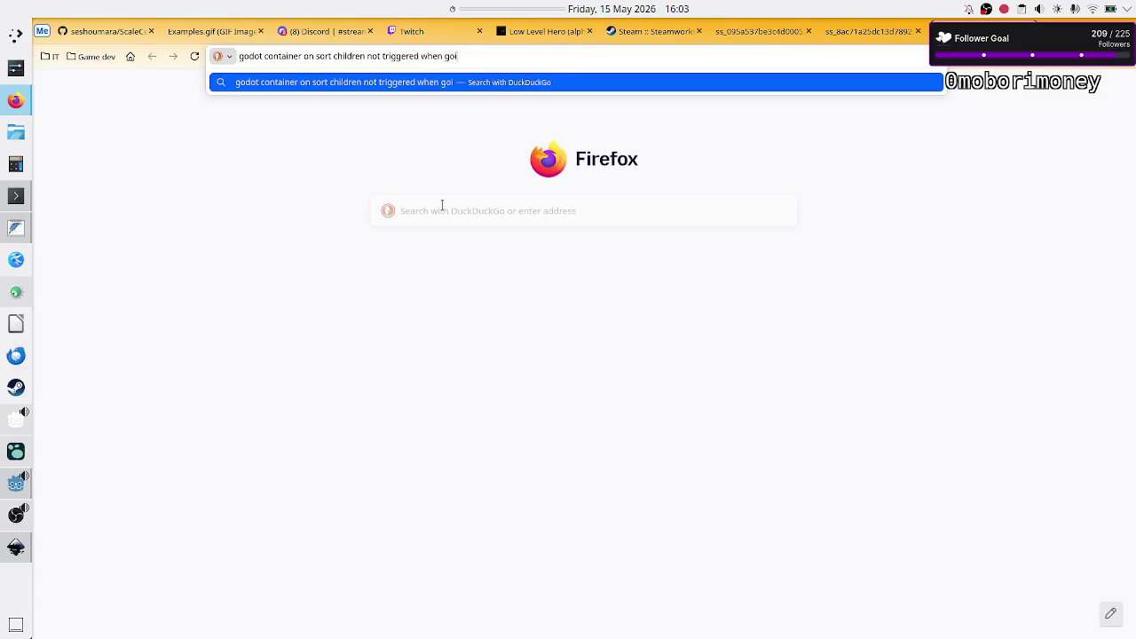
type("ng out of ful")
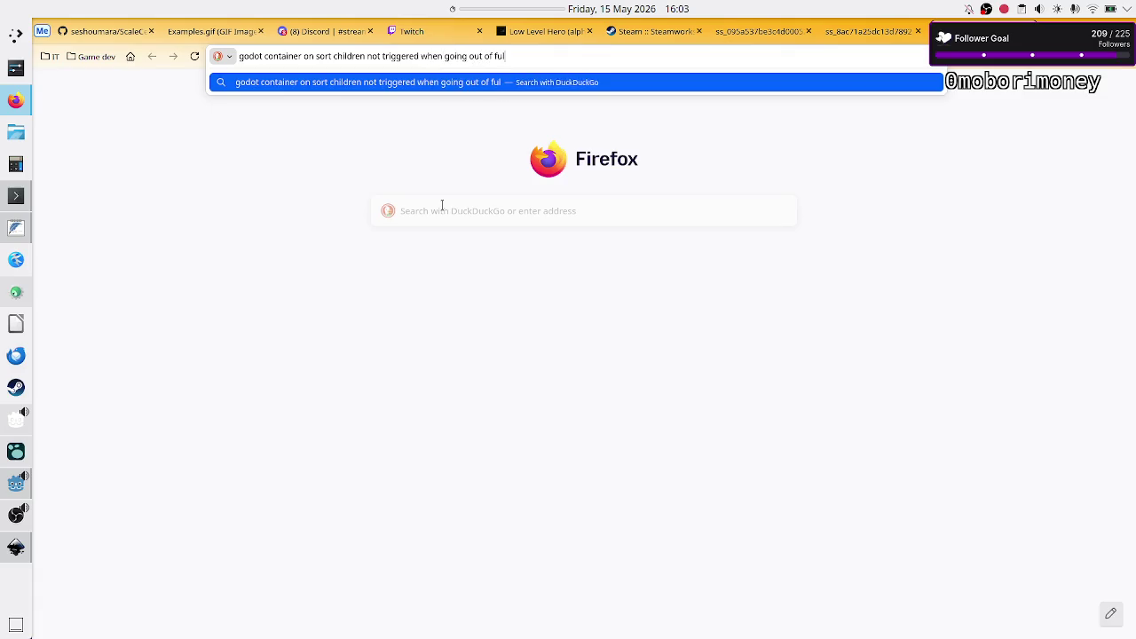
type("l screen")
key("Return")
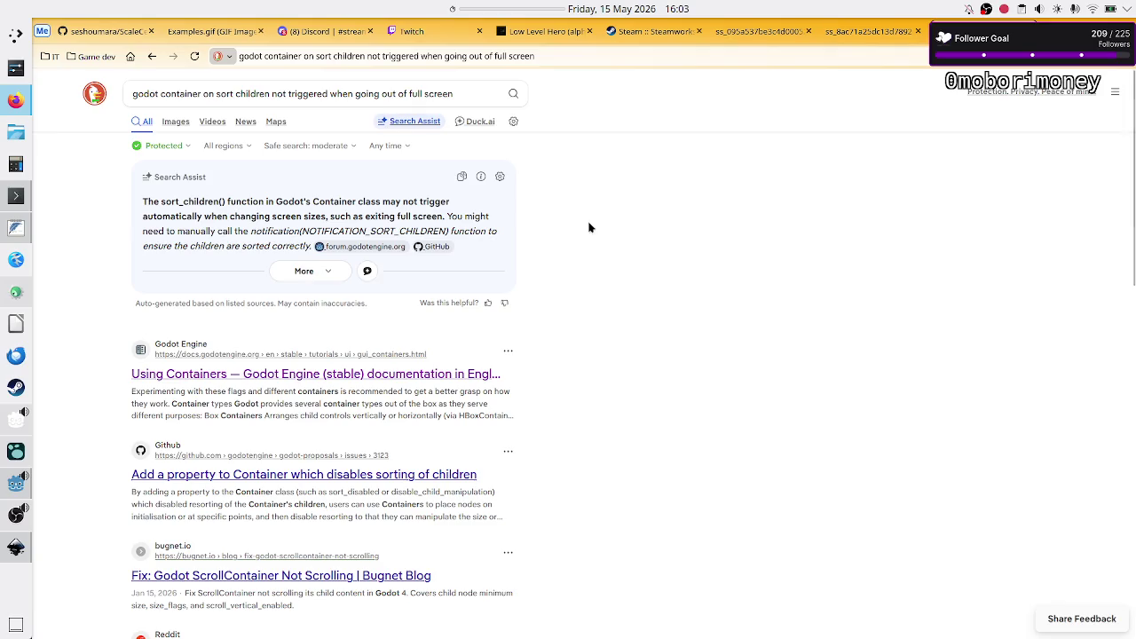
- Expand the Search Assist answer and select sort_children in its NOTIFICATION_SORT_CHILDREN example code
left_click(304, 272)
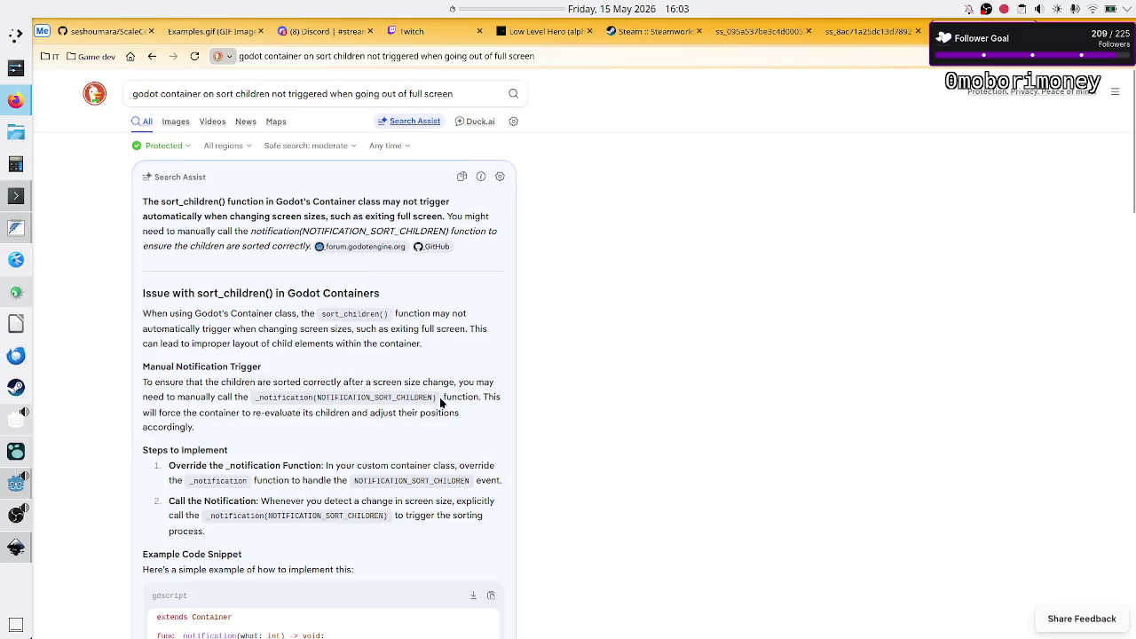
scroll(294, 442, "down", 1)
scroll(294, 441, "down", 2)
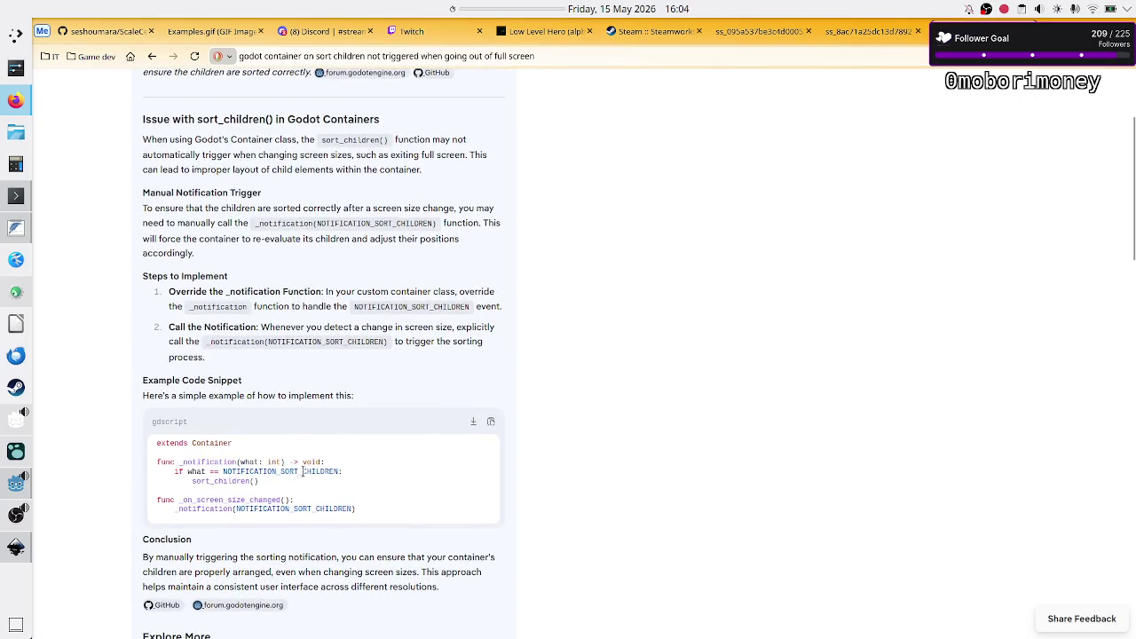
double_click(211, 481)
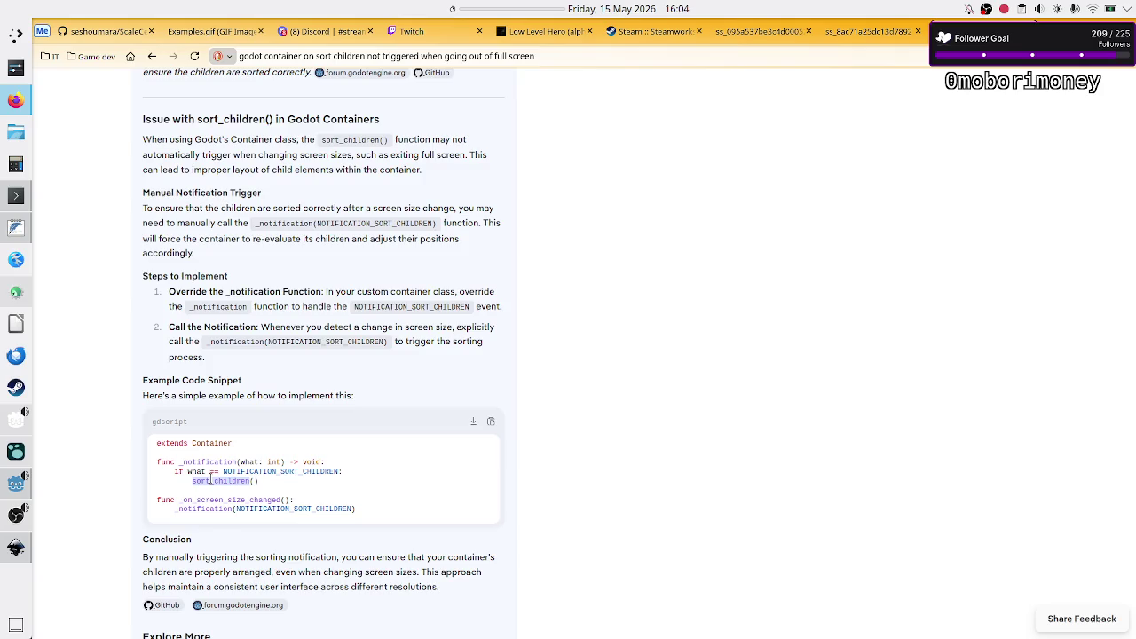
key("alt+Tab")
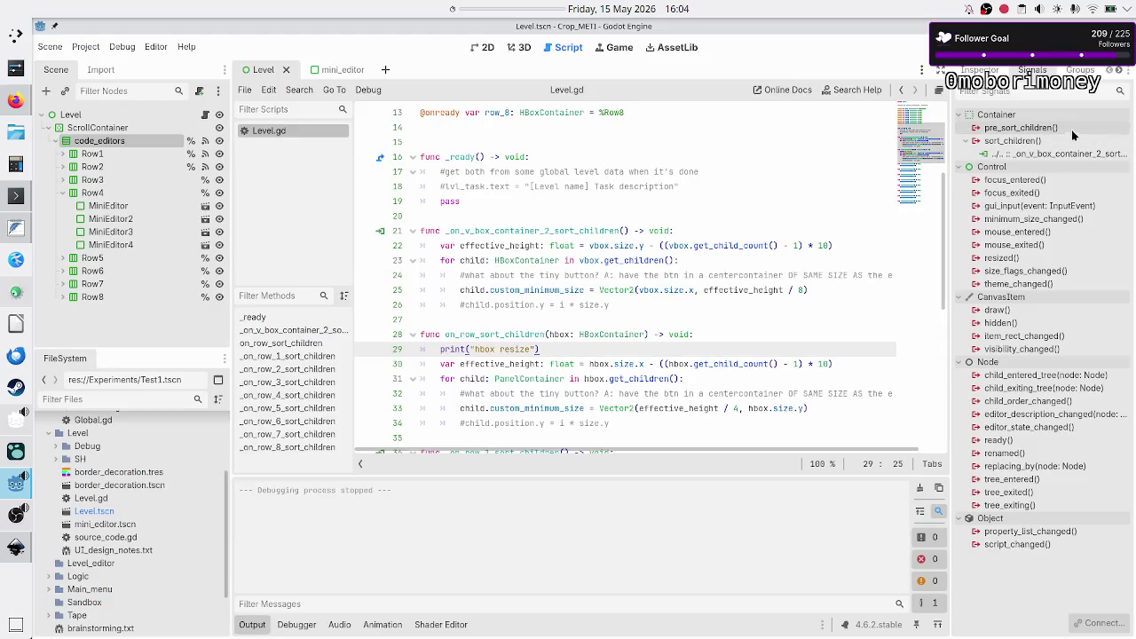
left_click(1039, 149)
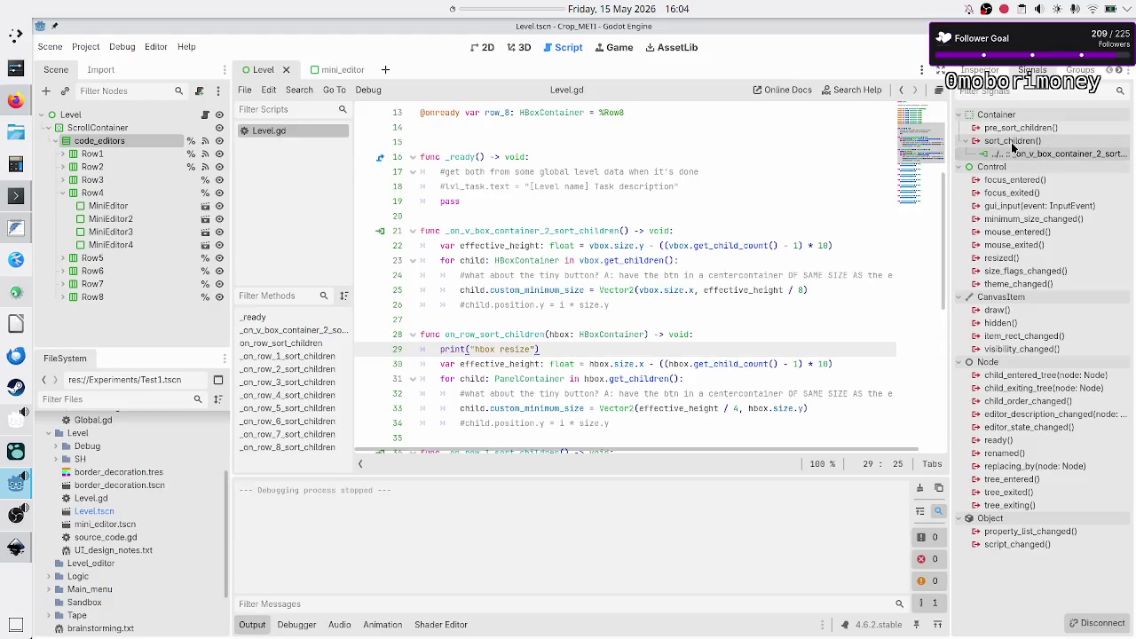
left_click(1008, 144)
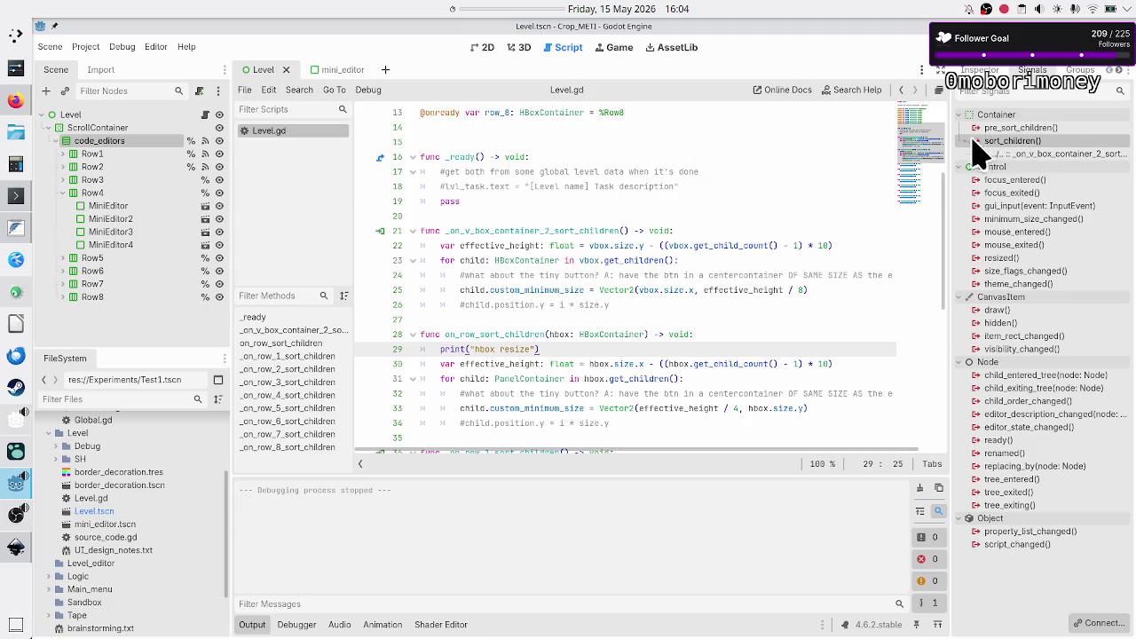
mouse_move(1016, 146)
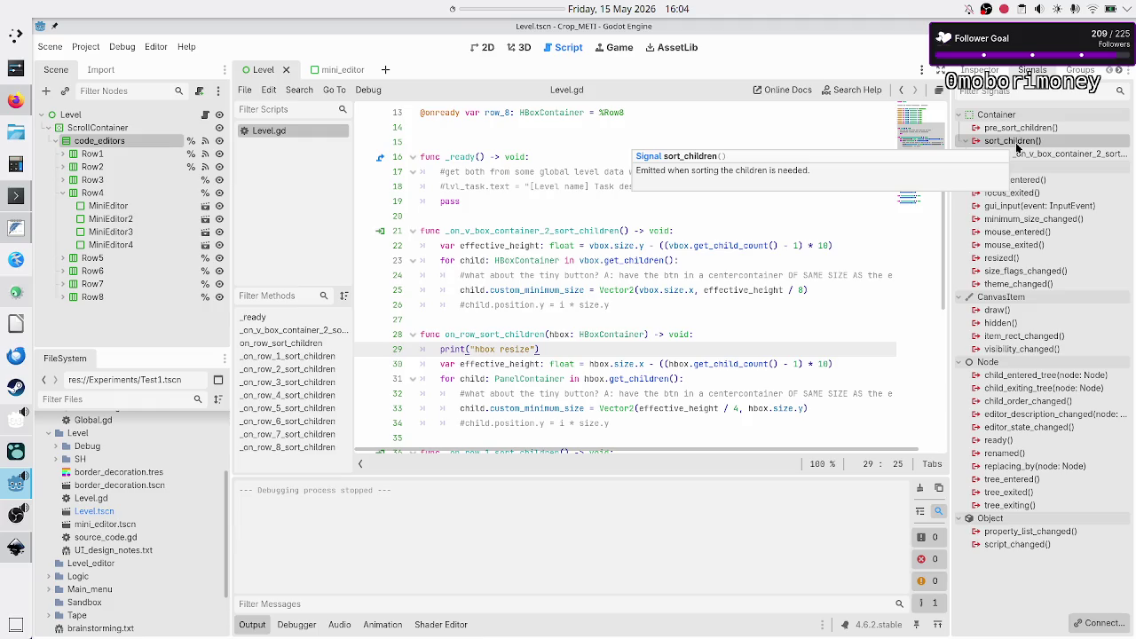
key("alt+Tab")
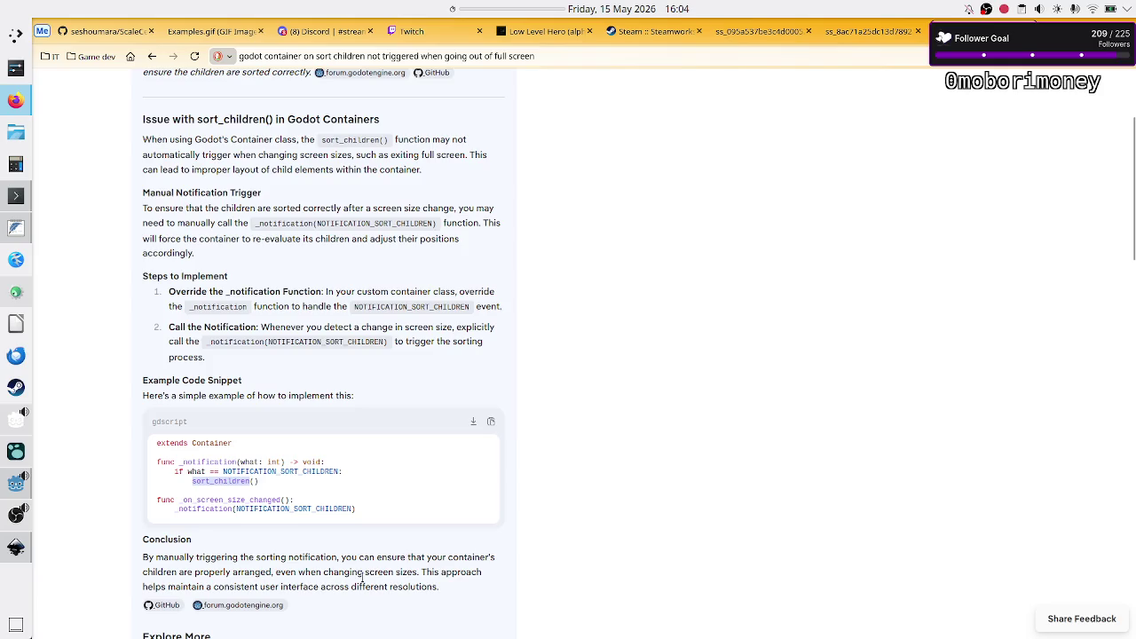
- Copy the example _notification function from the Search Assist code snippet
double_click(305, 511)
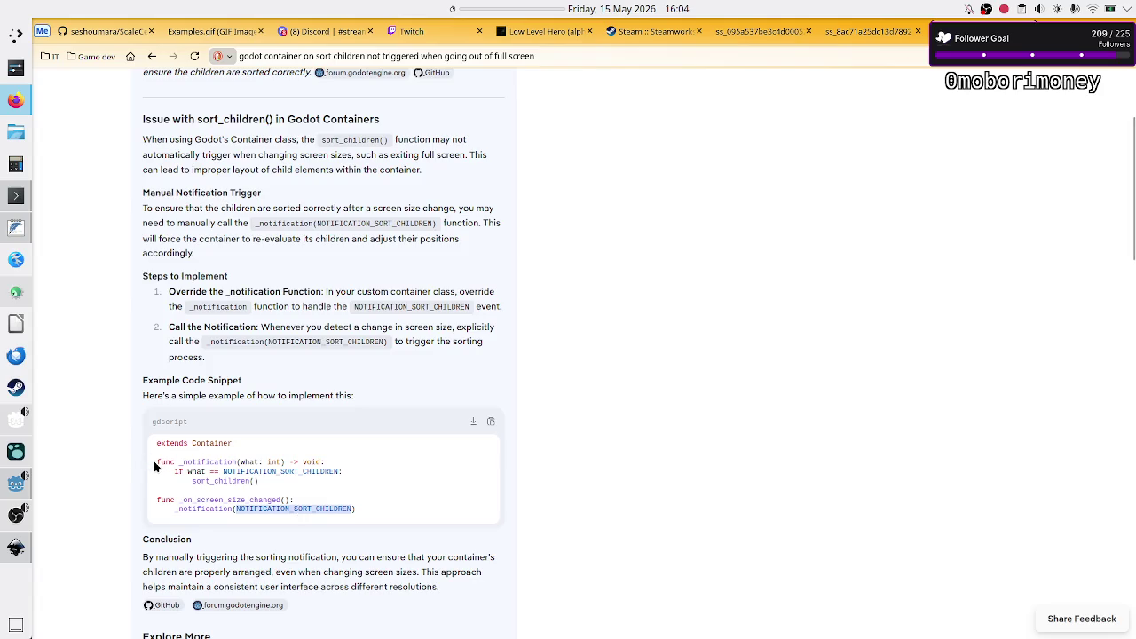
left_click_drag(157, 461, 253, 497)
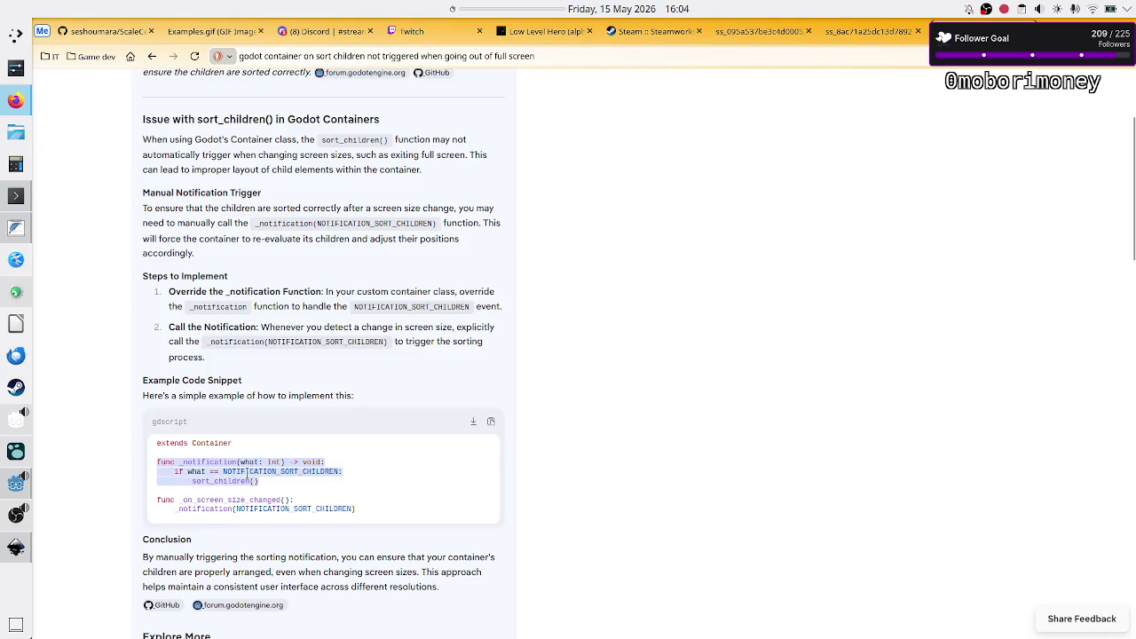
right_click(248, 473)
left_click(273, 297)
key("alt+Tab")
scroll(535, 257, "down", 6)
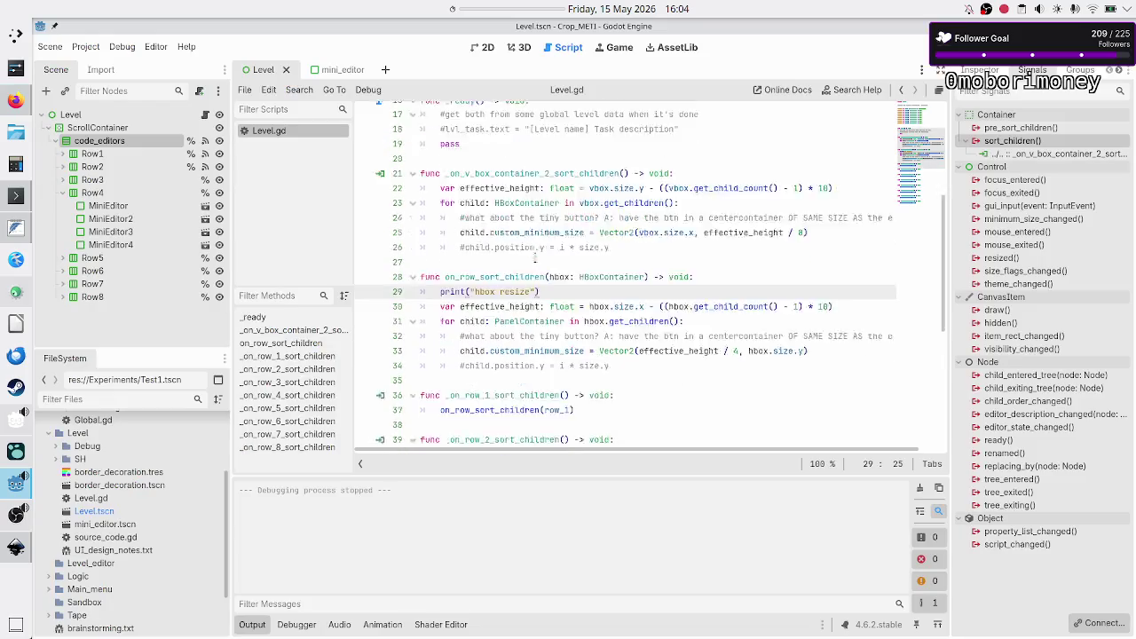
- Paste the copied _notification function into Level.gd below the _ready function
scroll(535, 258, "up", 6)
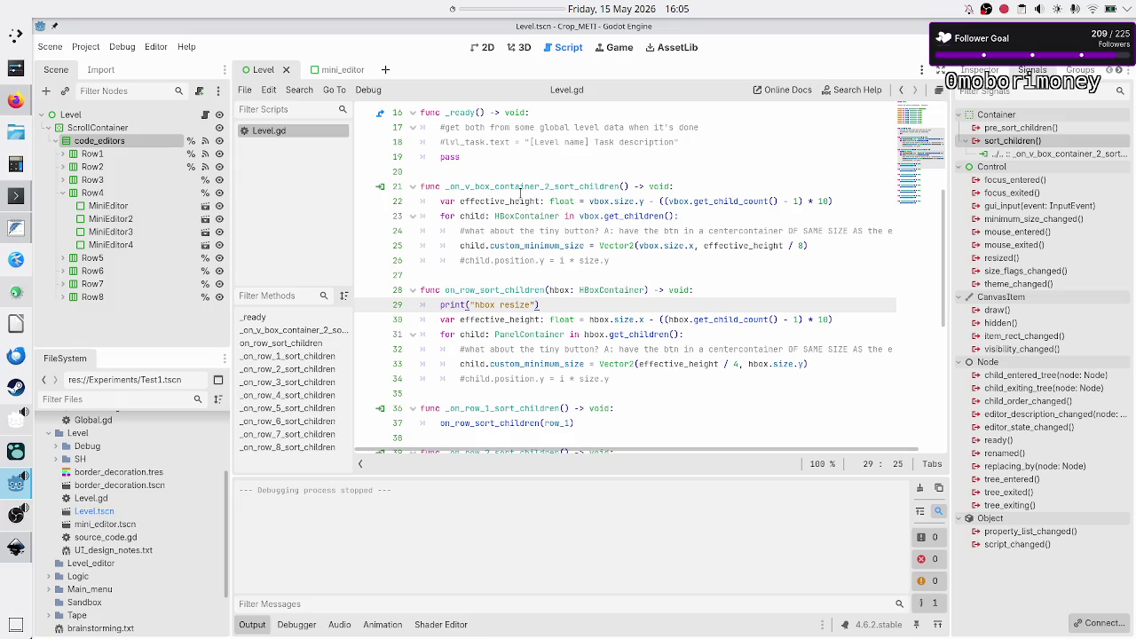
scroll(521, 197, "up", 3)
left_click(457, 305)
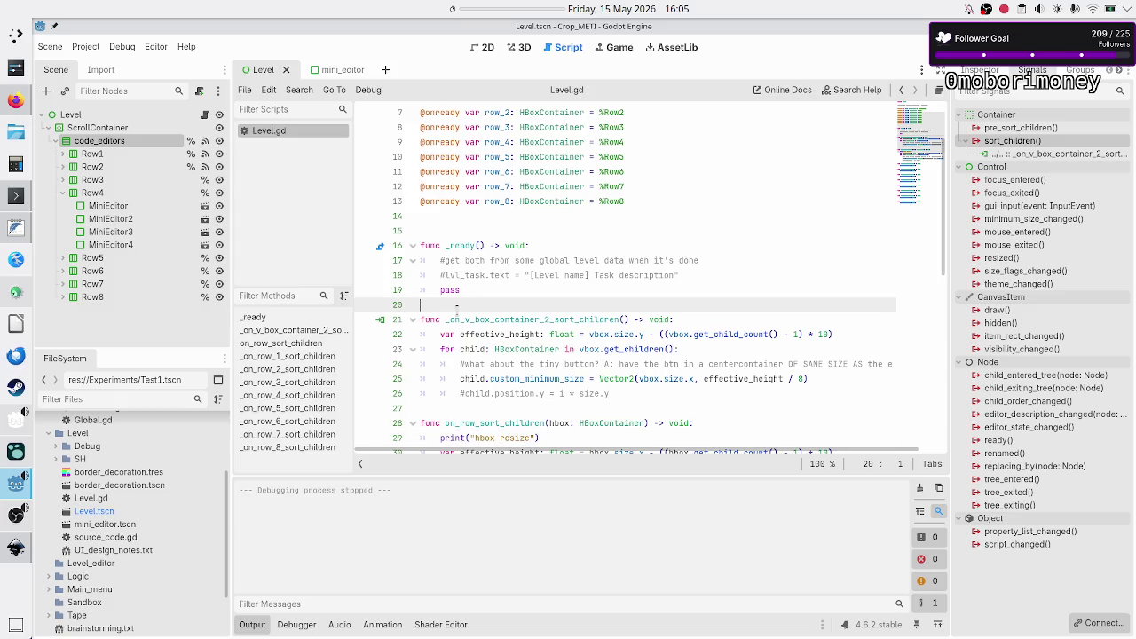
key("Return")
key("Return")
key("Return")
key("Up")
key("ctrl+v")
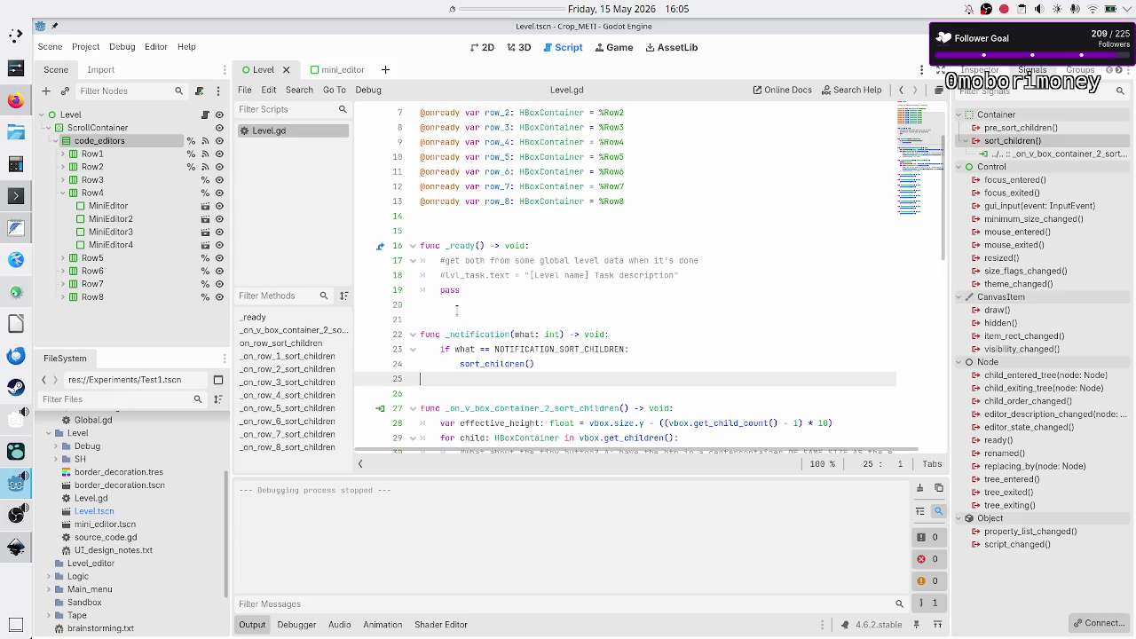
key("Up")
key("Up")
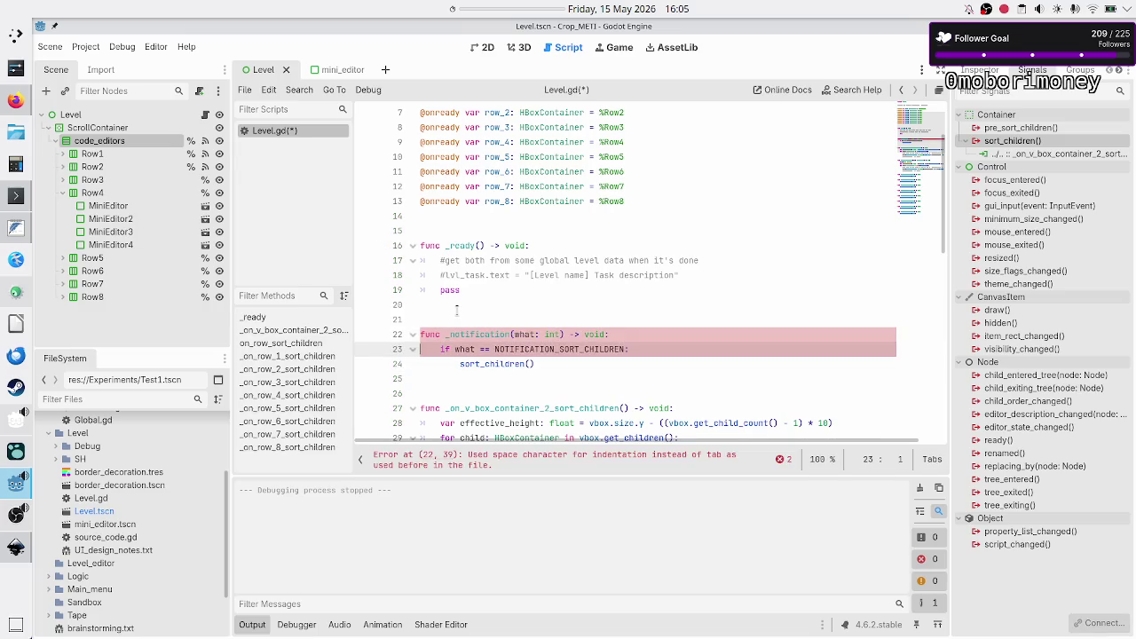
key("Right")
key("Right")
key("Right")
- Compare the pasted code against the browser example's Container usage
key("alt+Tab")
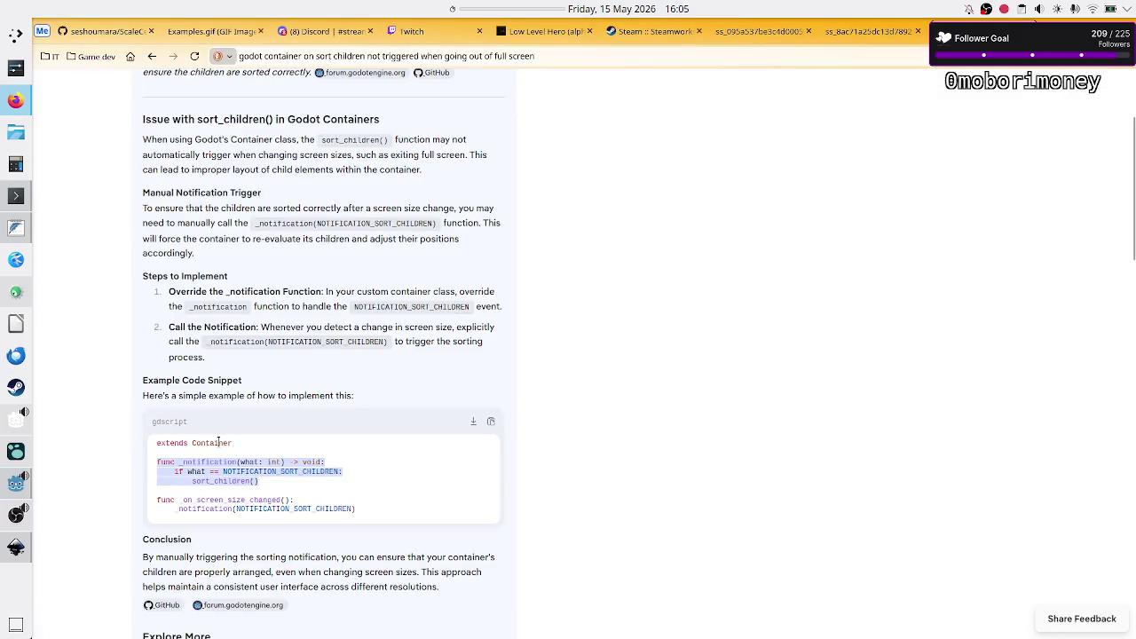
double_click(218, 441)
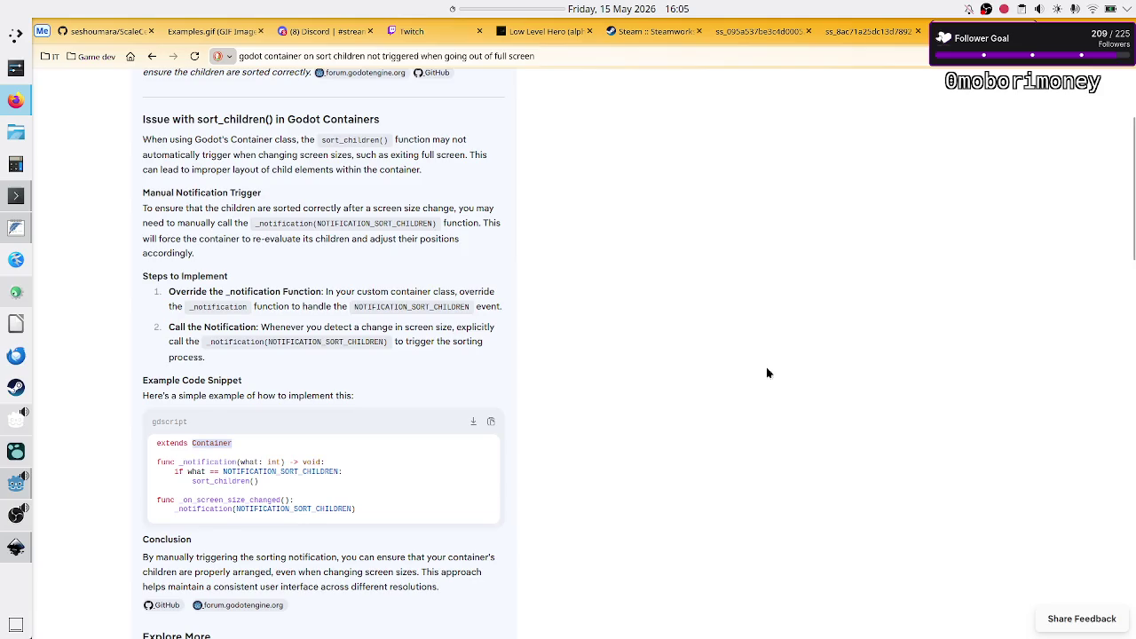
key("alt+Tab")
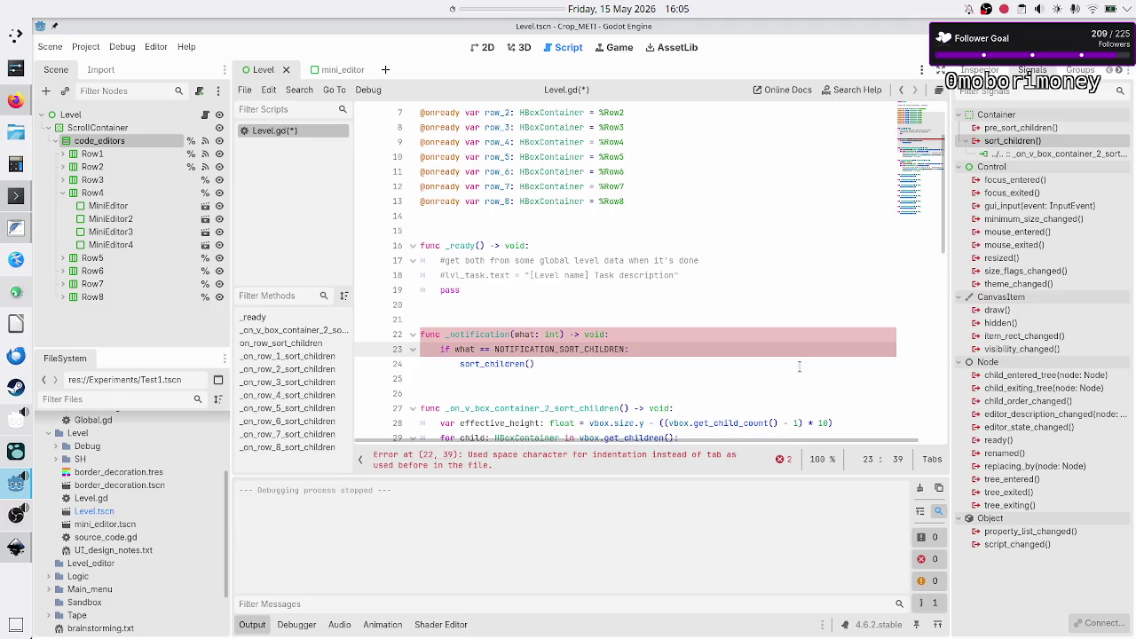
key("alt+Tab")
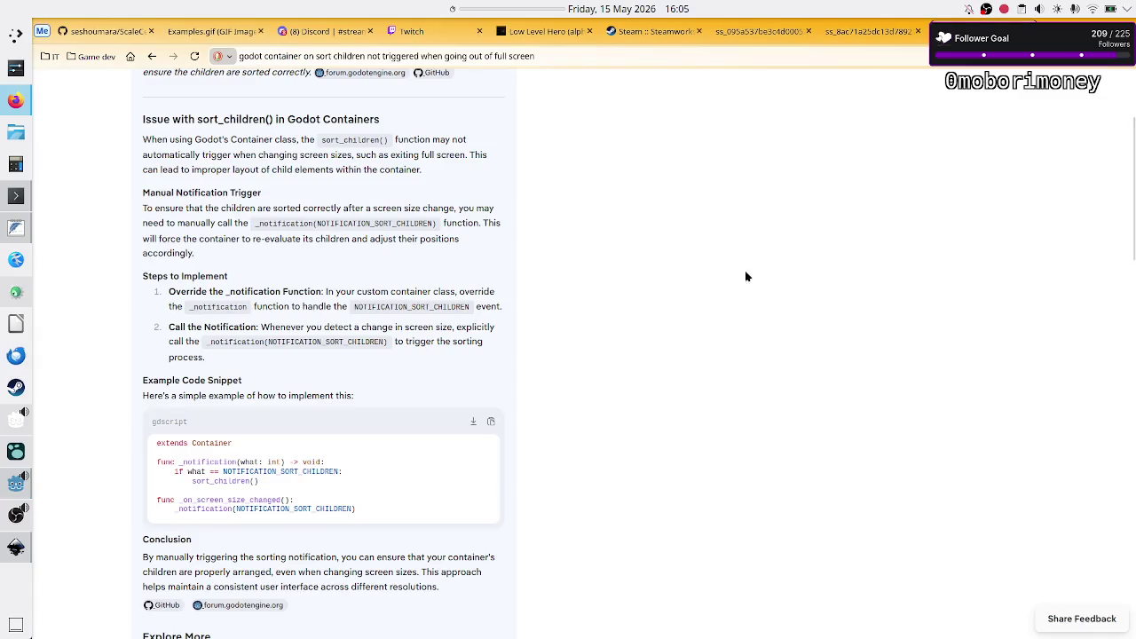
- Scroll the results and open the r/godot thread 'How to force container to recalculate?'
scroll(563, 380, "down", 10)
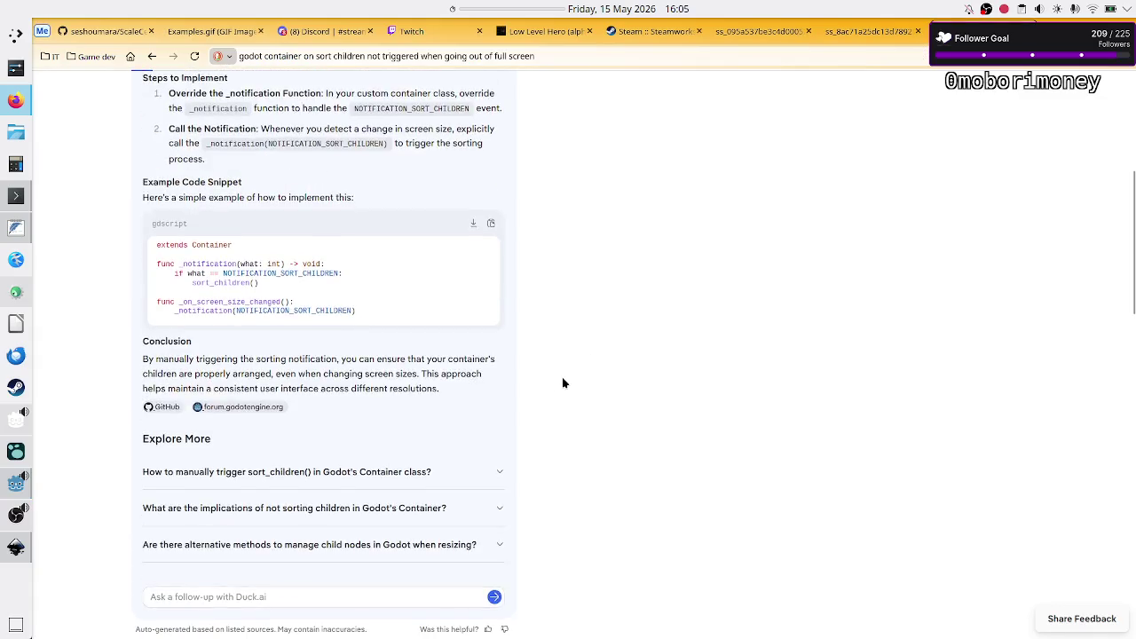
scroll(600, 310, "up", 2)
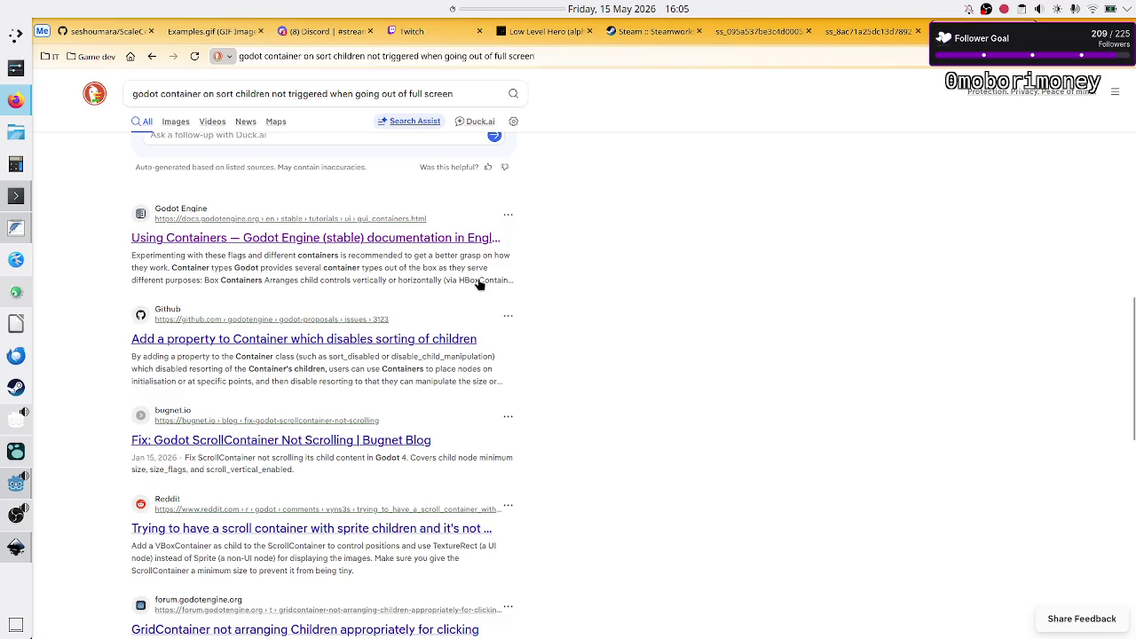
scroll(580, 418, "down", 1)
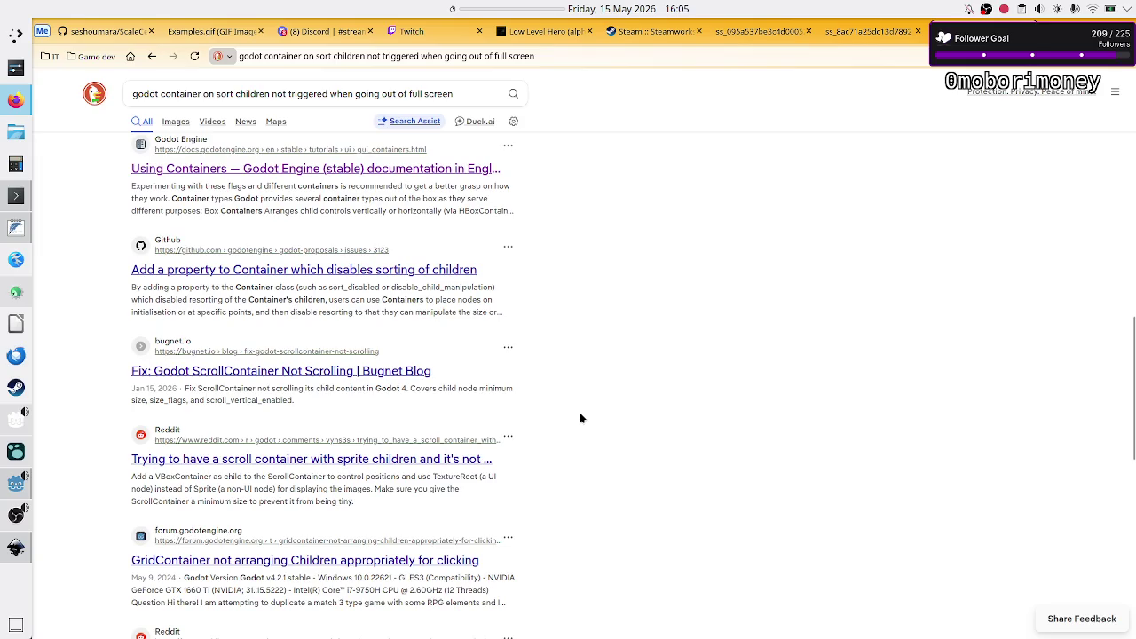
scroll(580, 418, "down", 3)
scroll(581, 418, "down", 2)
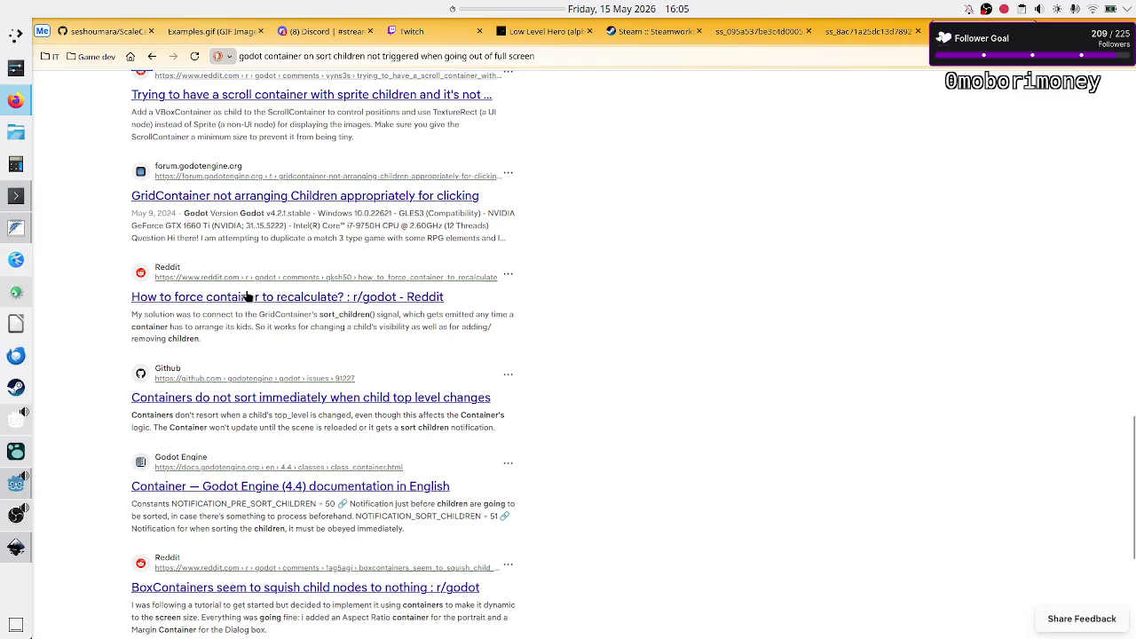
left_click(248, 296)
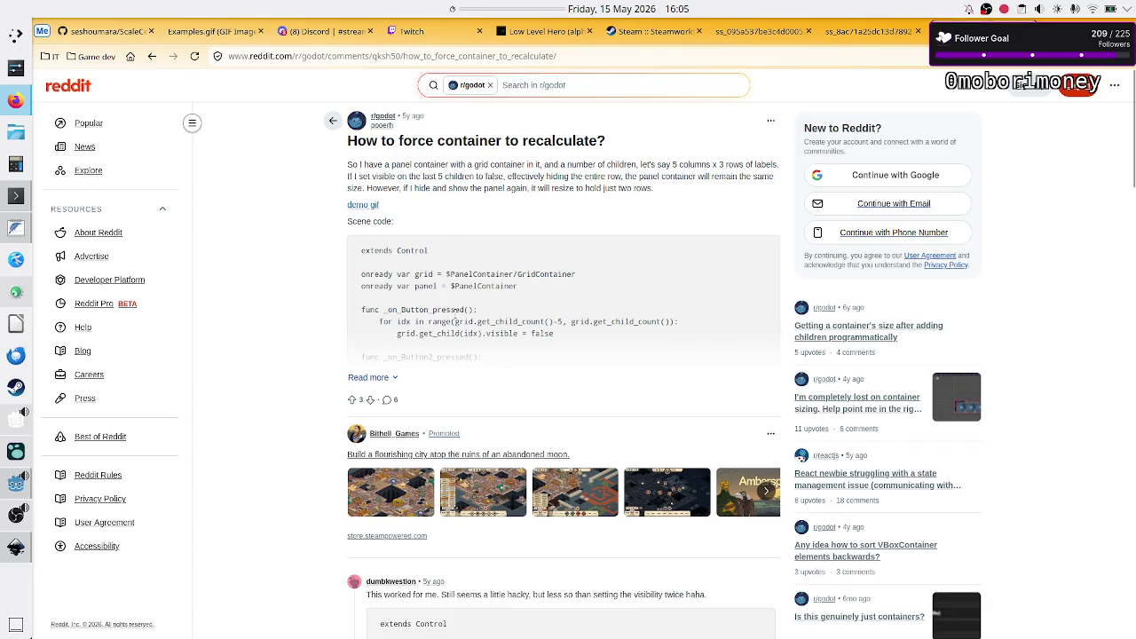
- Expand the Reddit post, read the comments, and follow the godotengine.org forum link
left_click(357, 376)
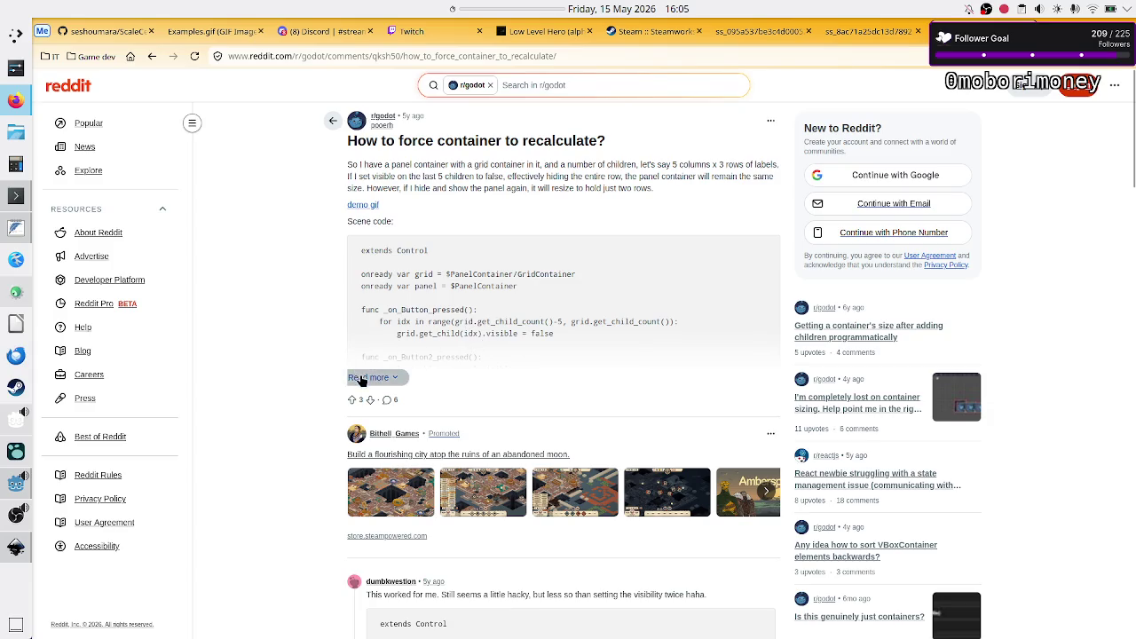
scroll(295, 423, "down", 6)
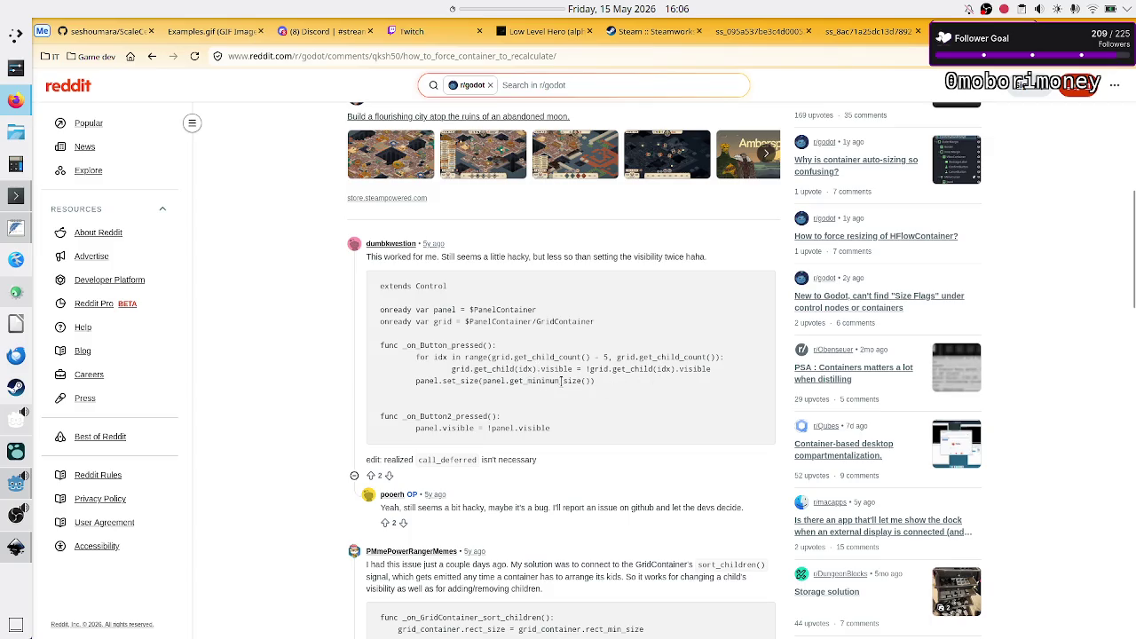
scroll(317, 432, "down", 5)
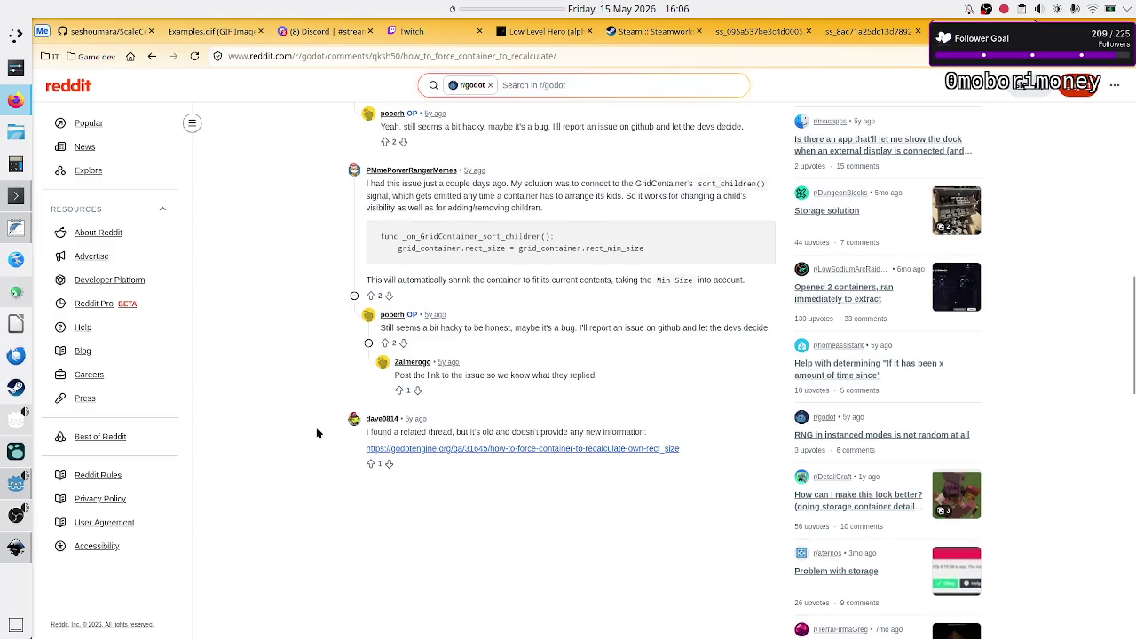
scroll(317, 429, "down", 2)
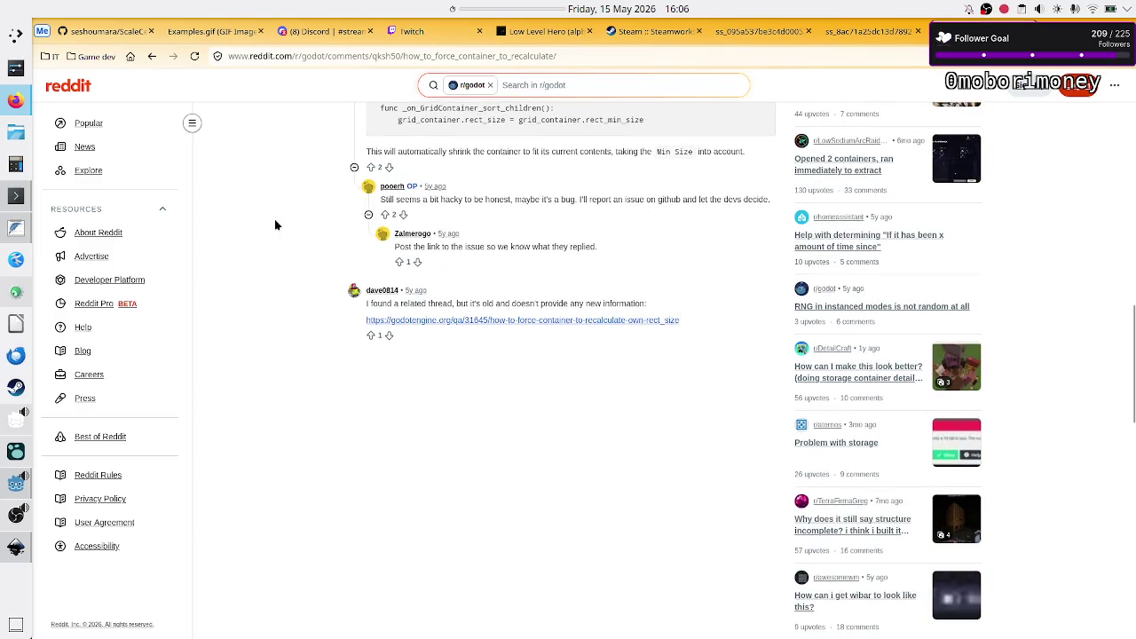
left_click(463, 320)
scroll(607, 327, "down", 3)
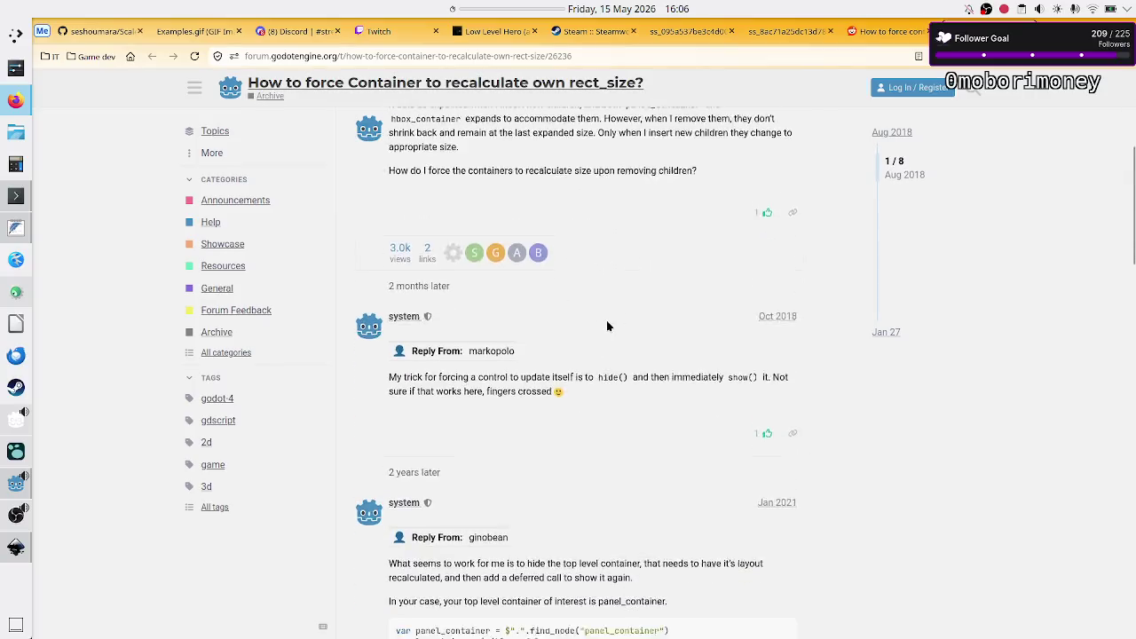
- Read the reply suggesting hiding the top-level container and showing it again to recalculate
scroll(608, 326, "down", 3)
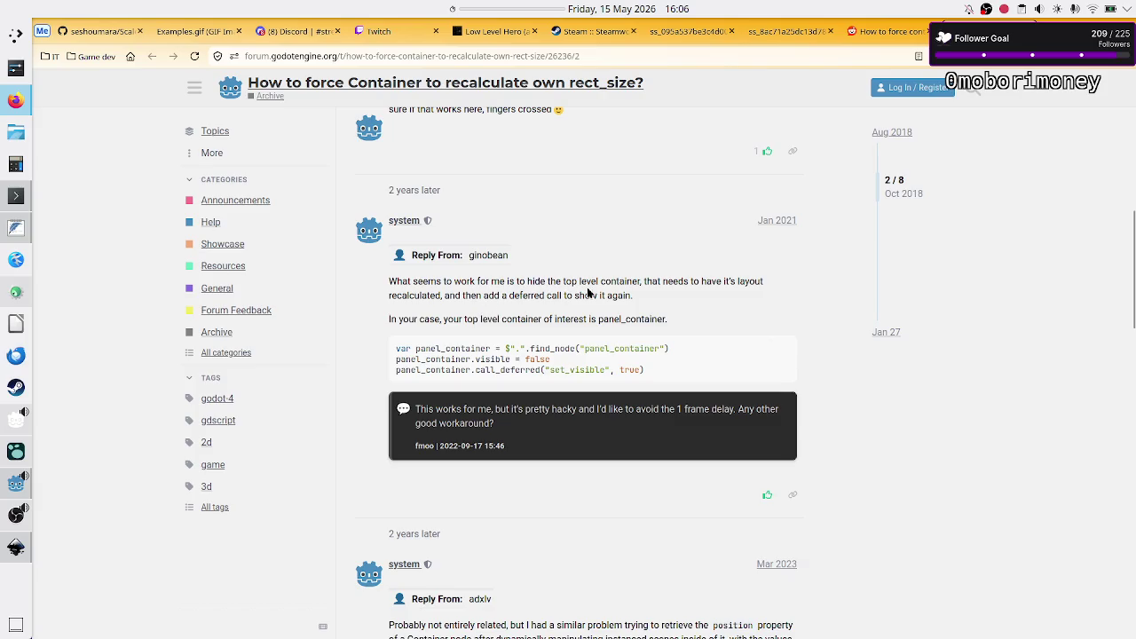
left_click_drag(530, 284, 646, 284)
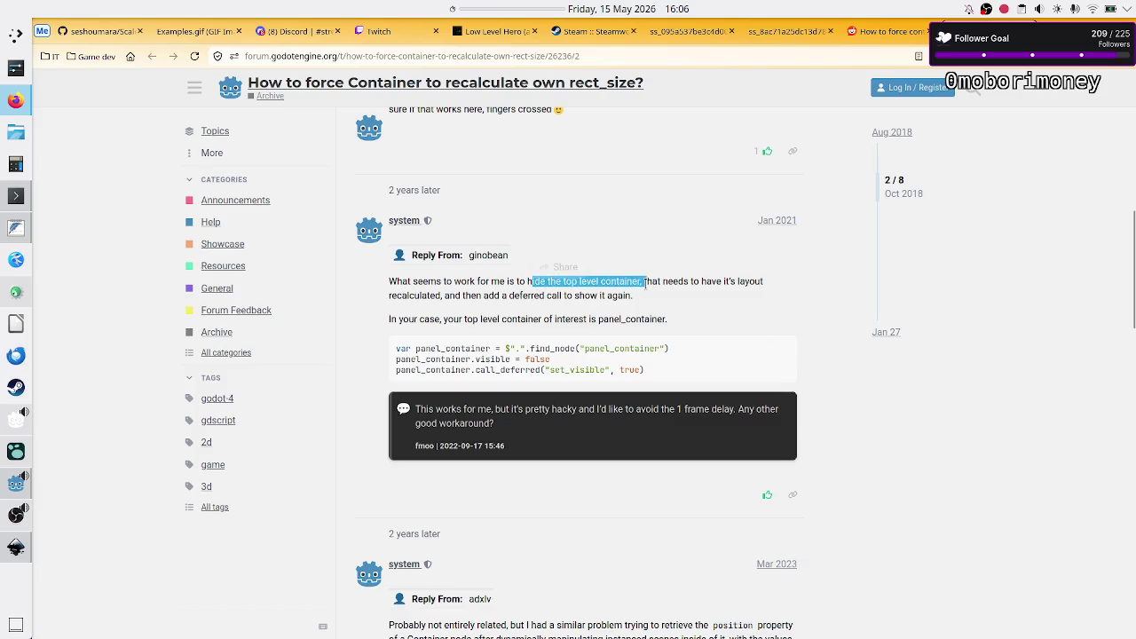
double_click(414, 296)
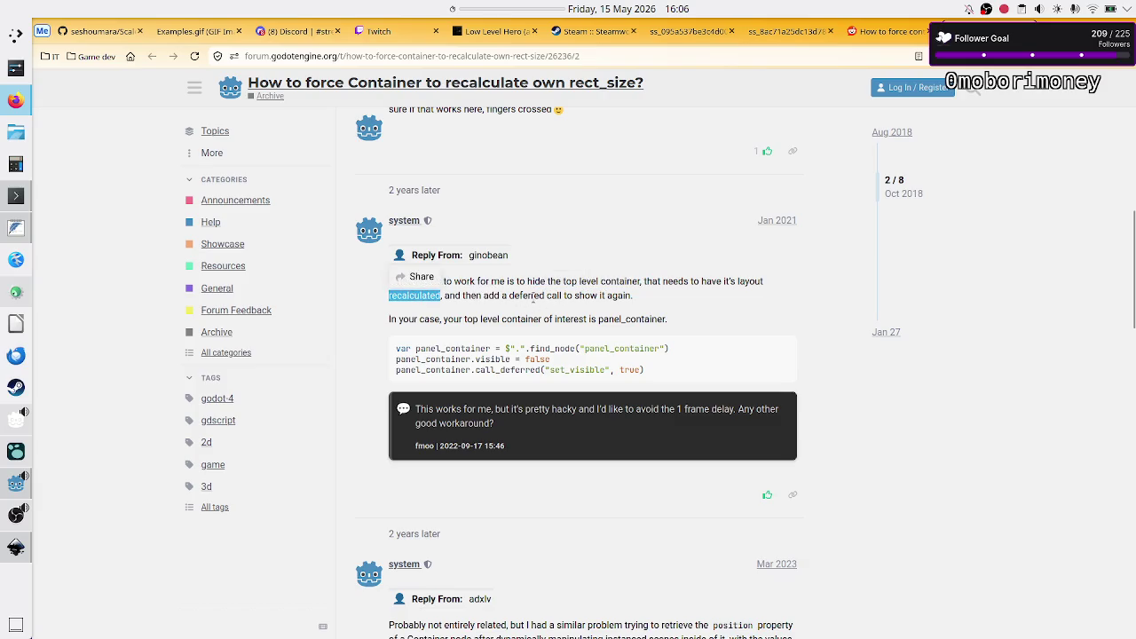
left_click_drag(548, 296, 629, 296)
left_click(624, 307)
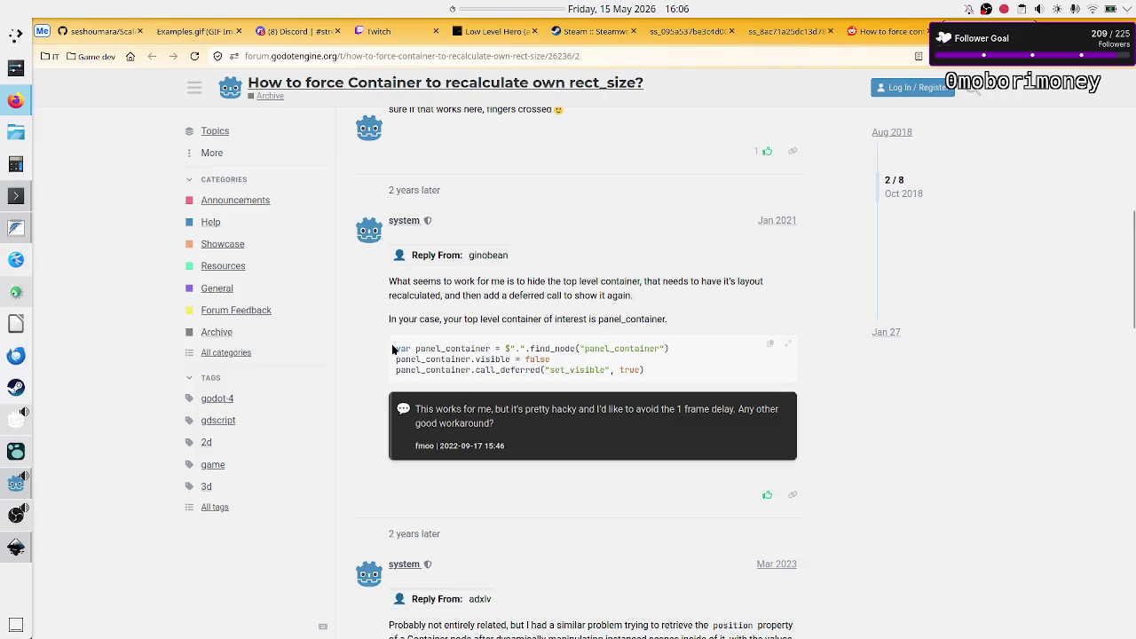
scroll(396, 352, "up", 5)
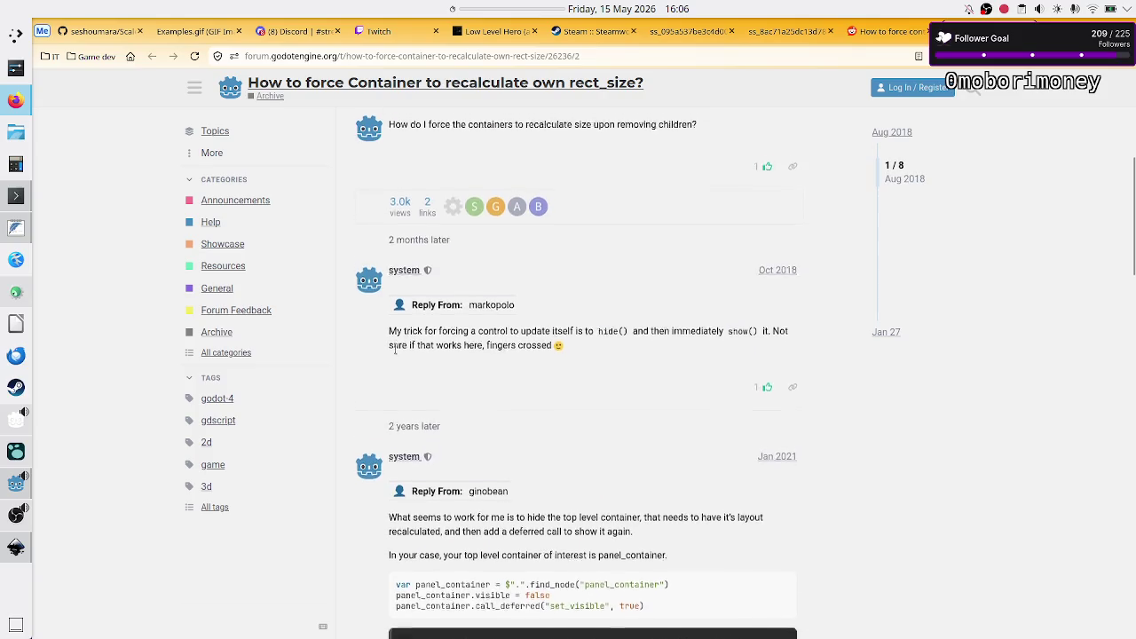
scroll(429, 365, "up", 1)
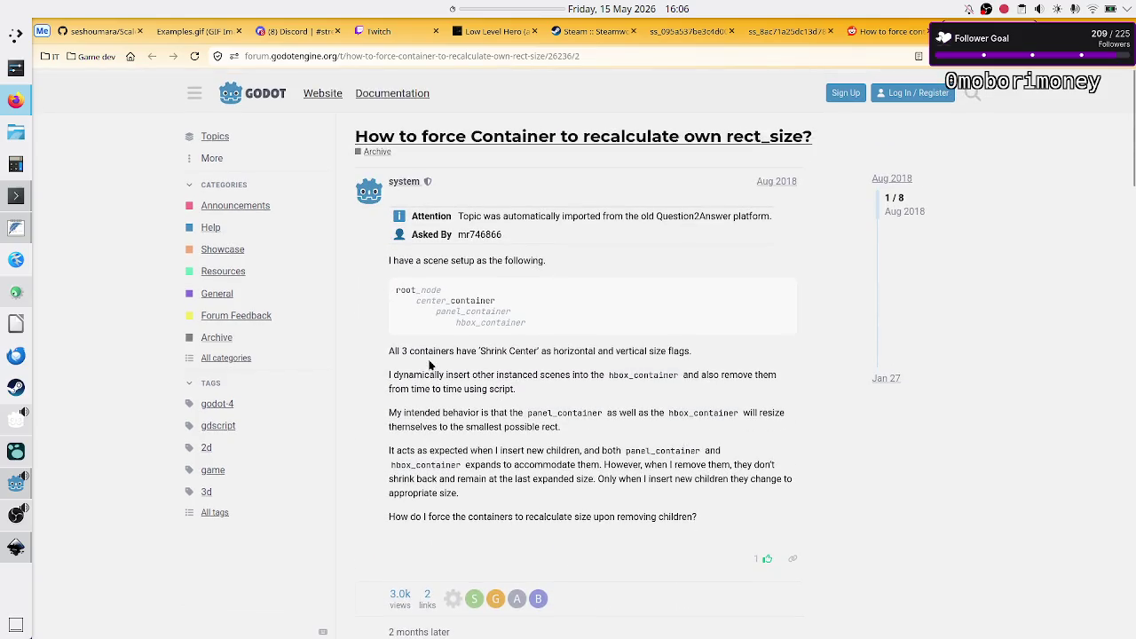
scroll(430, 364, "down", 8)
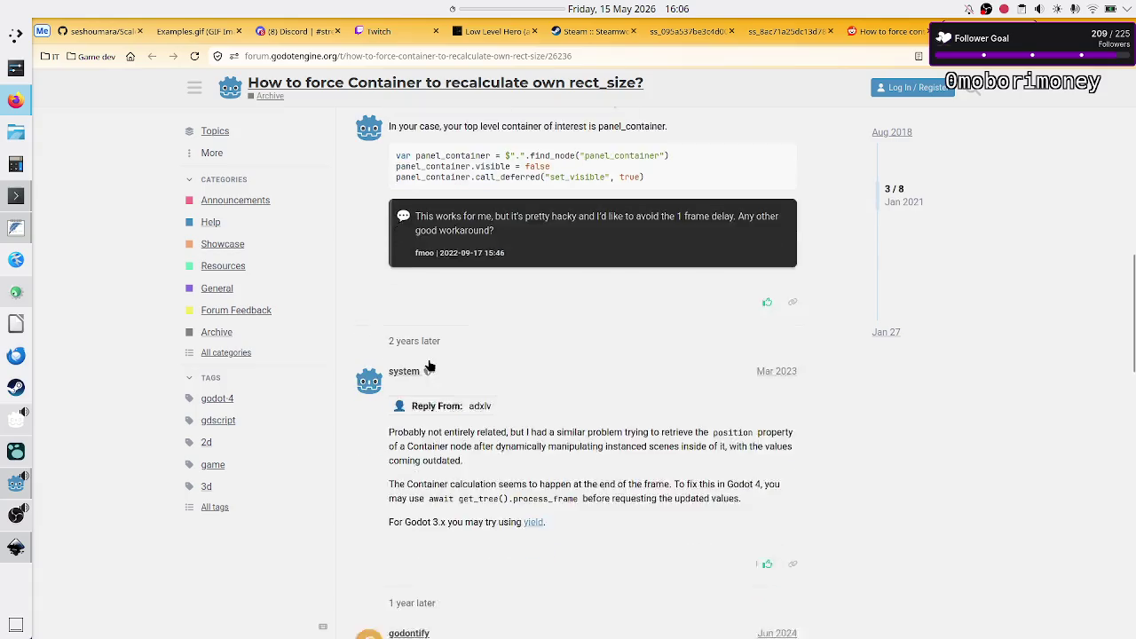
scroll(430, 360, "up", 1)
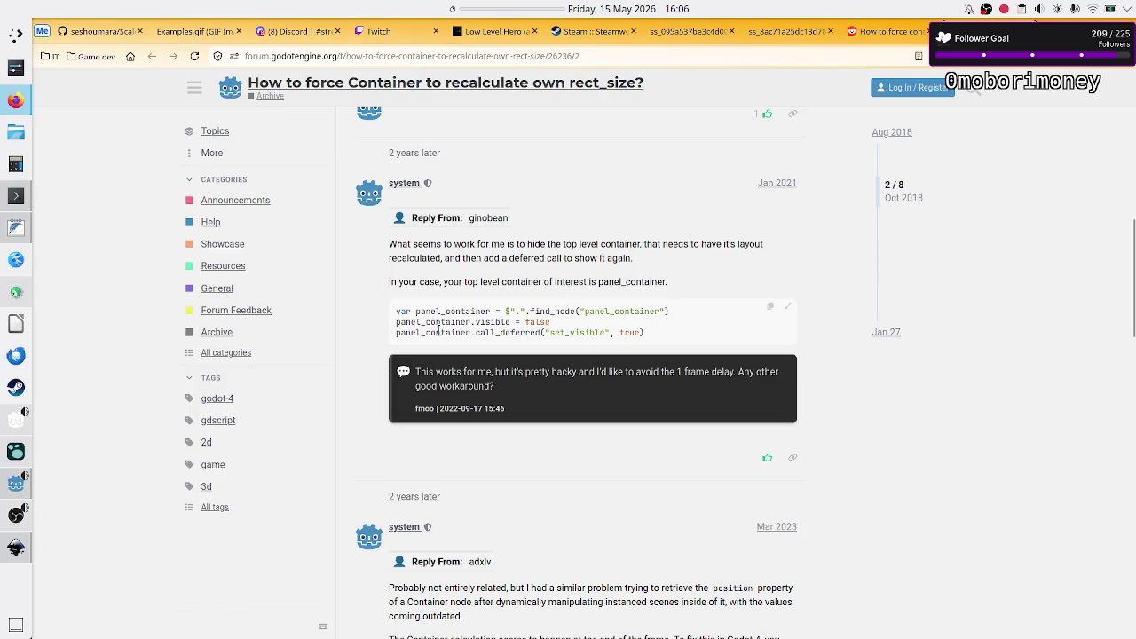
- Study the find_node and call_deferred set_visible workaround snippet and the remark calling it hacky
mouse_move(444, 323)
left_mouse_down()
mouse_move(522, 314)
mouse_move(565, 328)
left_mouse_up()
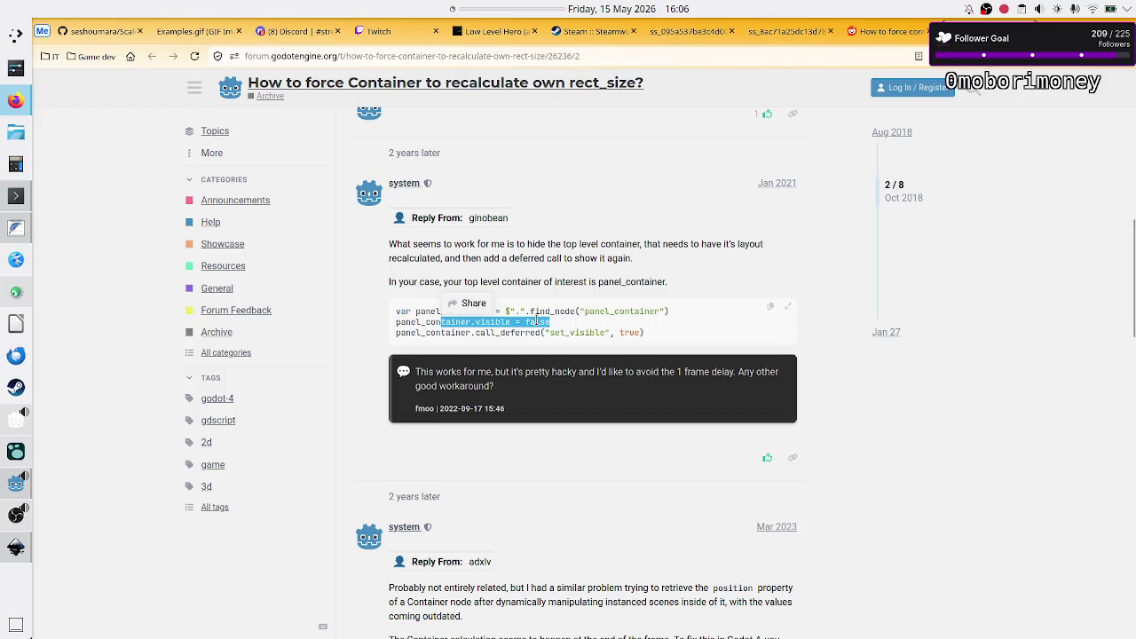
left_click_drag(505, 332, 670, 339)
left_click(582, 331)
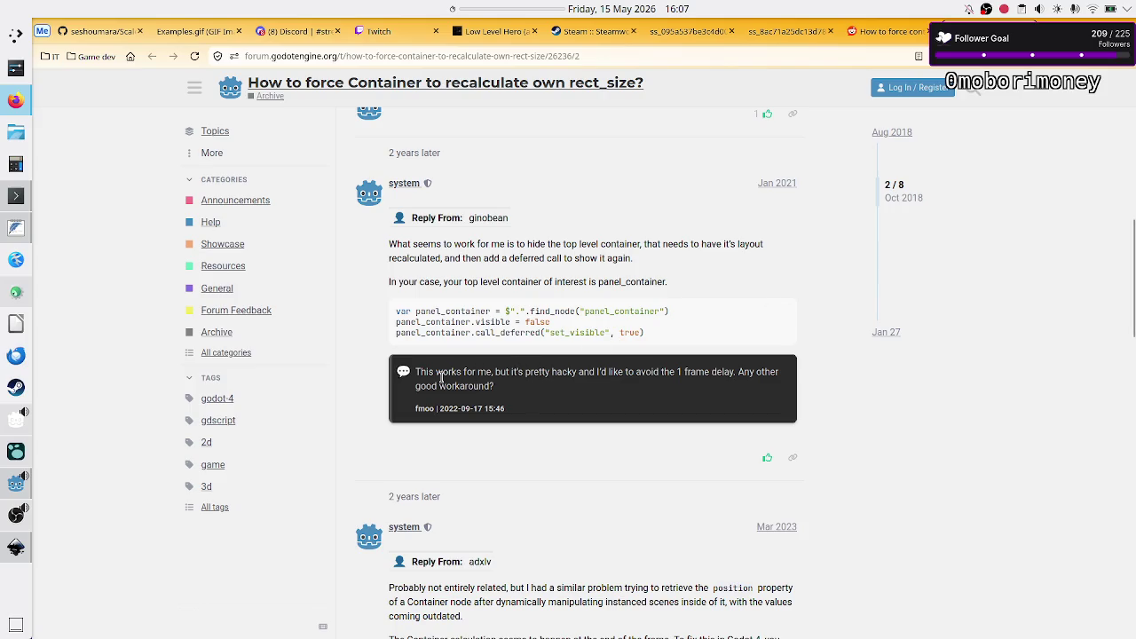
left_click_drag(440, 373, 725, 373)
left_click(726, 373)
scroll(694, 308, "down", 8)
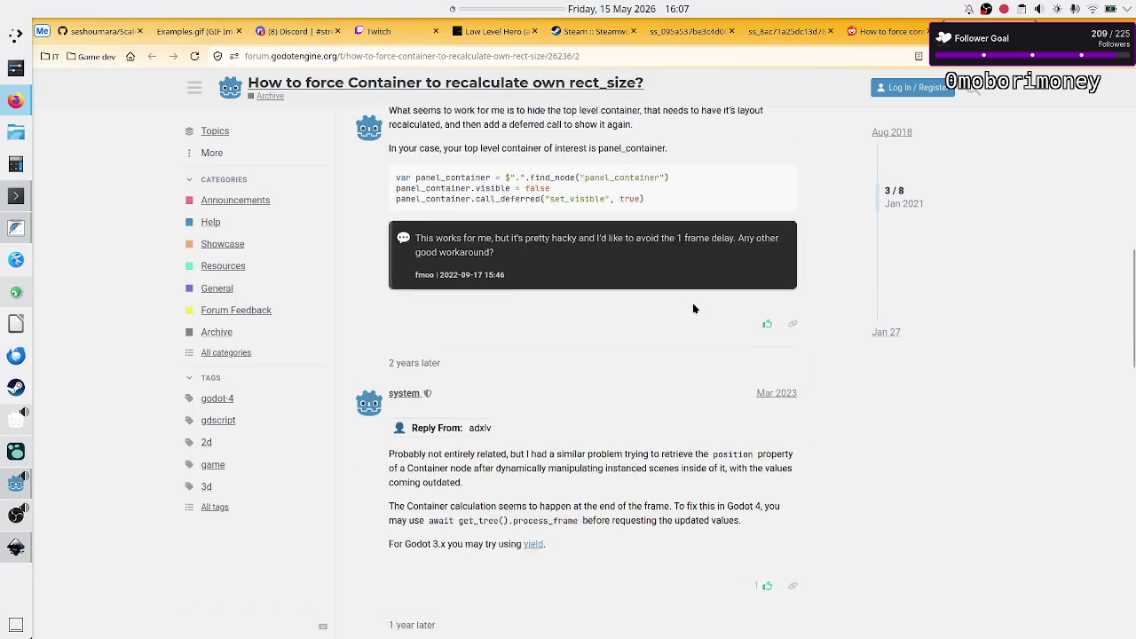
scroll(695, 308, "down", 2)
scroll(694, 308, "up", 2)
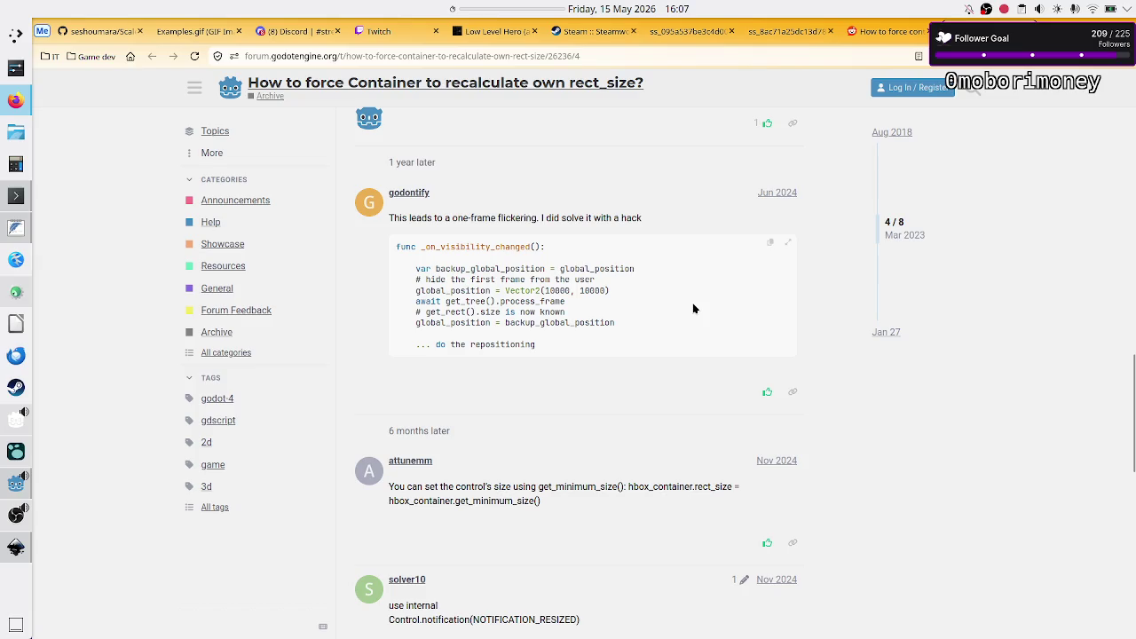
- Note the reply calling it a hack, then close the forum tab and return to Godot
left_click_drag(611, 218, 650, 220)
scroll(540, 298, "down", 1)
scroll(538, 299, "down", 10)
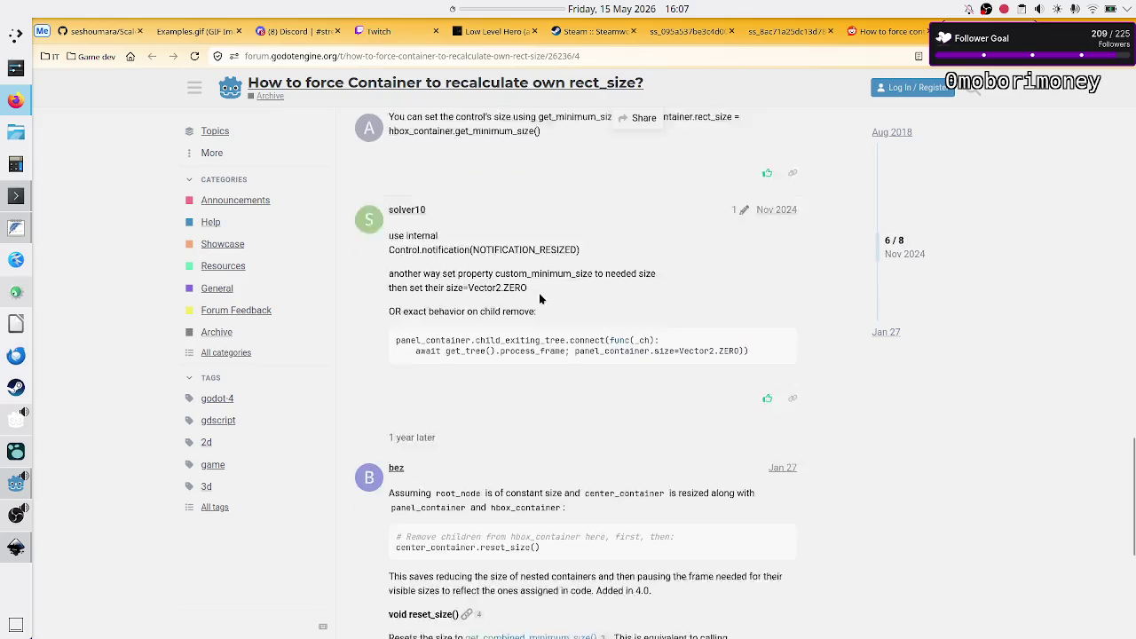
scroll(539, 298, "up", 3)
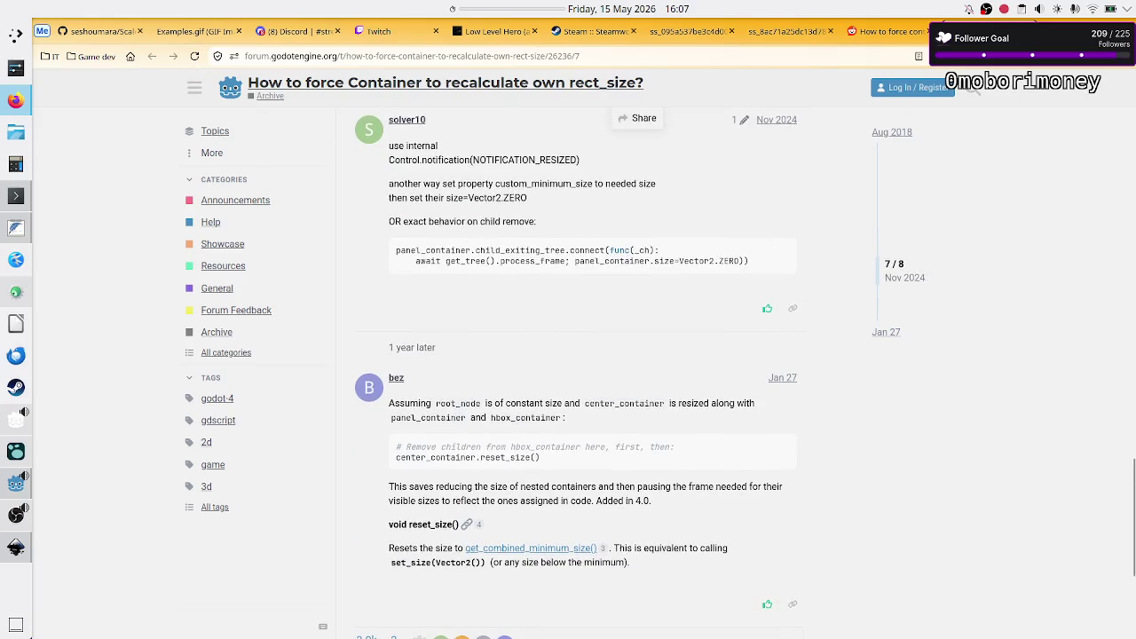
key("ctrl+w")
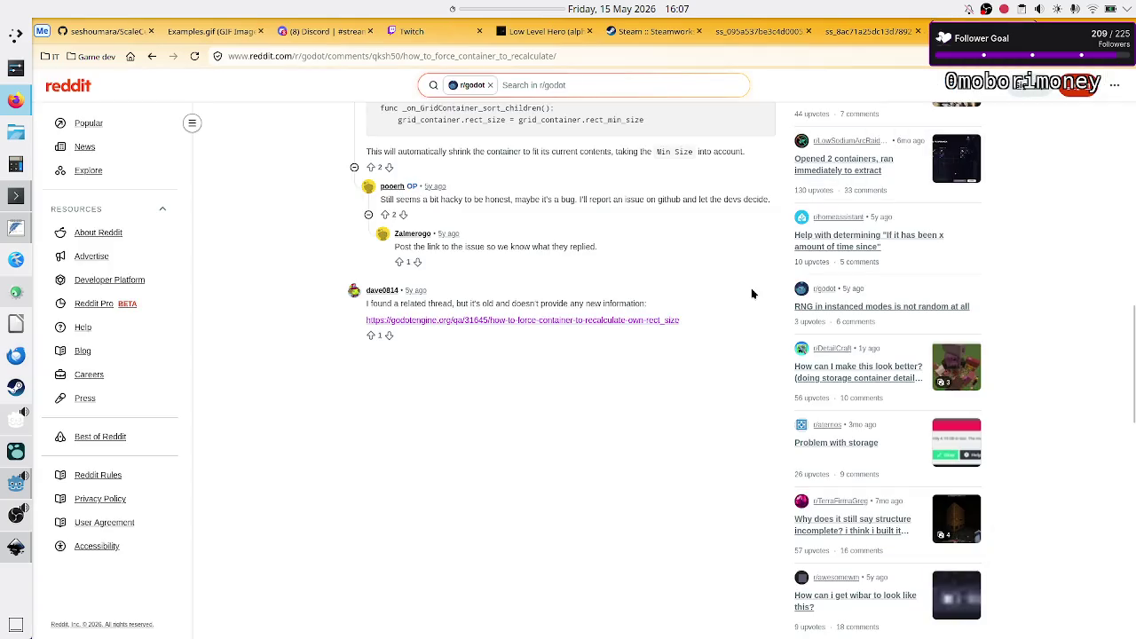
key("alt+Tab")
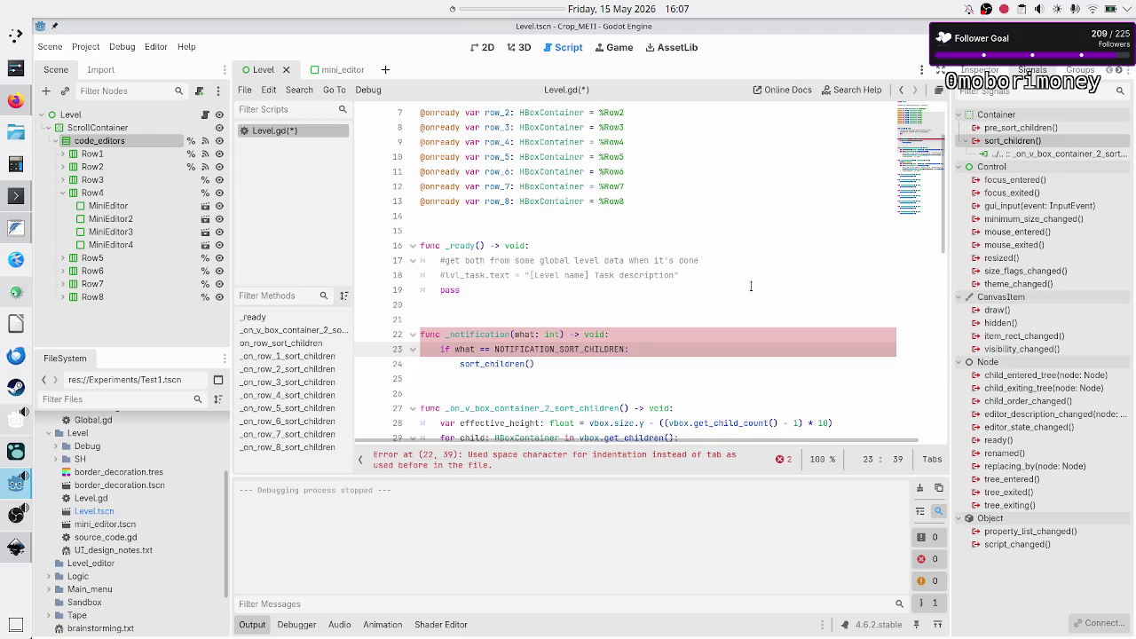
- Add a print(what) line at the start of Level.gd's _notification handler
left_click(656, 333)
key("Return")
type("print")
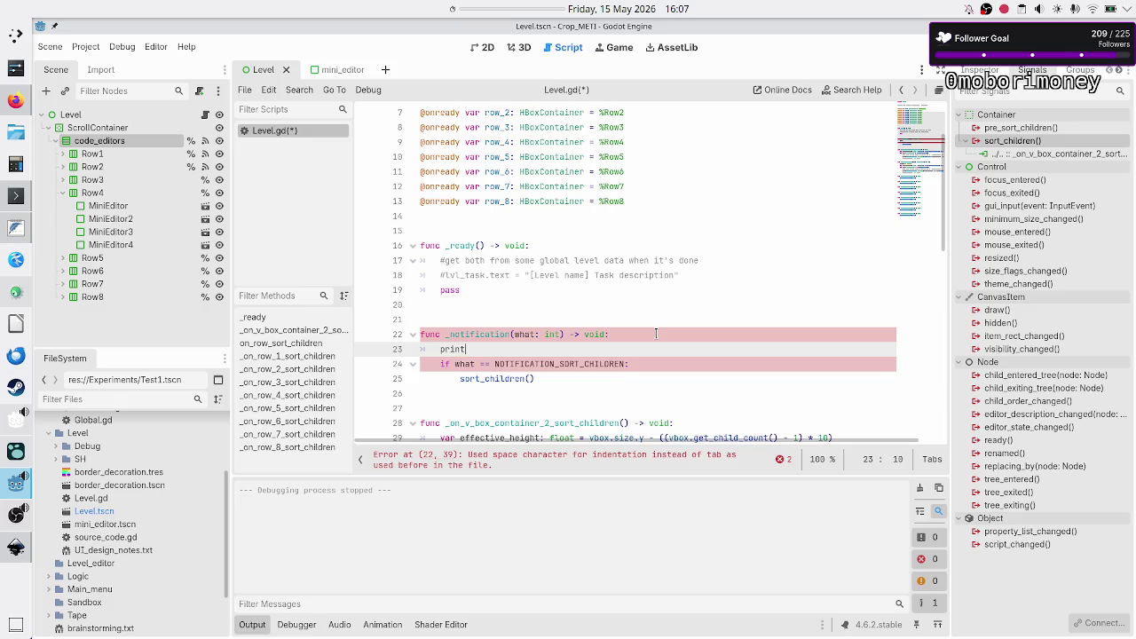
type("(what")
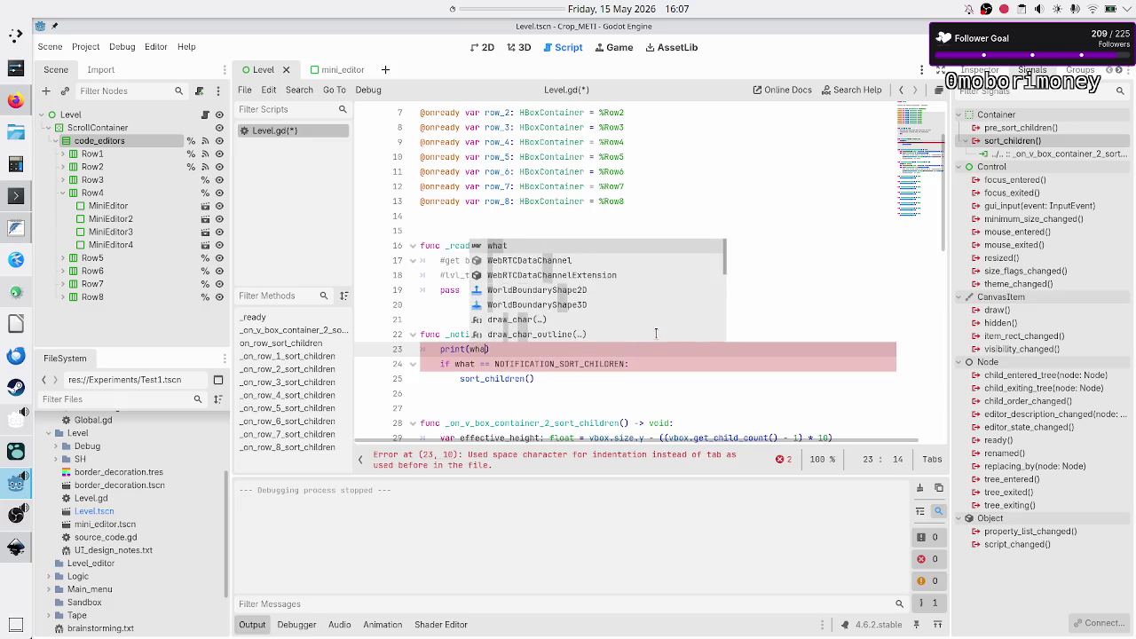
key("Escape")
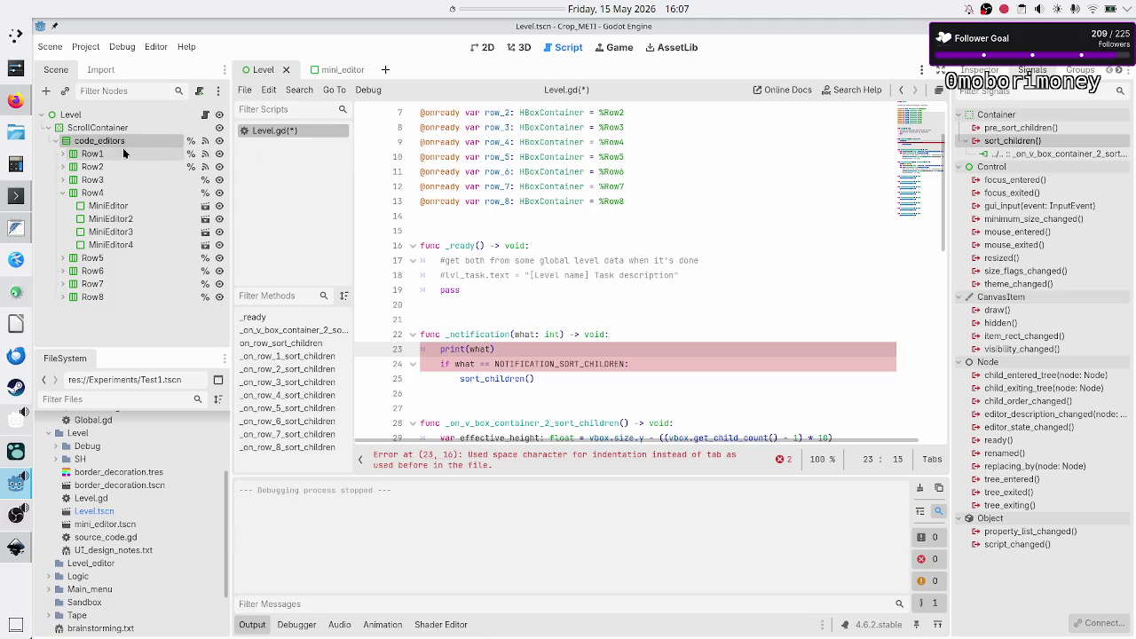
- Select Row1 in the Scene dock to view its signals
left_click(97, 115)
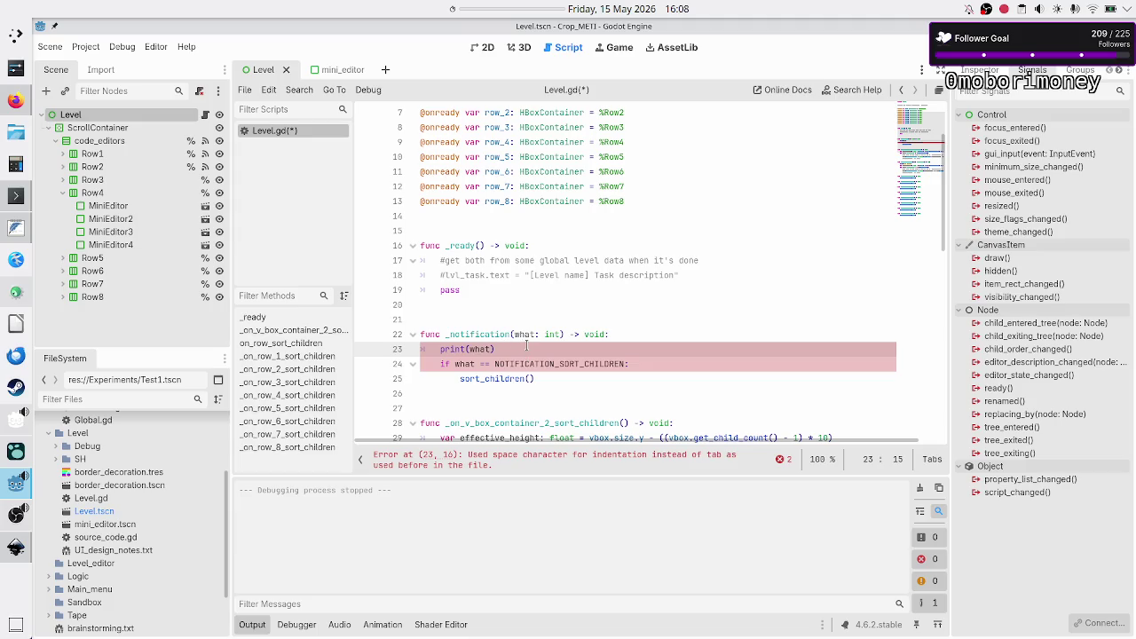
double_click(587, 364)
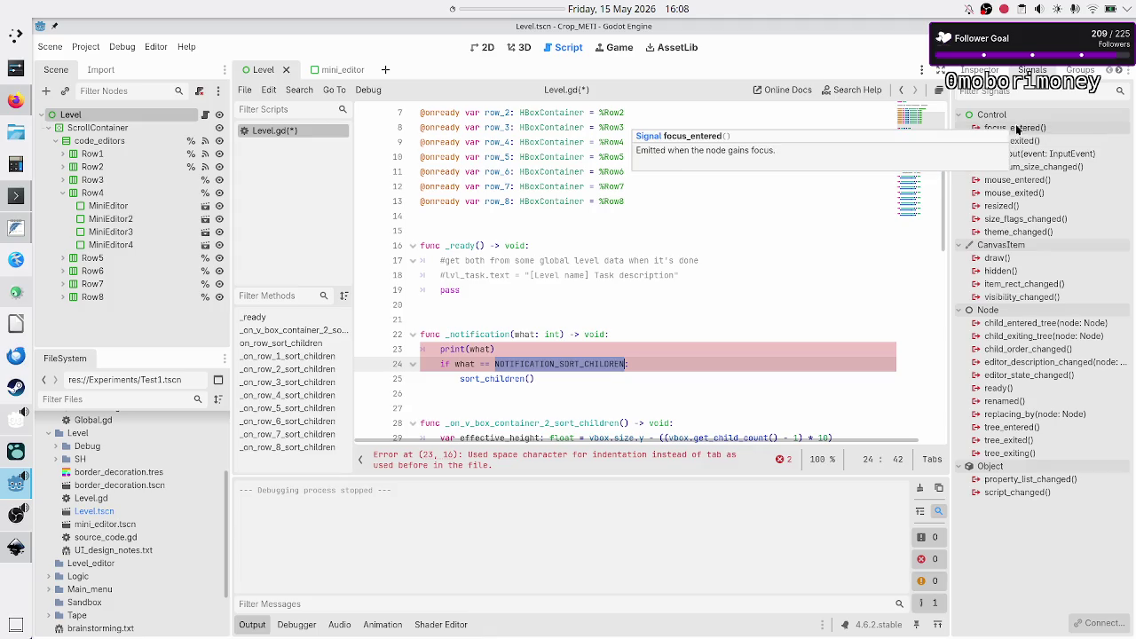
left_click(109, 152)
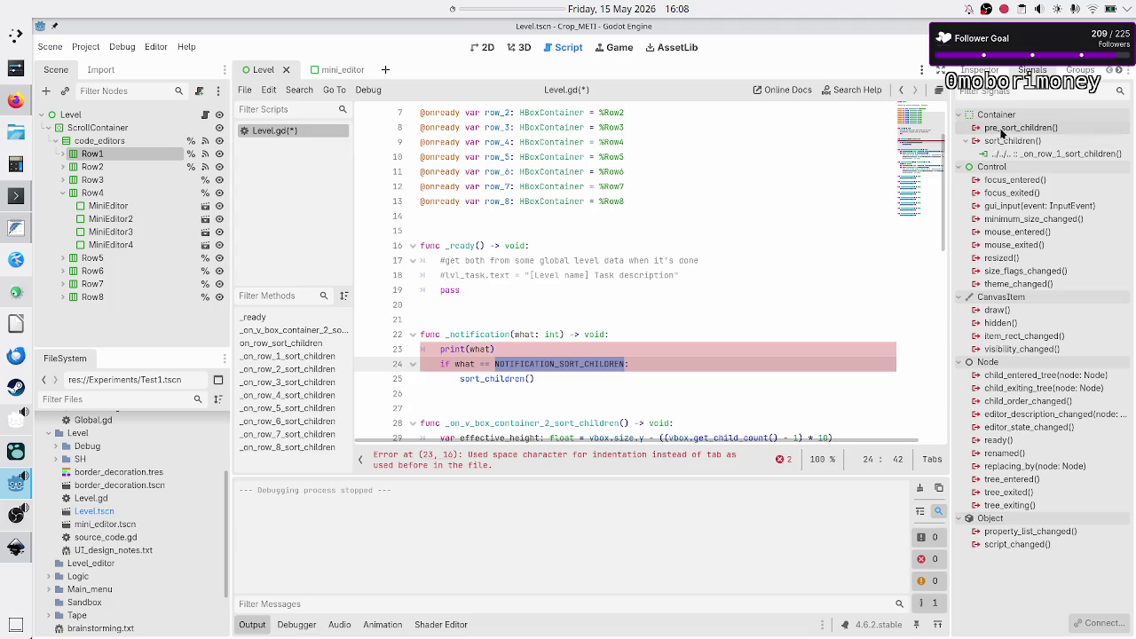
- Connect Row1's pre_sort_children signal to a new handler that prints 'presort'
mouse_move(1003, 133)
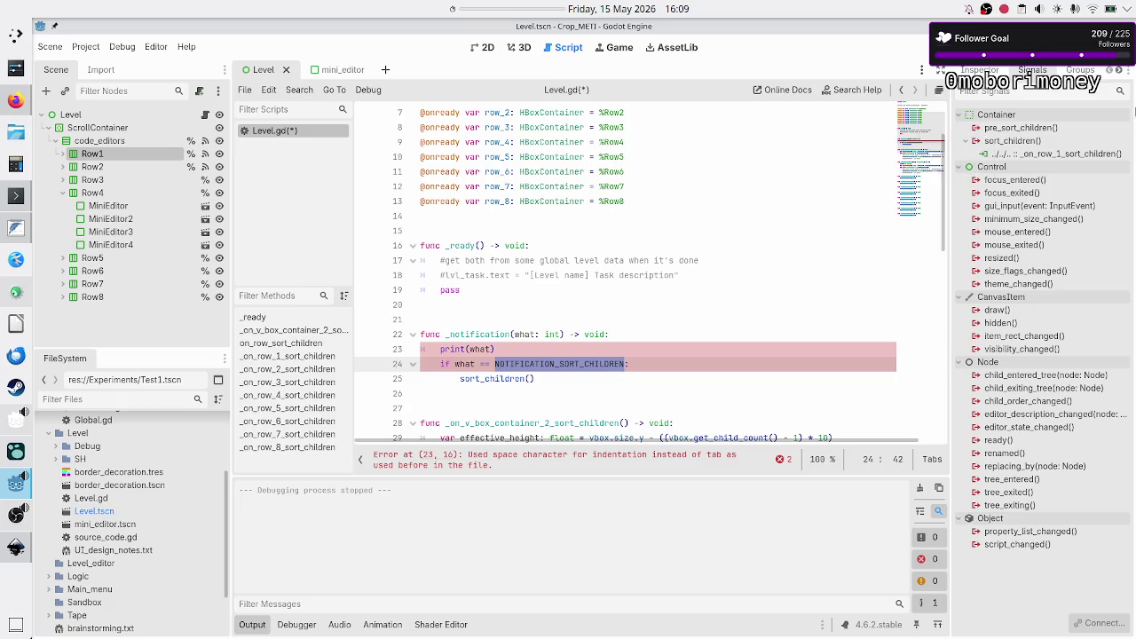
double_click(1036, 128)
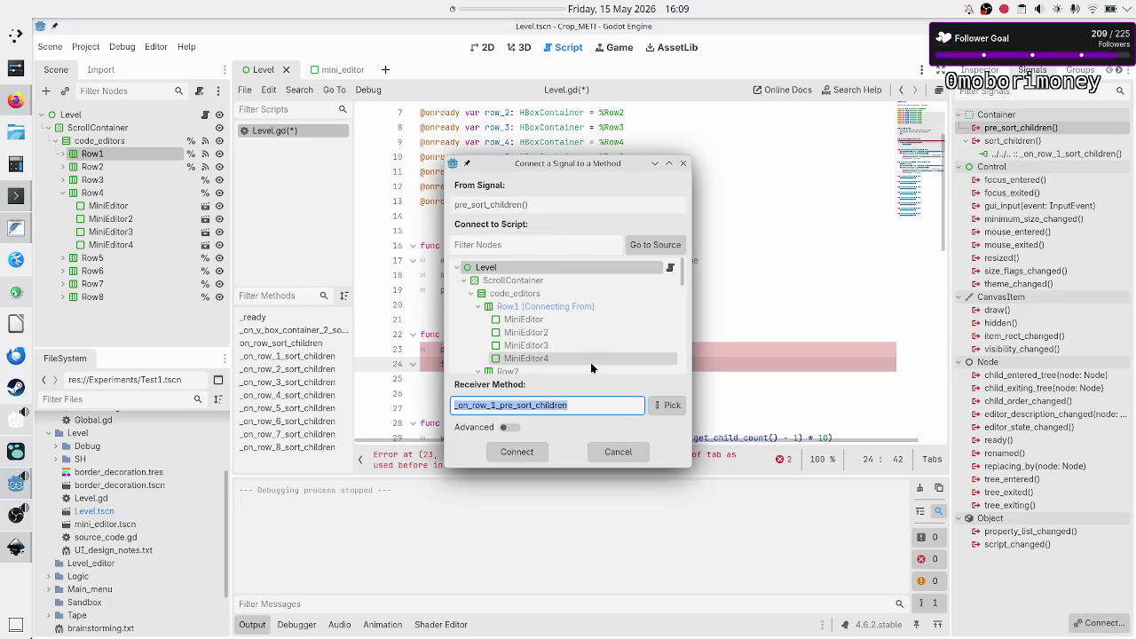
left_click(521, 461)
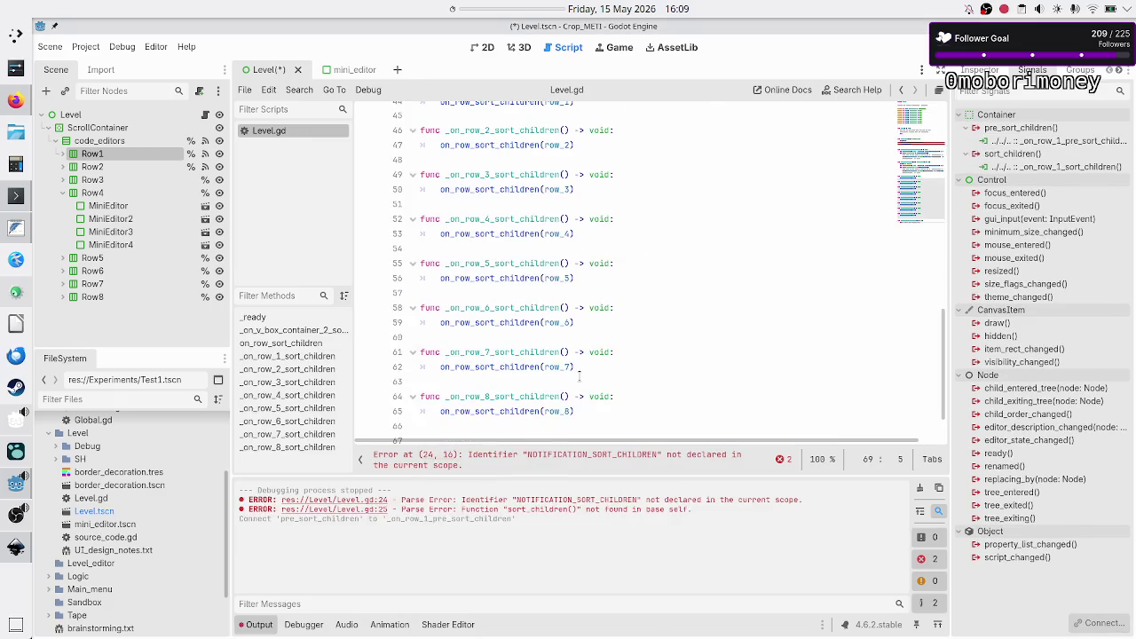
key("shift+End")
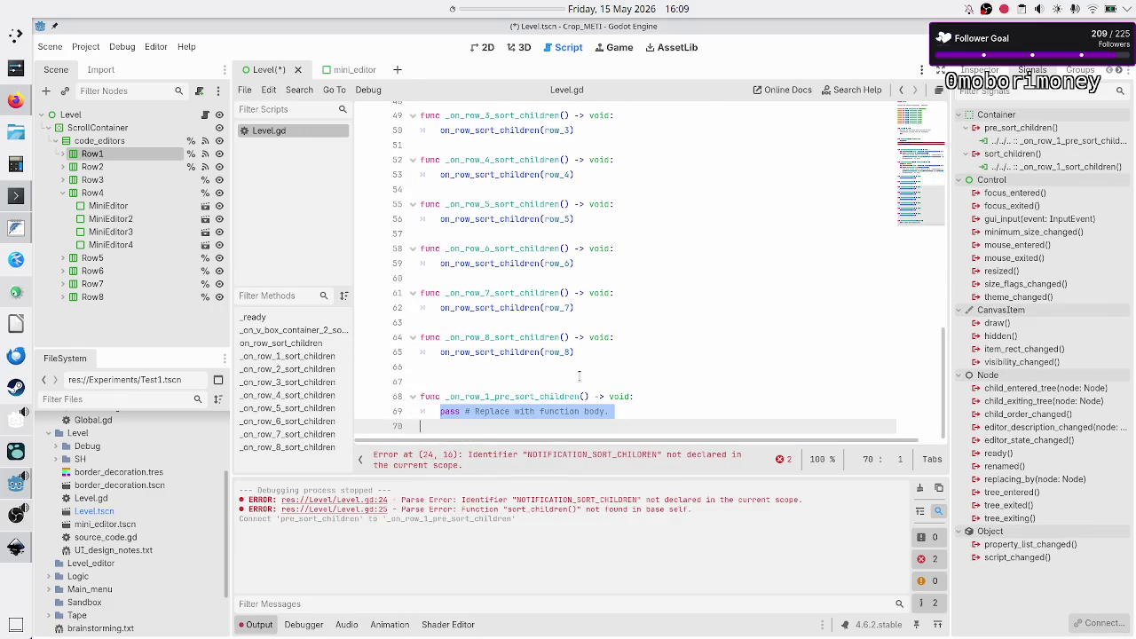
type("print(")
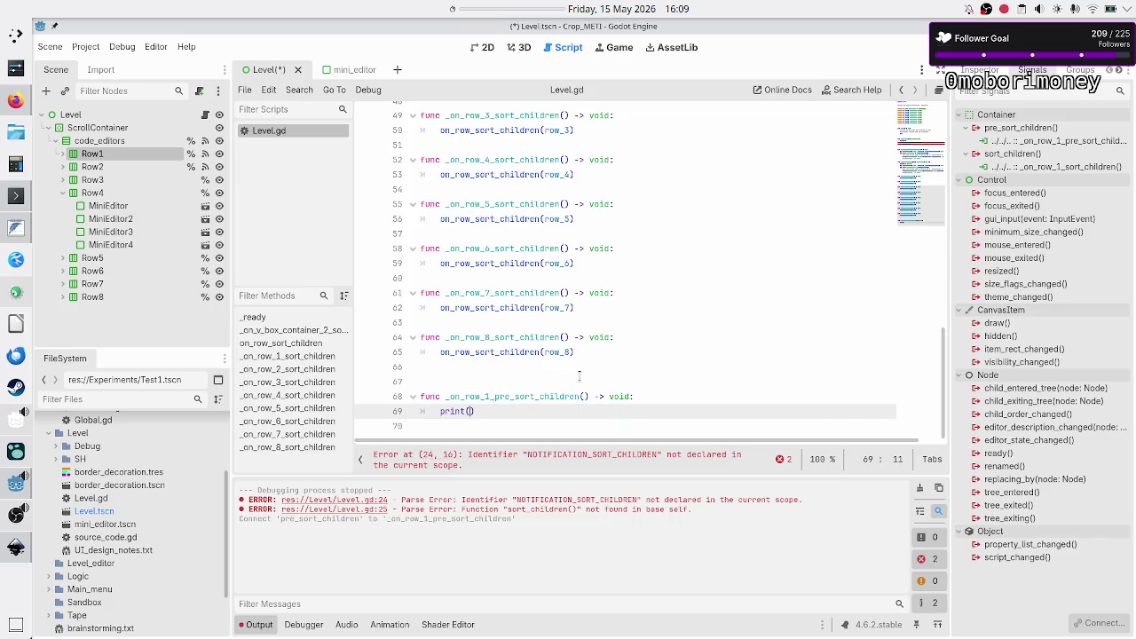
type("\"presort")
- Comment out the NOTIFICATION_SORT_CHILDREN check on lines 24–25 and run the game
scroll(526, 302, "up", 9)
scroll(525, 302, "up", 4)
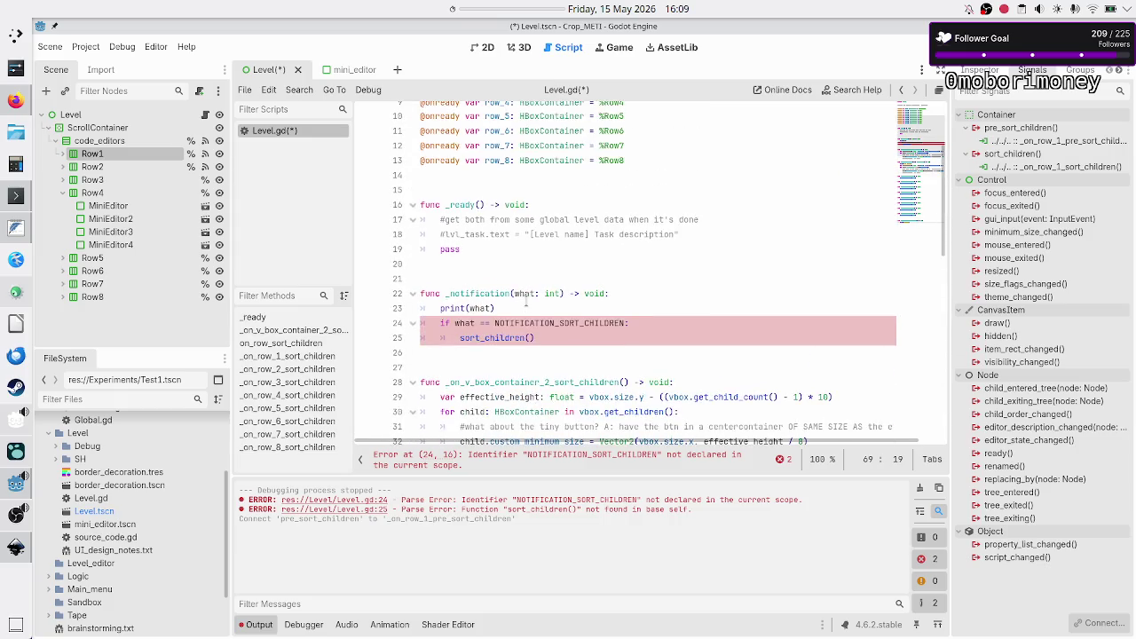
left_click(578, 294)
key("Down")
key("Down")
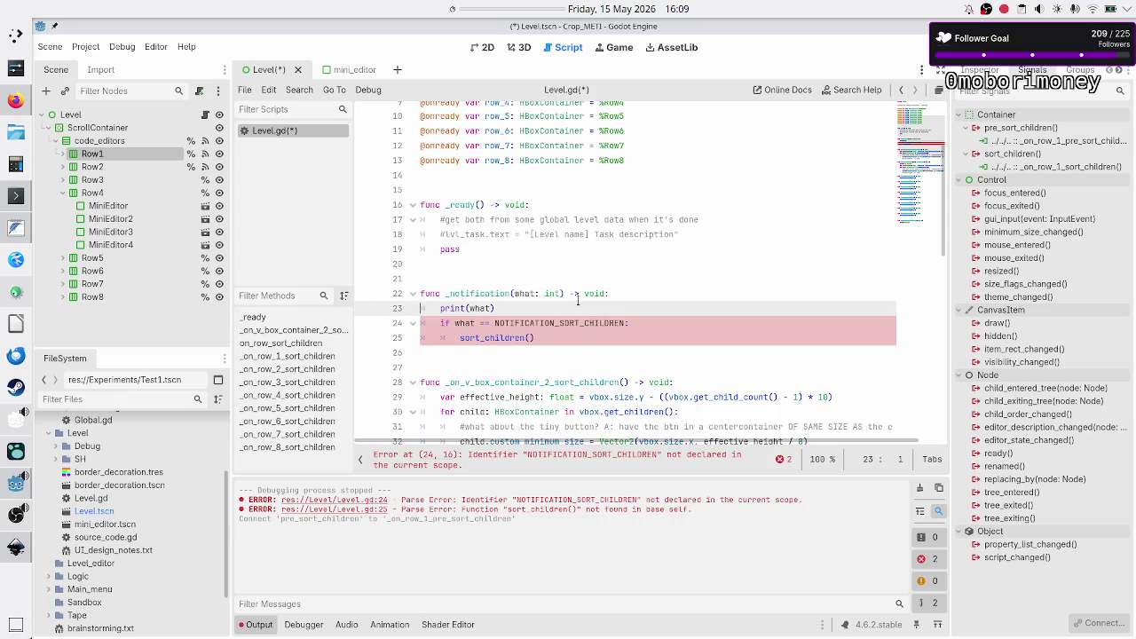
key("Home")
key("shift+Down")
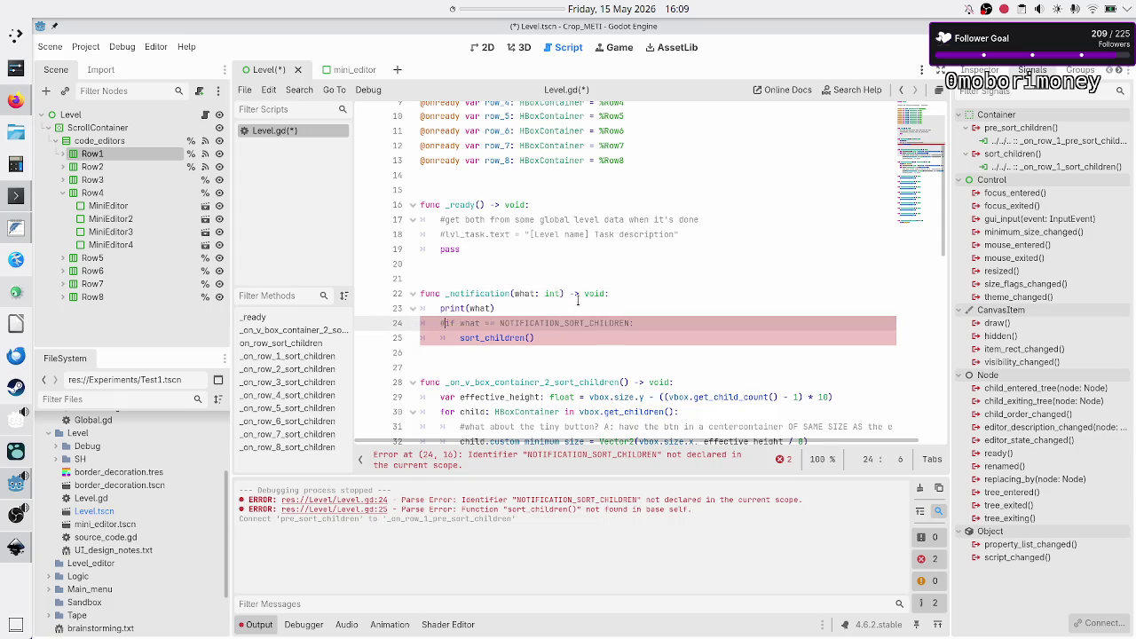
key("ctrl+k")
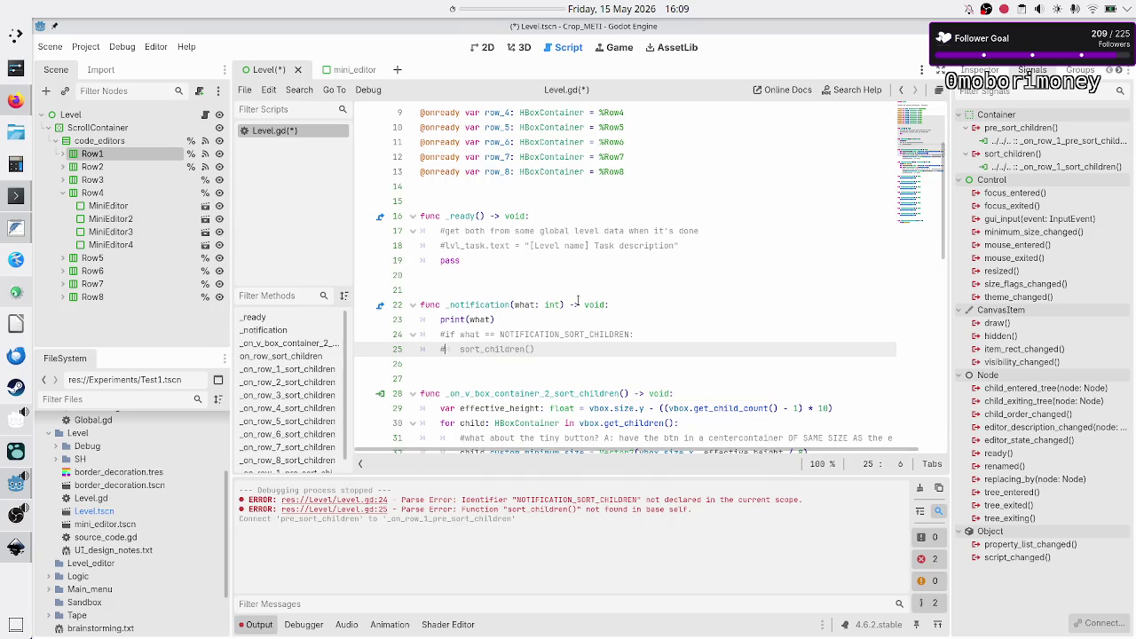
key("F6")
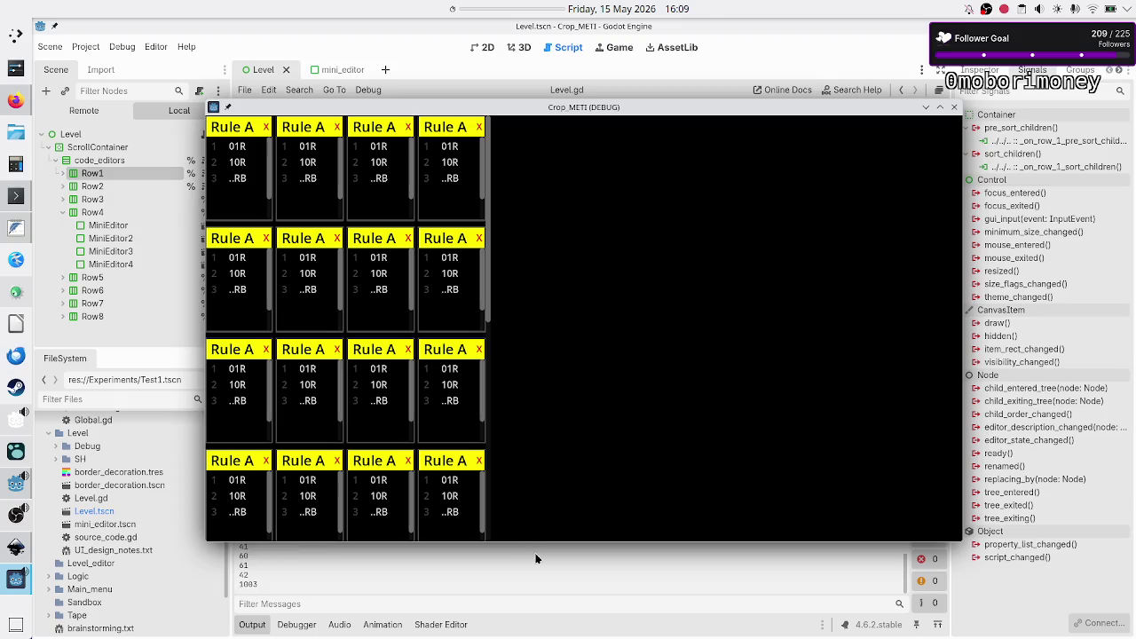
- Stop the game and add a pass line under sort_children() in _notification
key("F8")
left_click(555, 534)
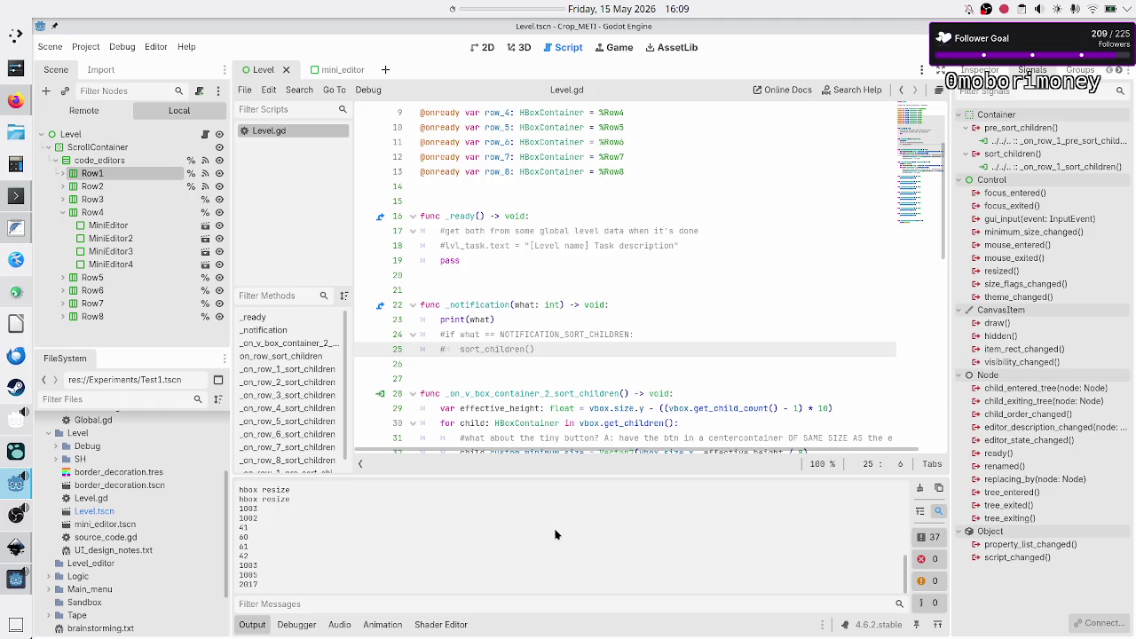
scroll(555, 534, "up", 4)
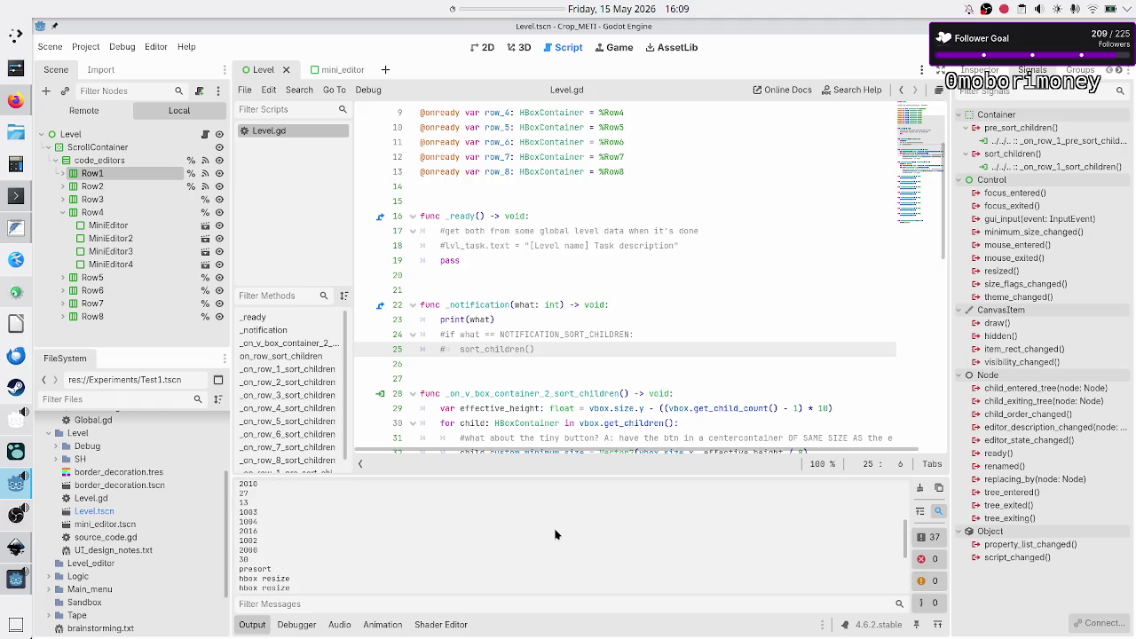
scroll(555, 534, "down", 1)
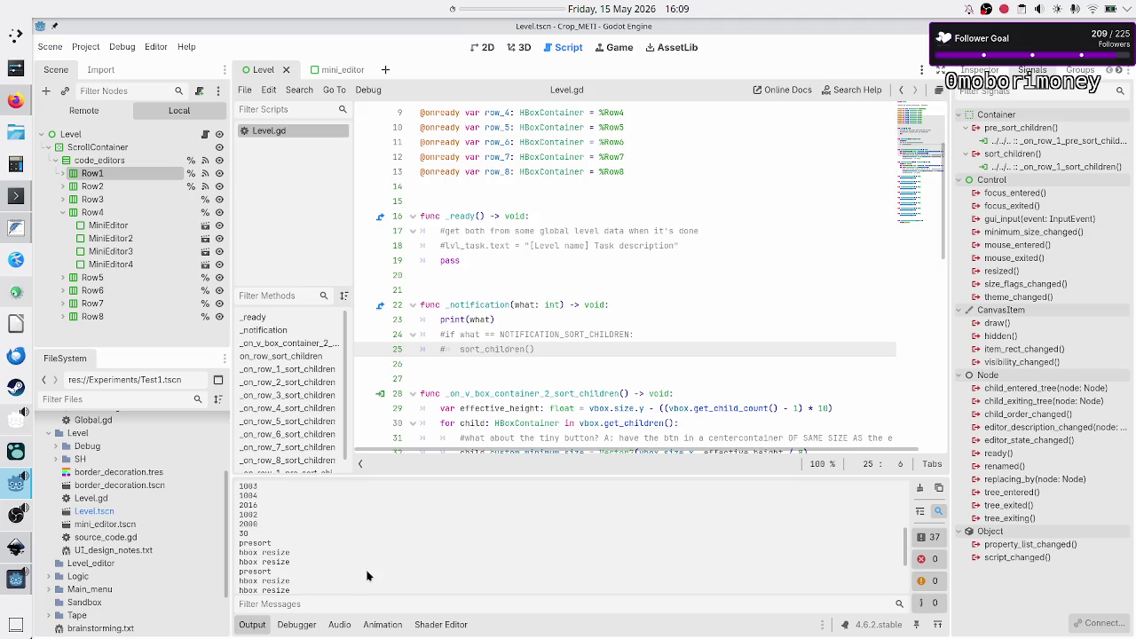
scroll(367, 576, "up", 3)
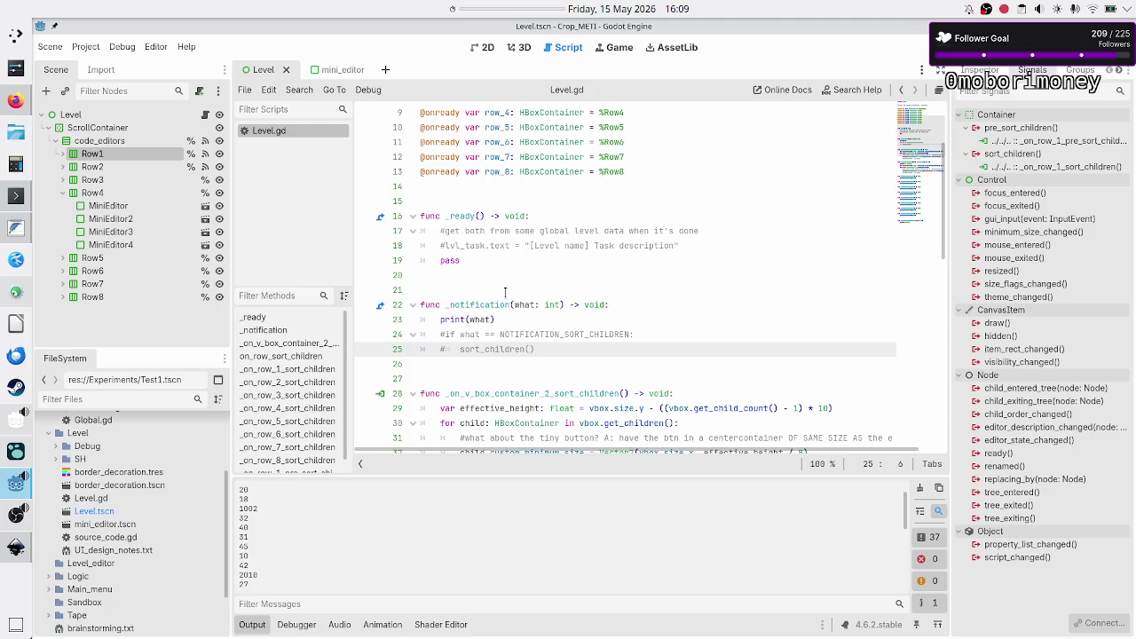
left_click(519, 328)
key("Down")
key("Down")
key("End")
key("Return")
type("pass")
- Comment out print(what) on line 23 and run the game again
key("Up")
key("Up")
key("Up")
key("Home")
key("Delete")
key("Tab")
type("#")
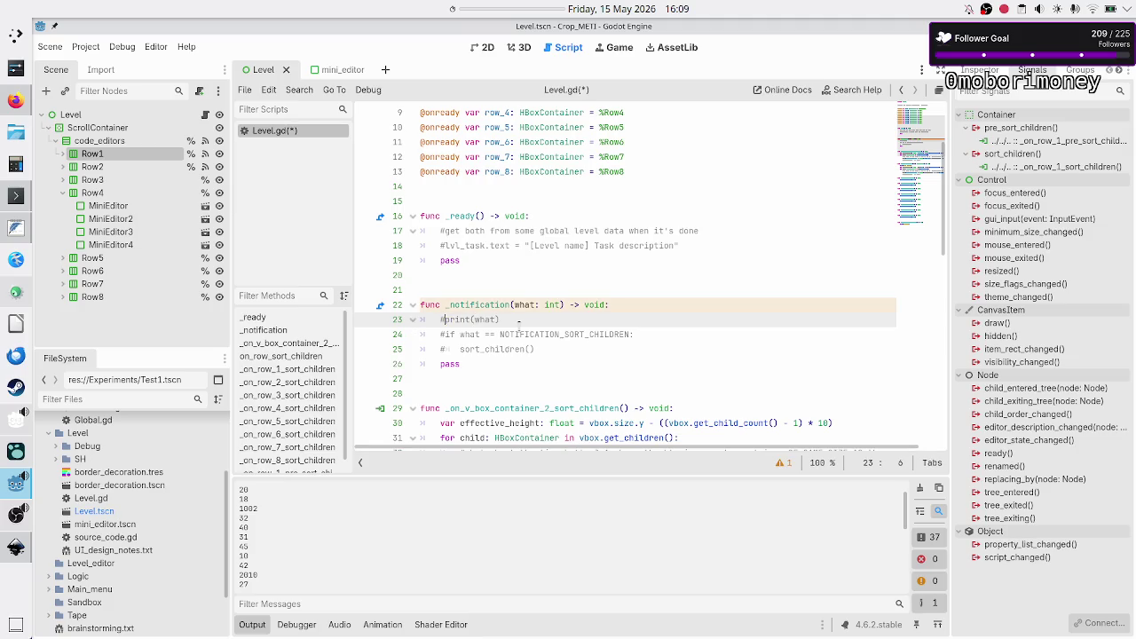
key("F6")
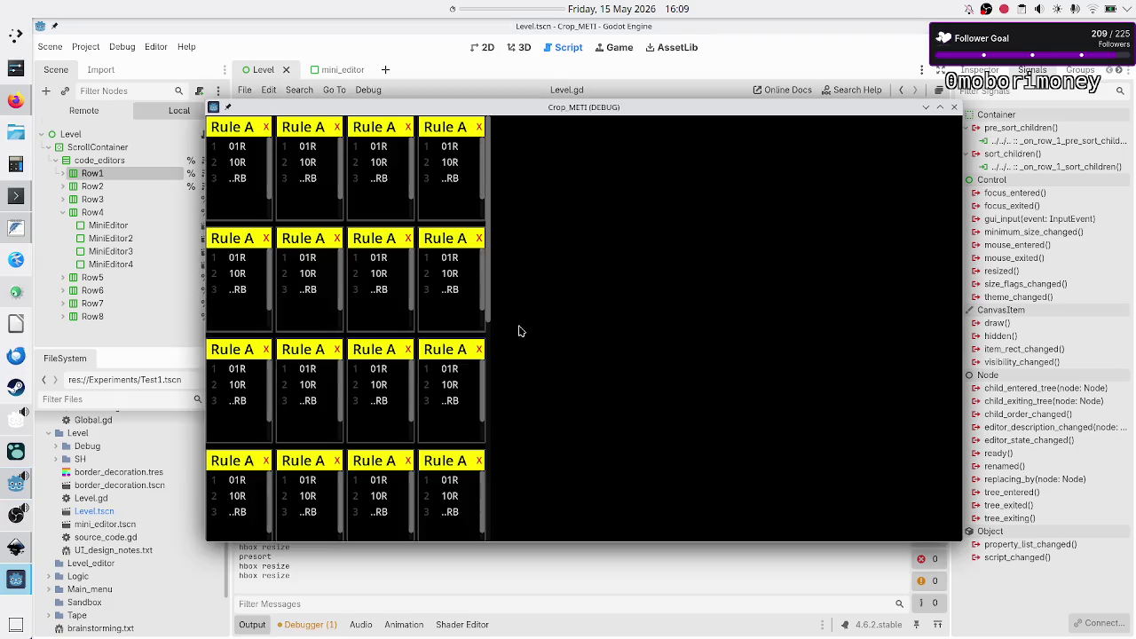
- Compare the presort lines in the editor's Output log against the running game window
left_click(456, 565)
left_click_drag(253, 528, 306, 553)
key("alt+Tab")
left_click(378, 566)
key("alt+Tab")
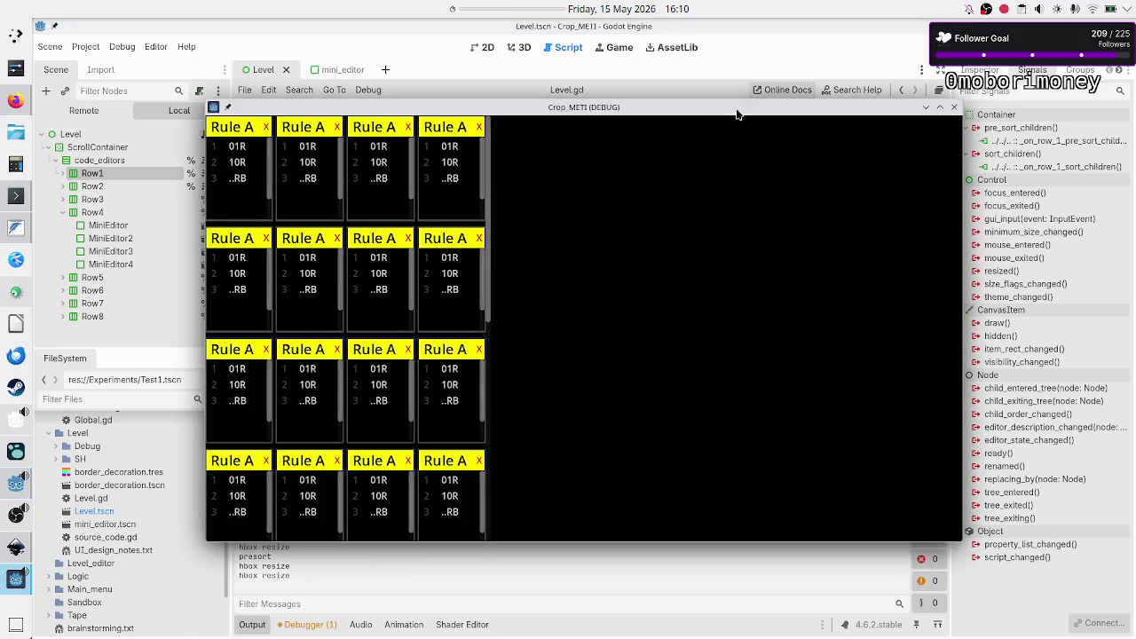
left_click(729, 563)
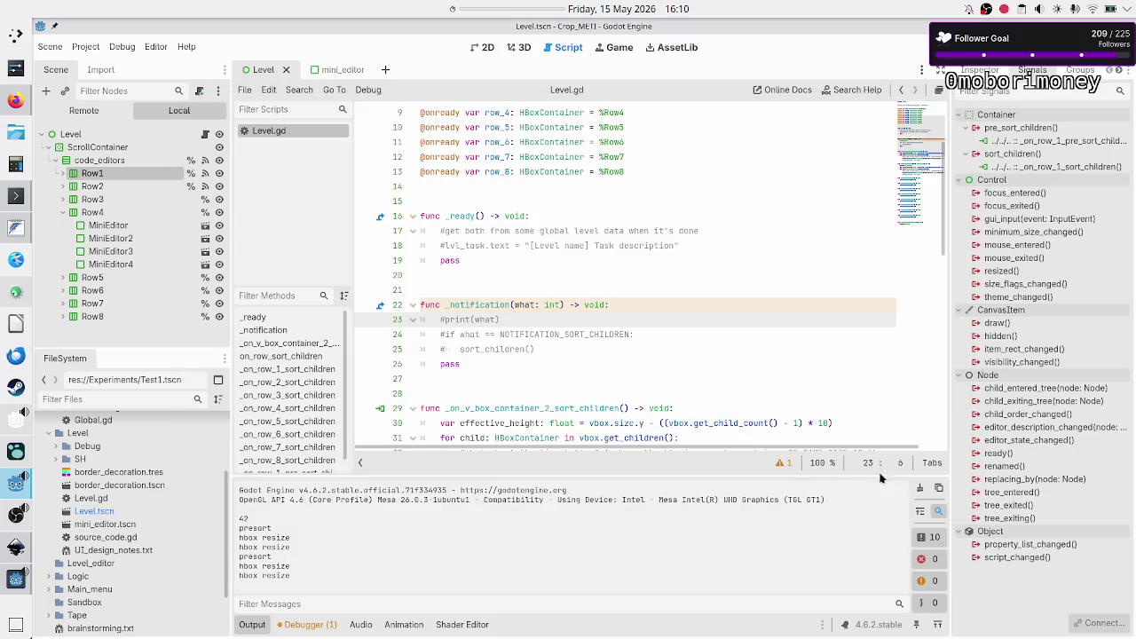
key("alt+Tab")
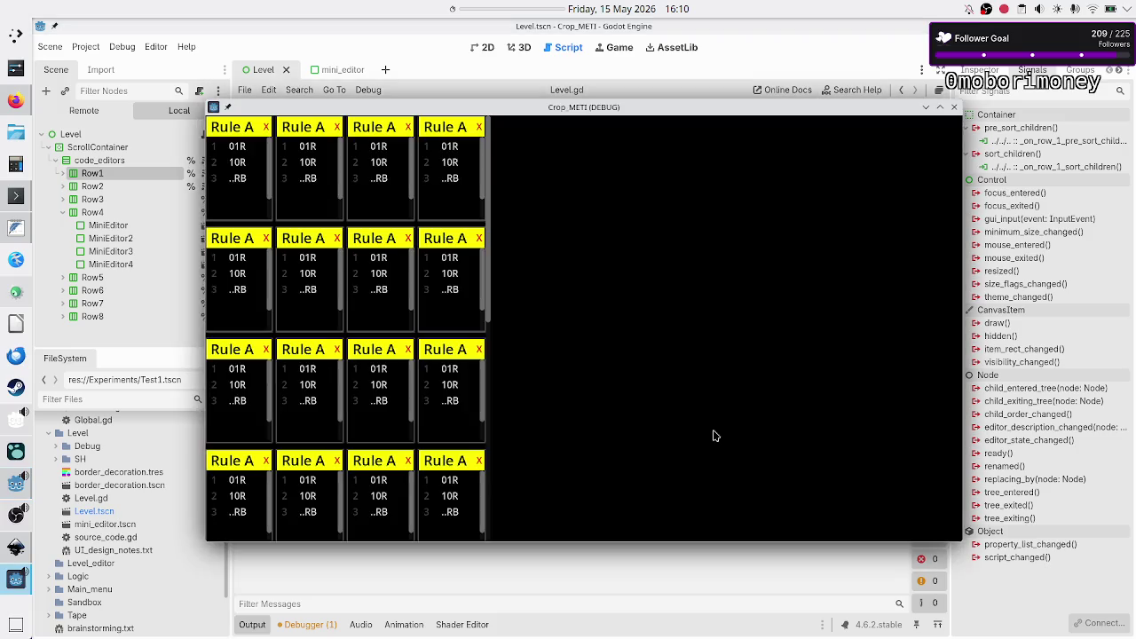
- Maximize and restore the game window to watch the Rule A grid reflow, then close it
double_click(805, 111)
key("alt+Tab")
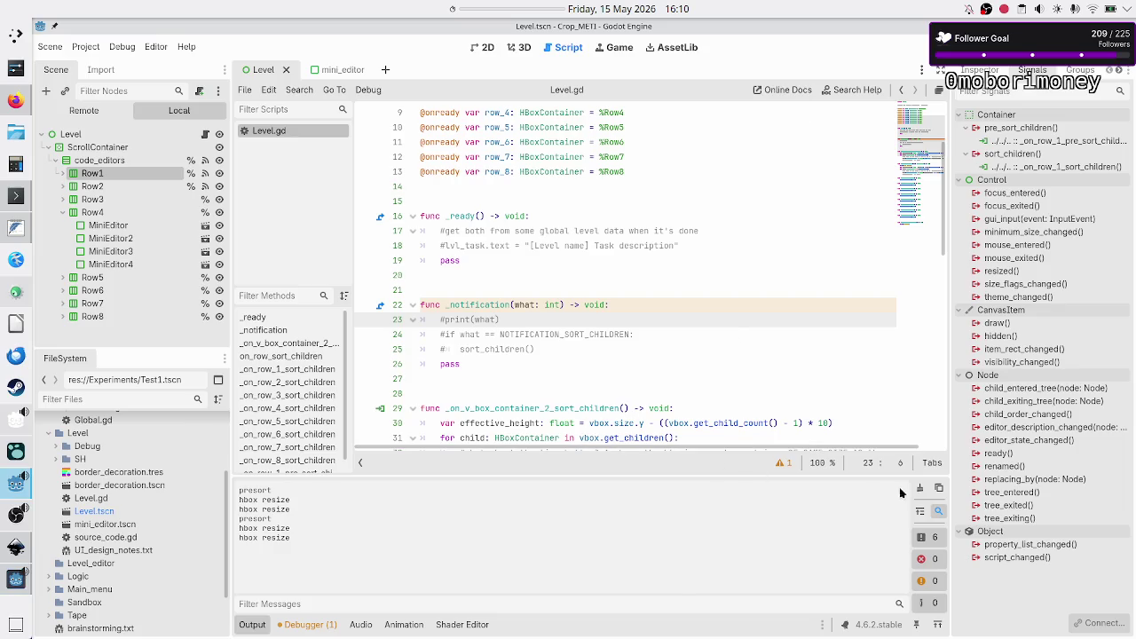
key("alt+Tab")
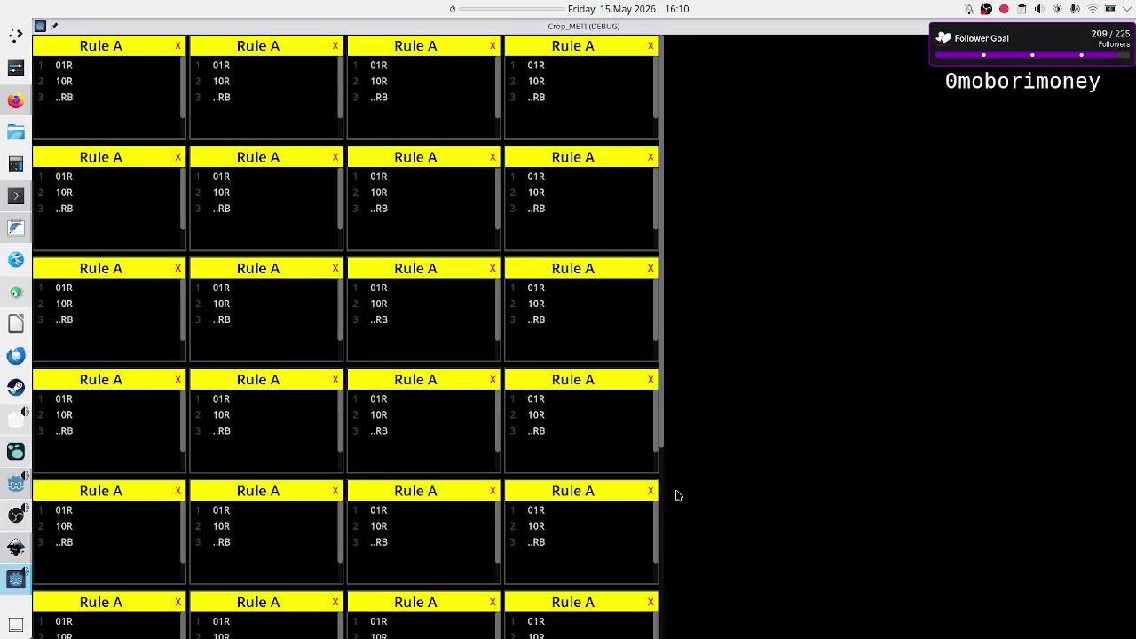
double_click(761, 28)
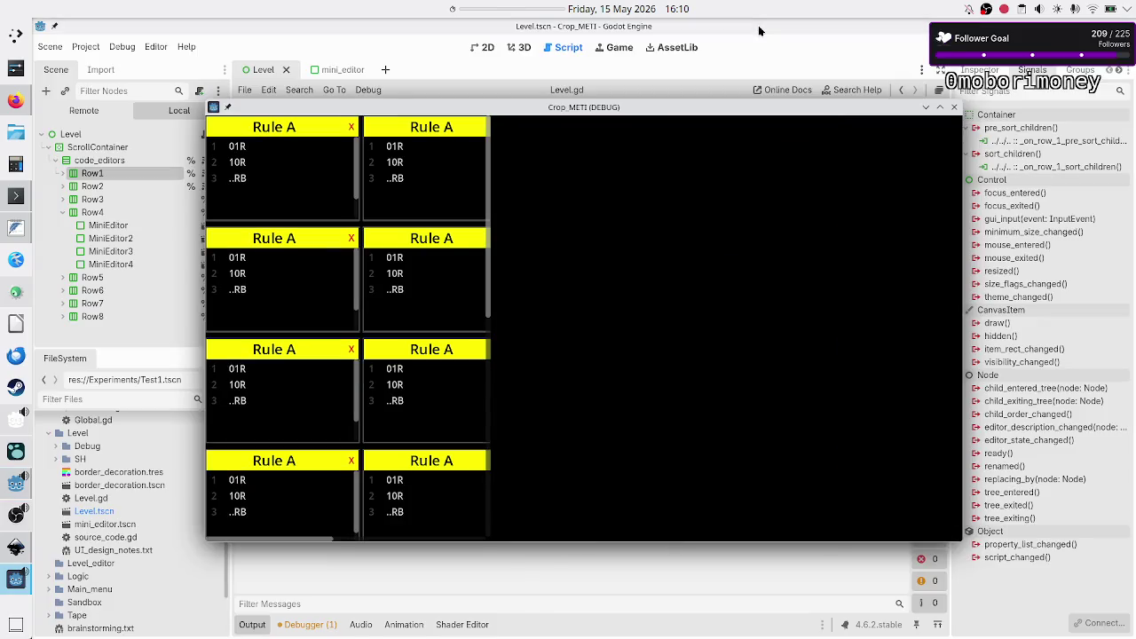
left_click(584, 558)
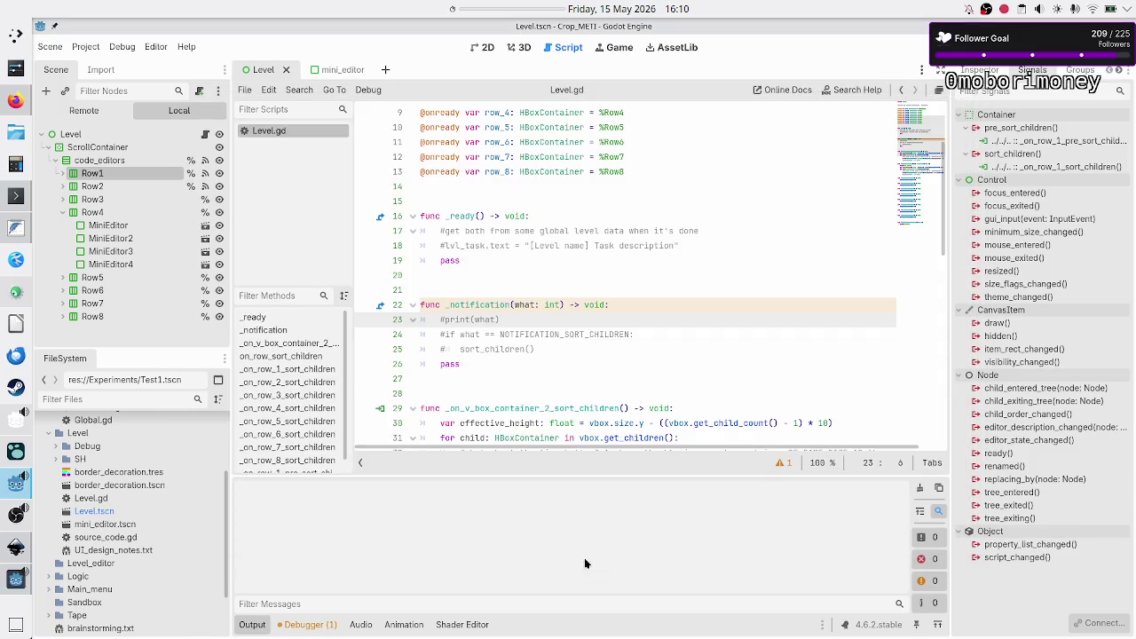
key("alt+Tab")
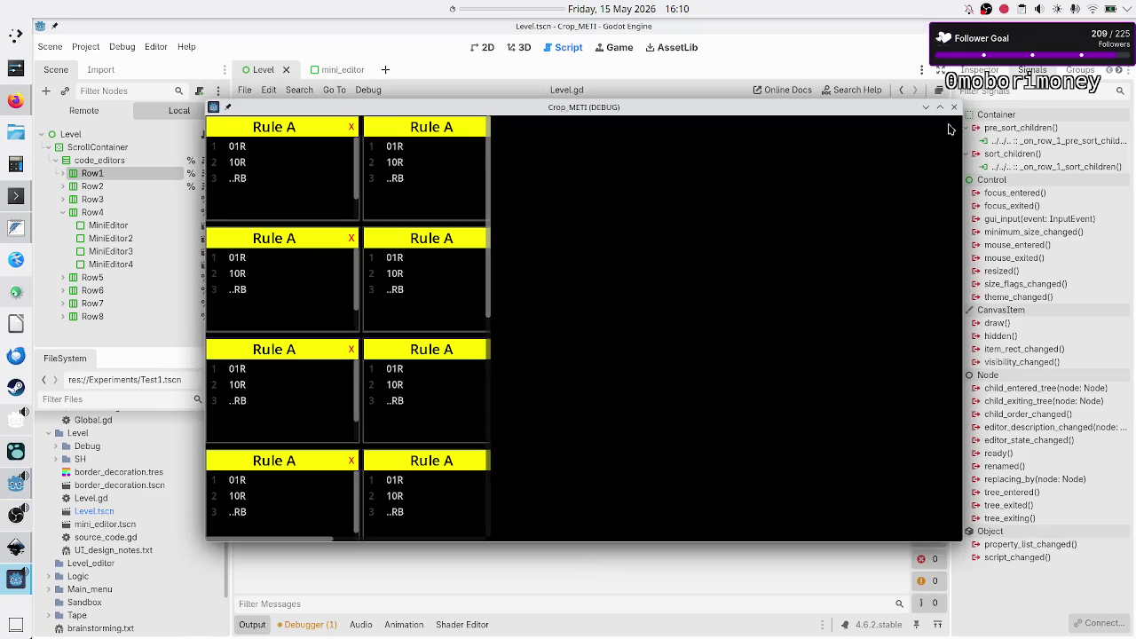
left_click(954, 108)
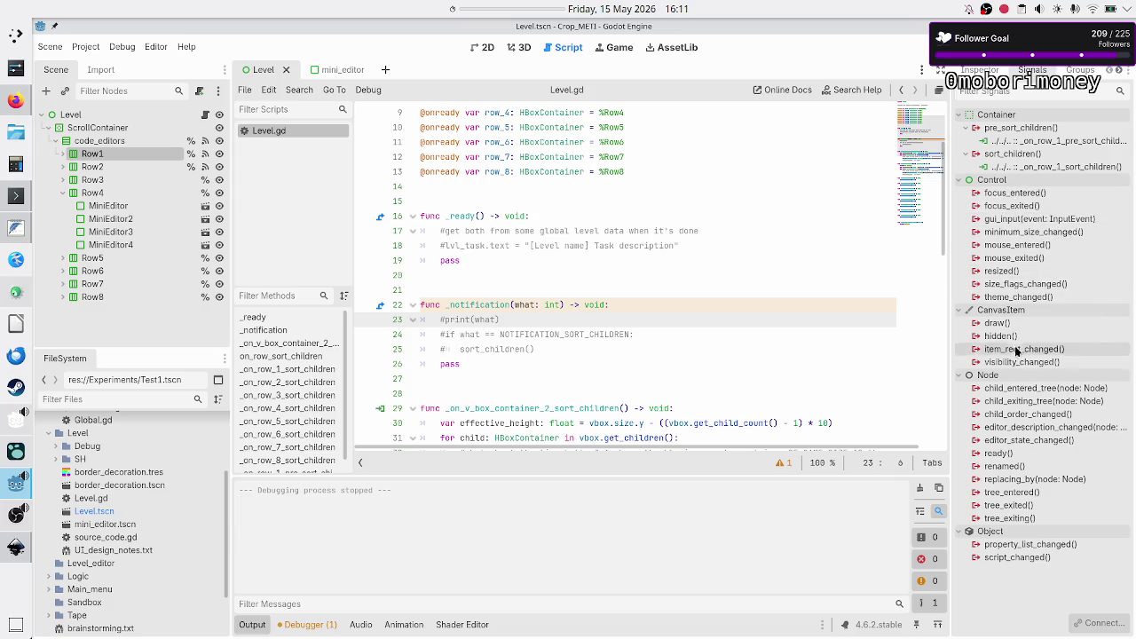
mouse_move(1031, 318)
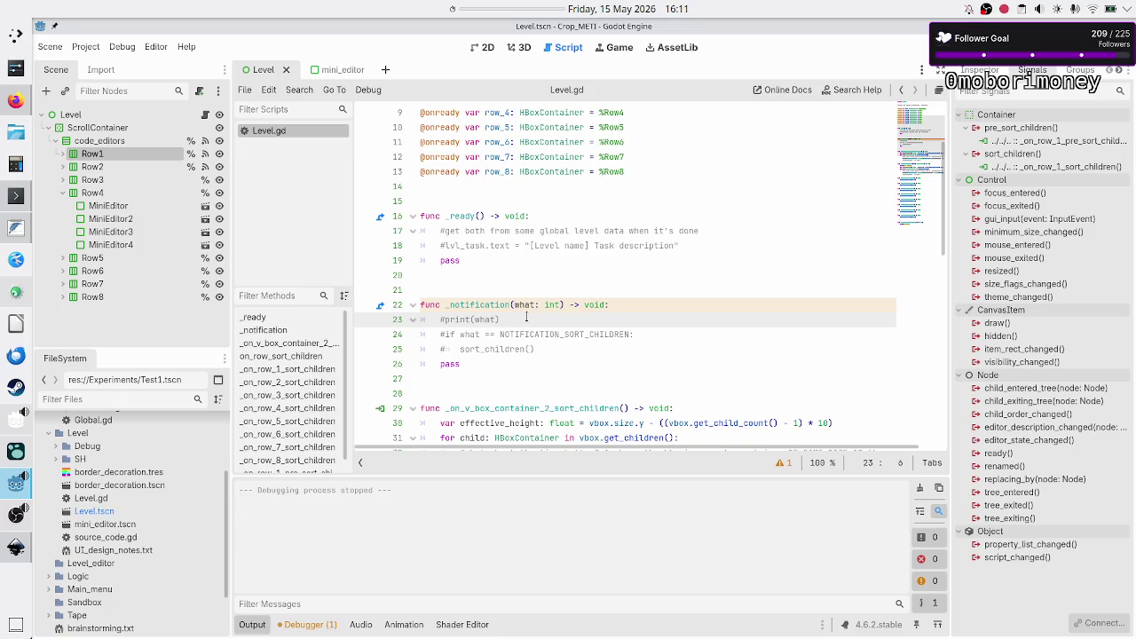
left_click(527, 319)
- Uncomment the NOTIFICATION_SORT_CHILDREN if on line 24 and add a print("what line beneath it
key("Right")
key("BackSpace")
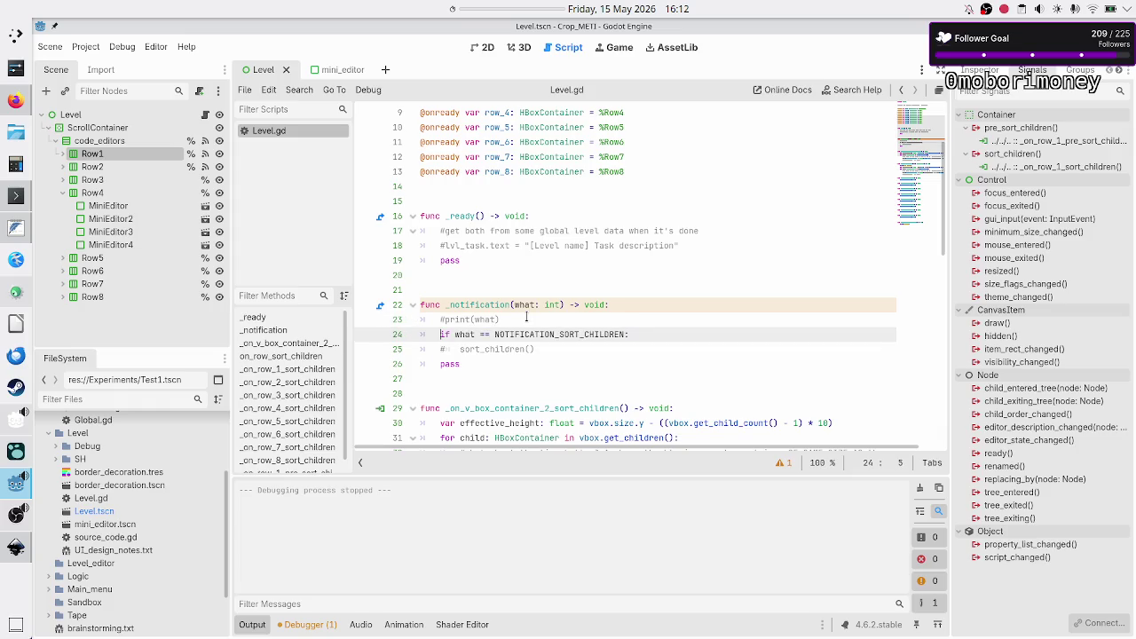
key("End")
key("Down")
key("Up")
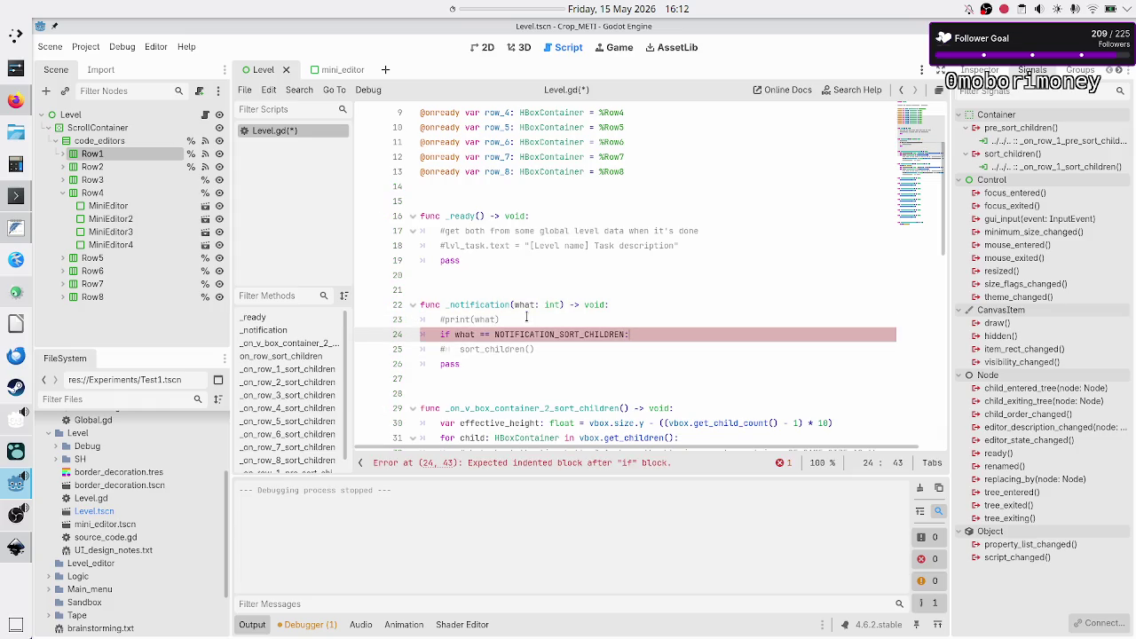
key("Return")
type("print(\"")
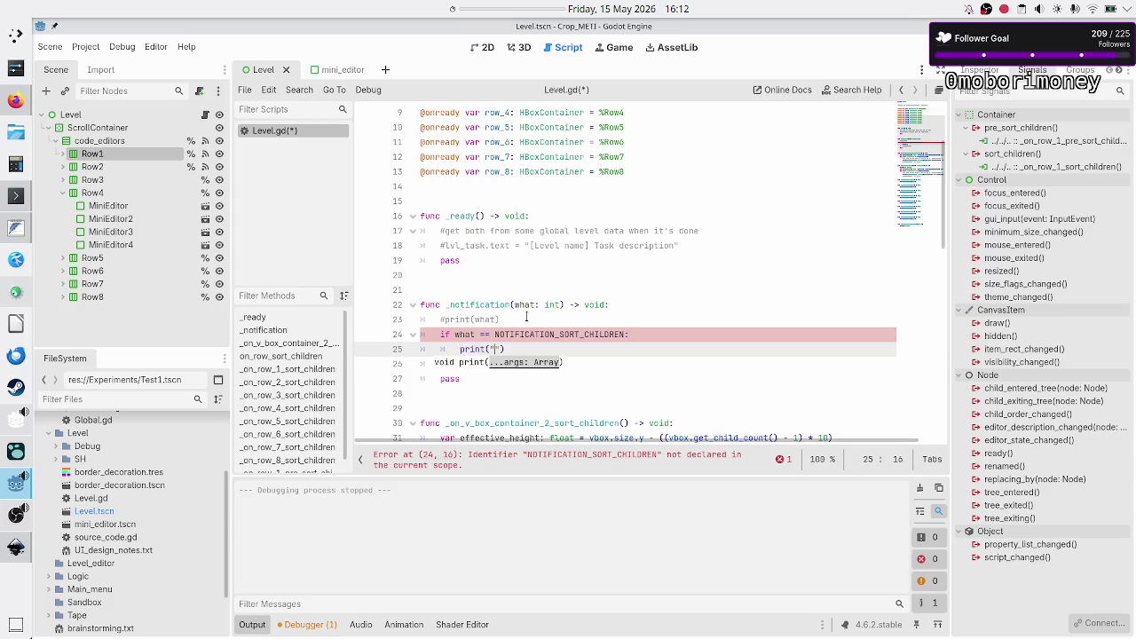
type("what")
- Move the caret back along line 24 toward the NOTIFICATION_SORT_CHILDREN constant
left_click(527, 317)
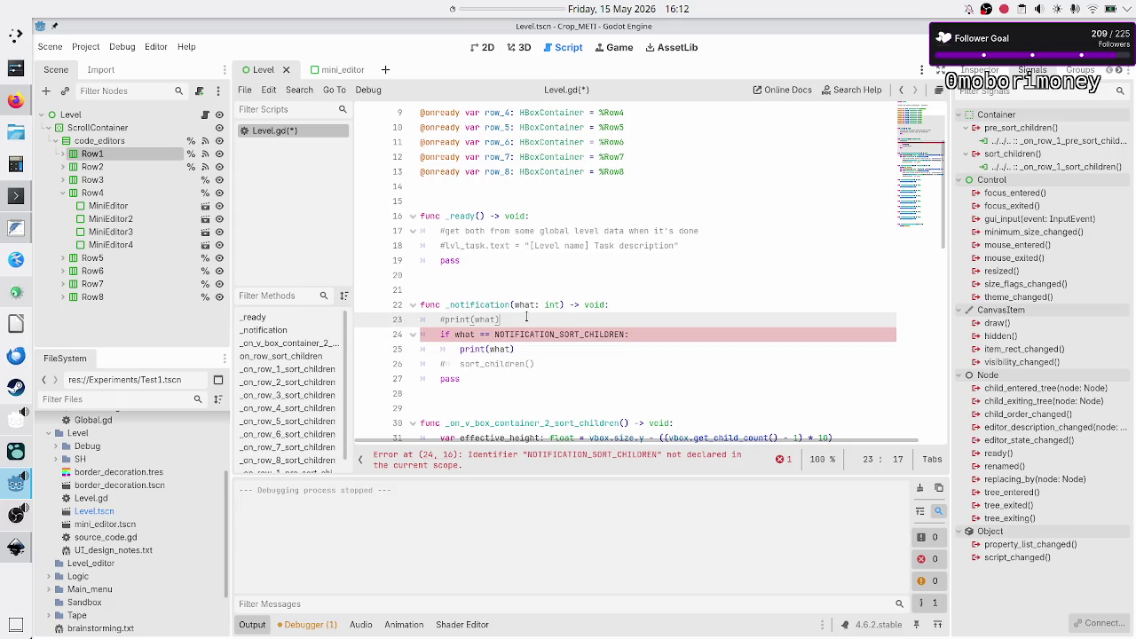
key("Right")
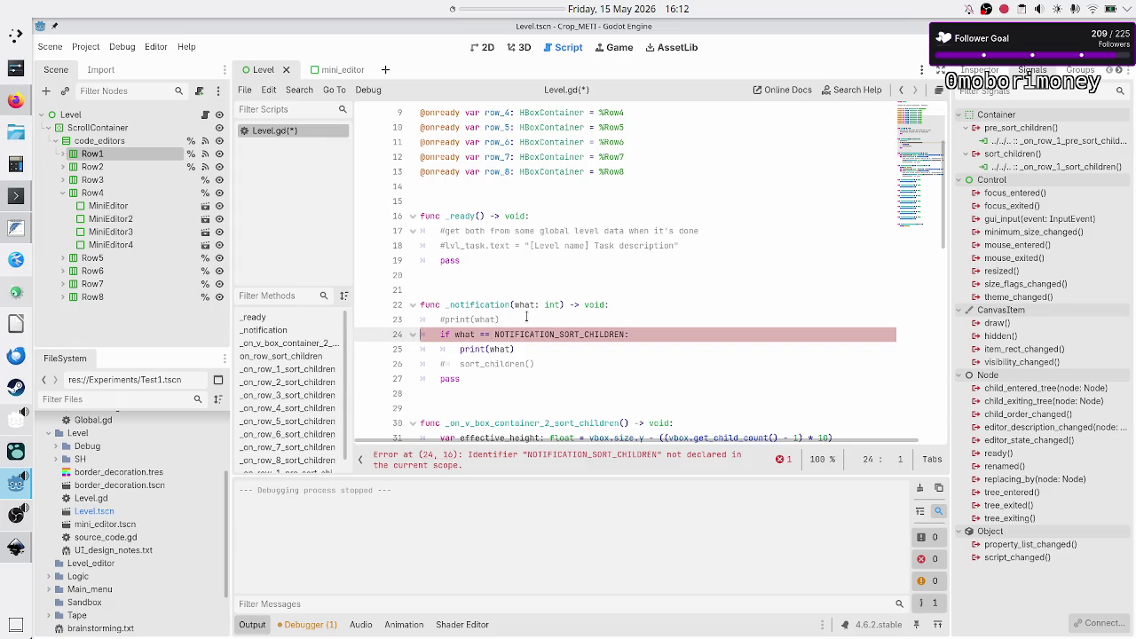
key("Down")
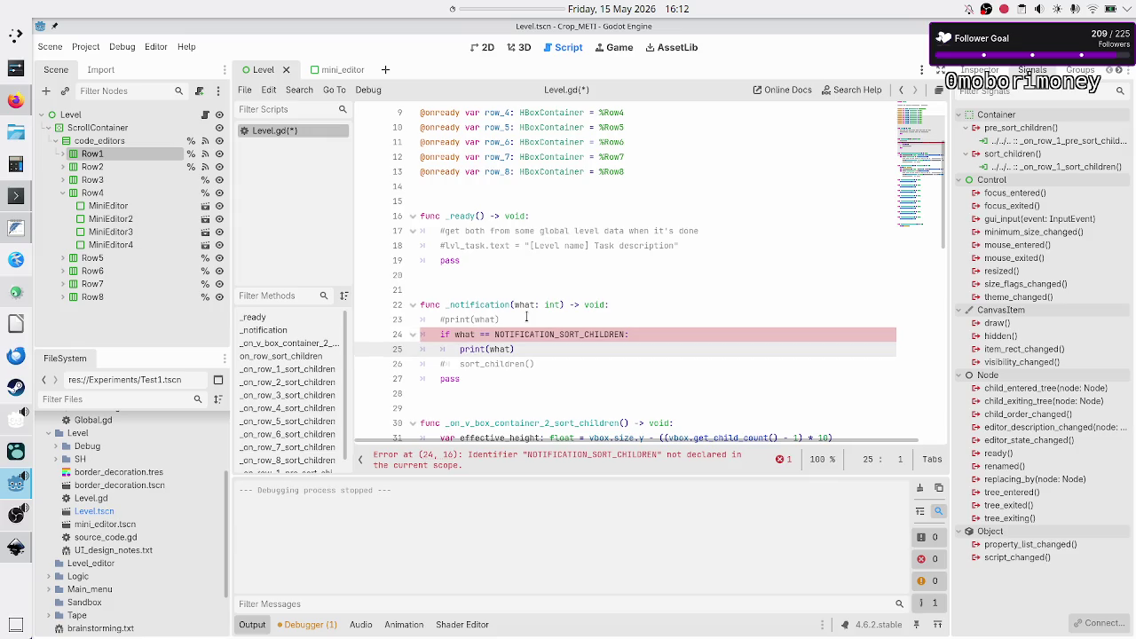
key("Left")
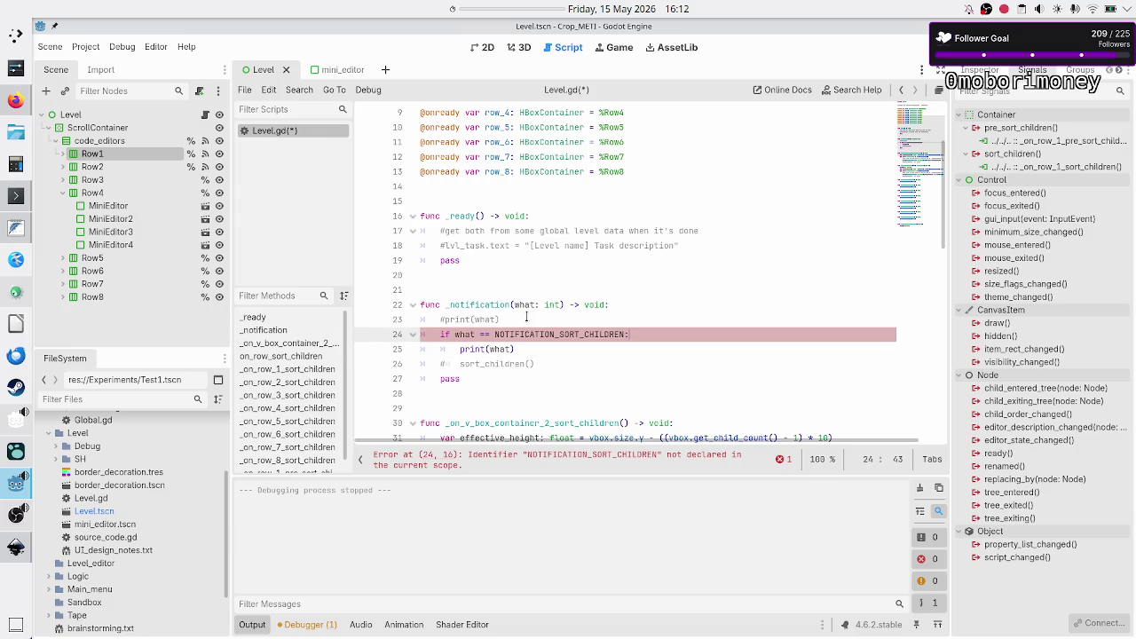
key("Left")
key("Left")
key("Left")
- Return to the Reddit search results and open Duck.ai from the IT bookmarks folder
key("alt+Tab")
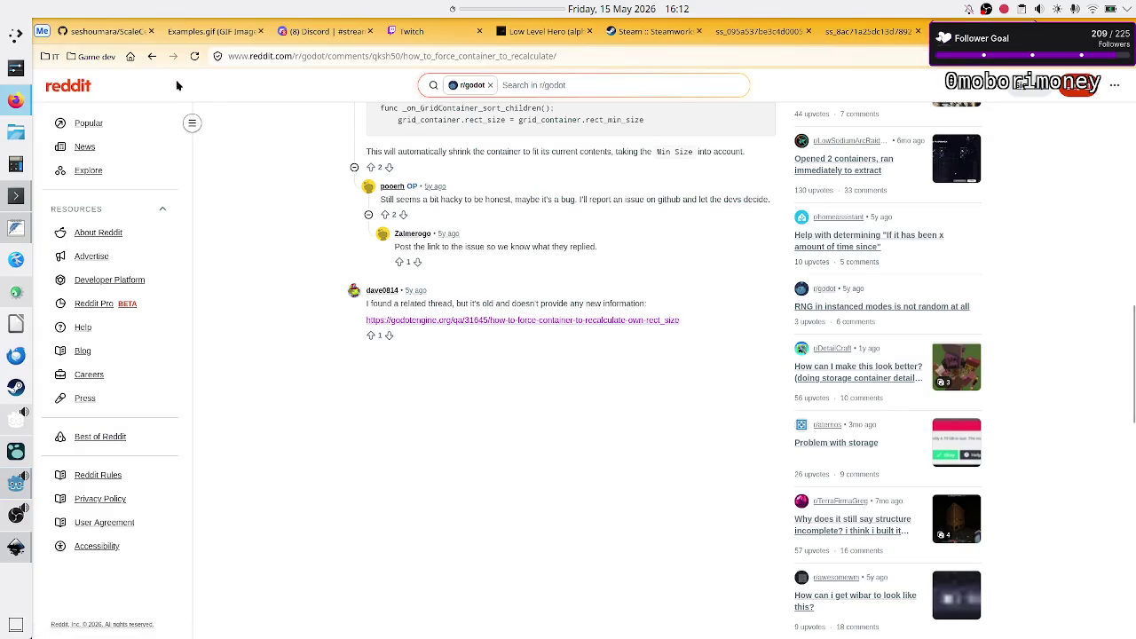
left_click(152, 56)
left_click(49, 56)
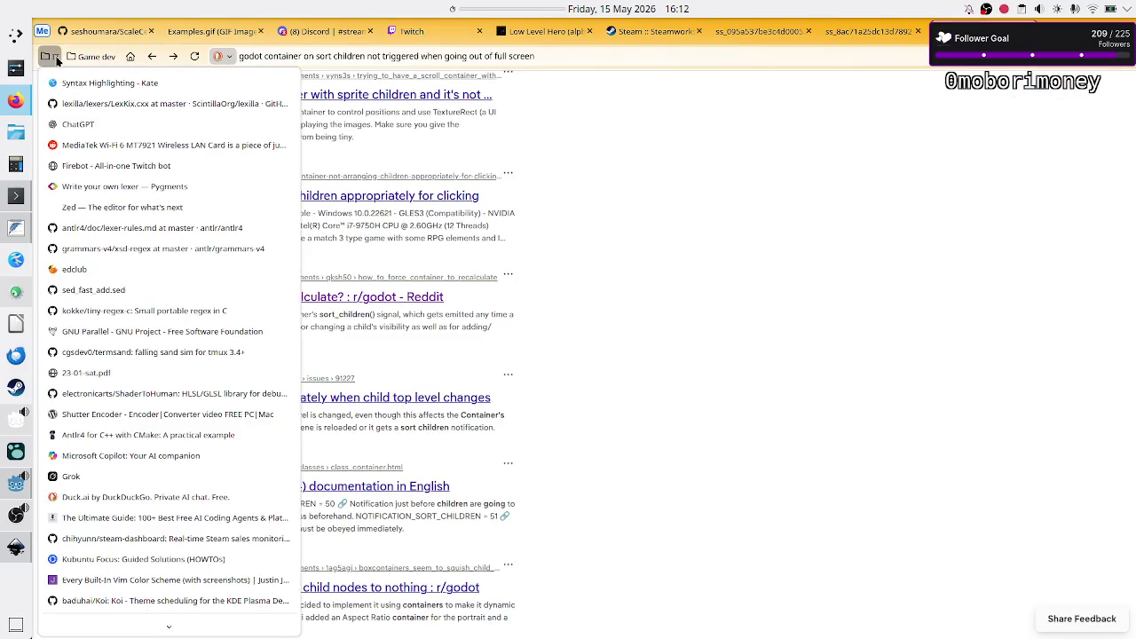
left_click(92, 497)
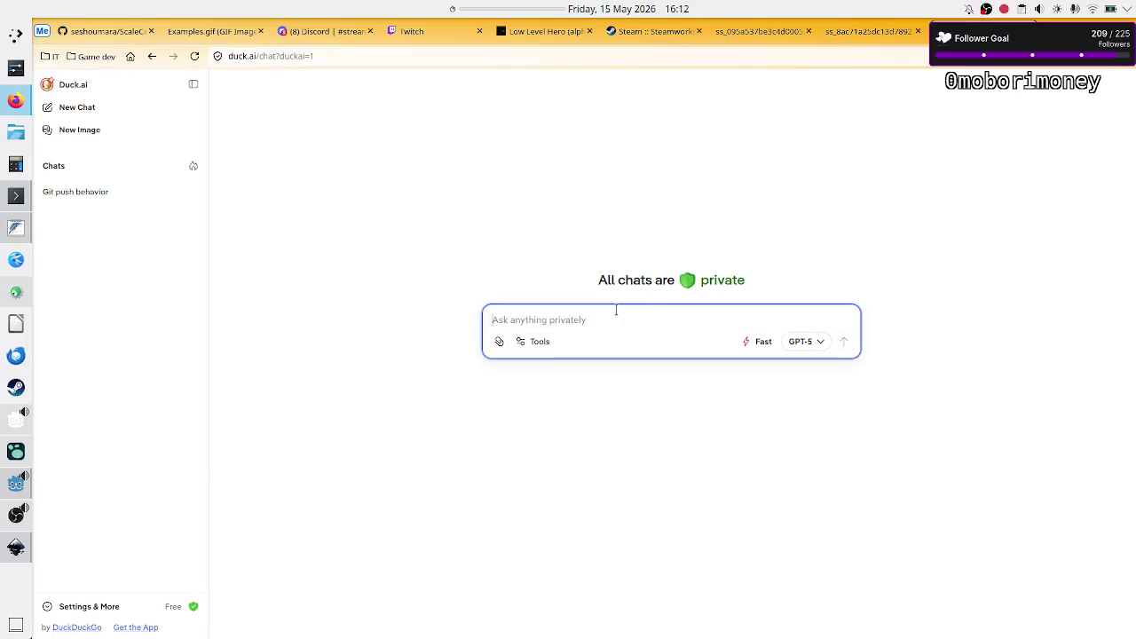
- Ask why an HBoxContainer's sort_children fires on start and fullscreen but not when leaving fullscreen
type("In Godot")
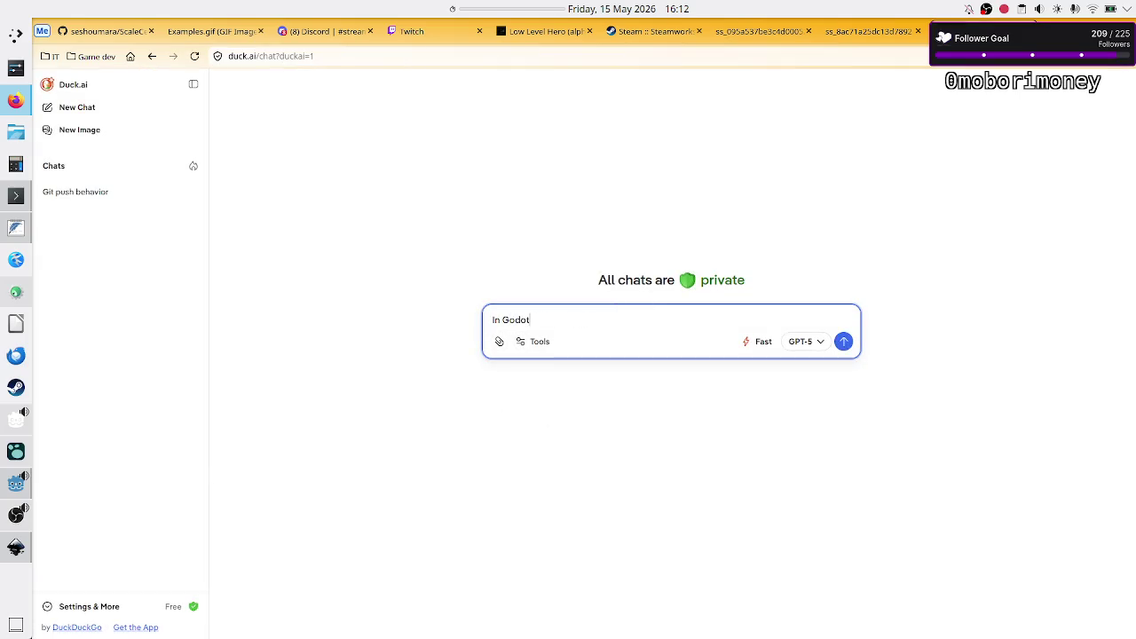
type(" 4 I have a ")
type("hboxcontain")
type("er")
type(" with ")
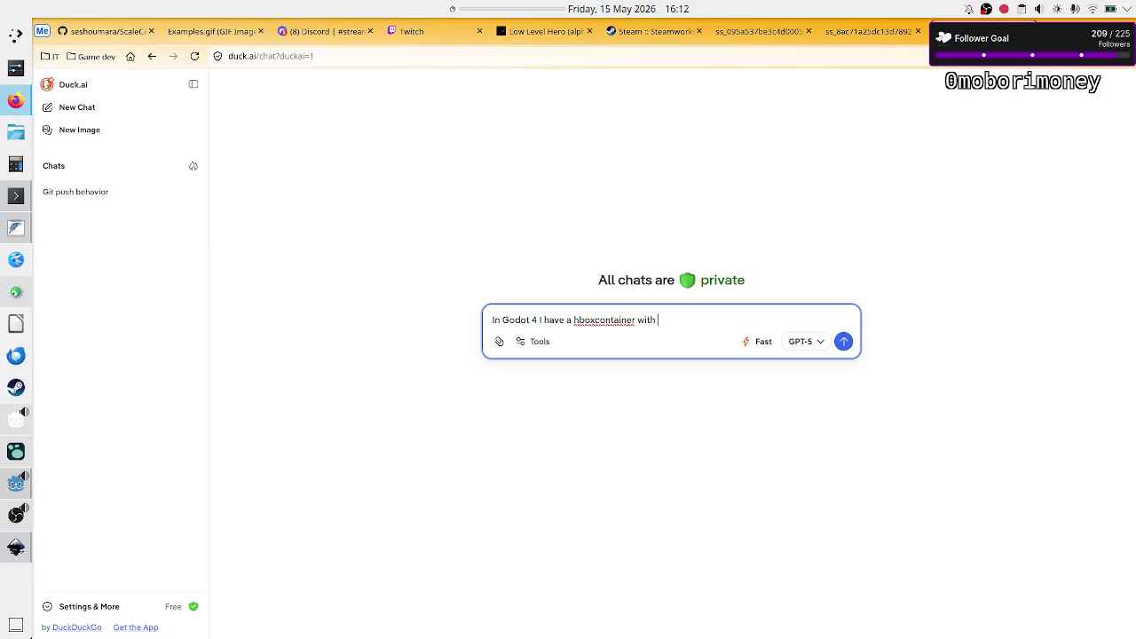
type("sort_children ")
type("signal ")
type("connected to a function.")
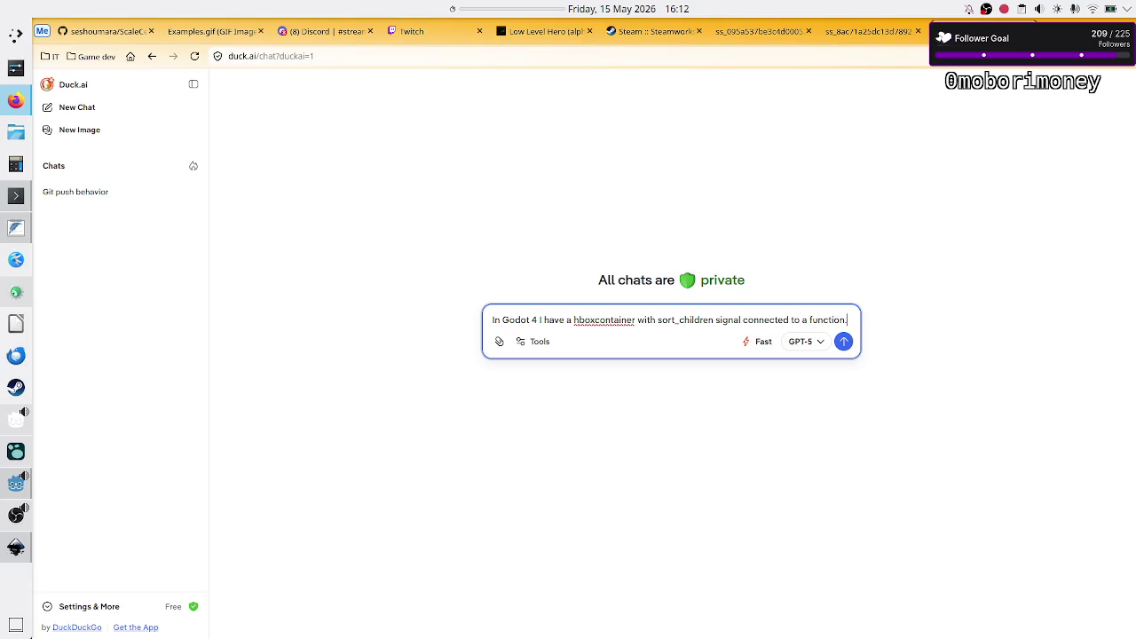
key("shift+Return")
type("It work")
key("BackSpace")
key("BackSpace")
key("BackSpace")
type("is triggered ")
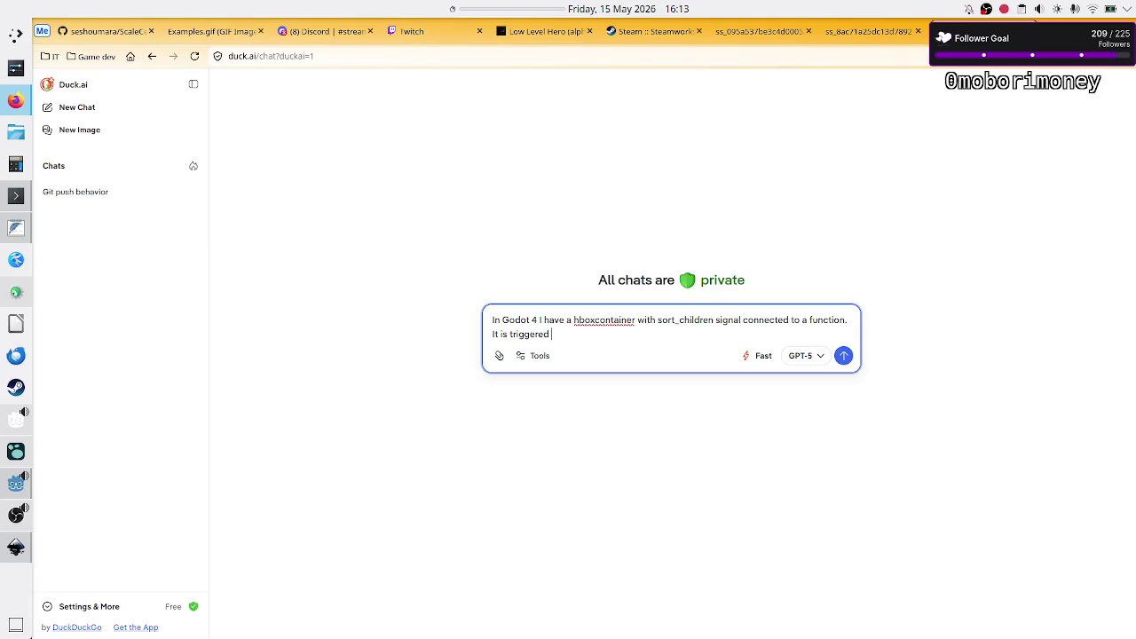
type("when game sta")
type("rts, when ")
type("game window ")
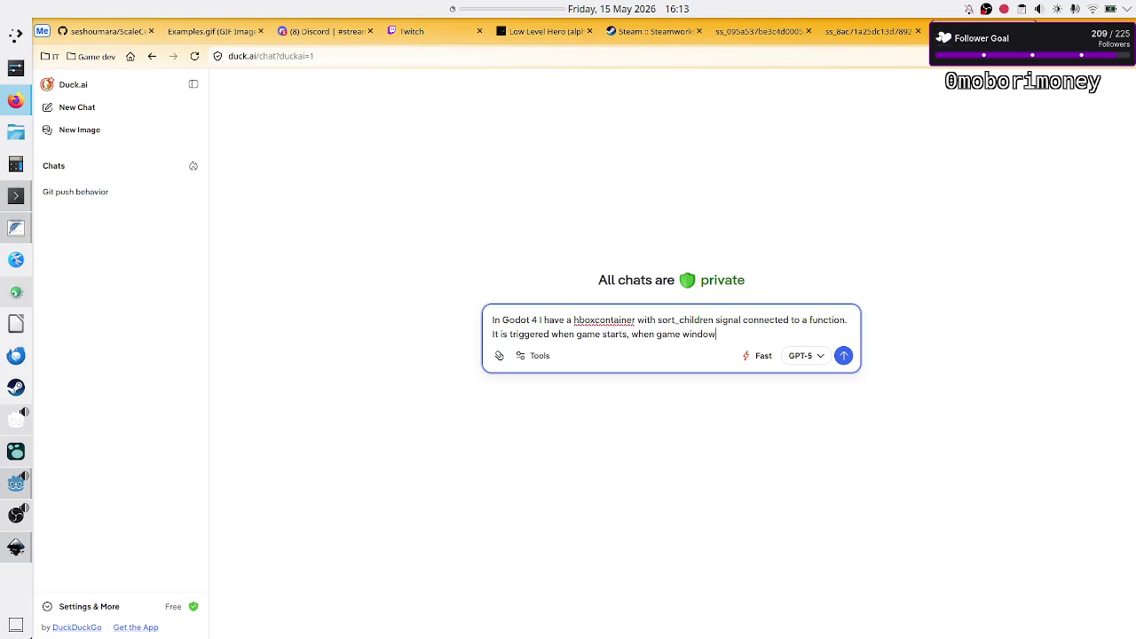
type("goes fullscr")
type("een, but n")
type("ot when going away")
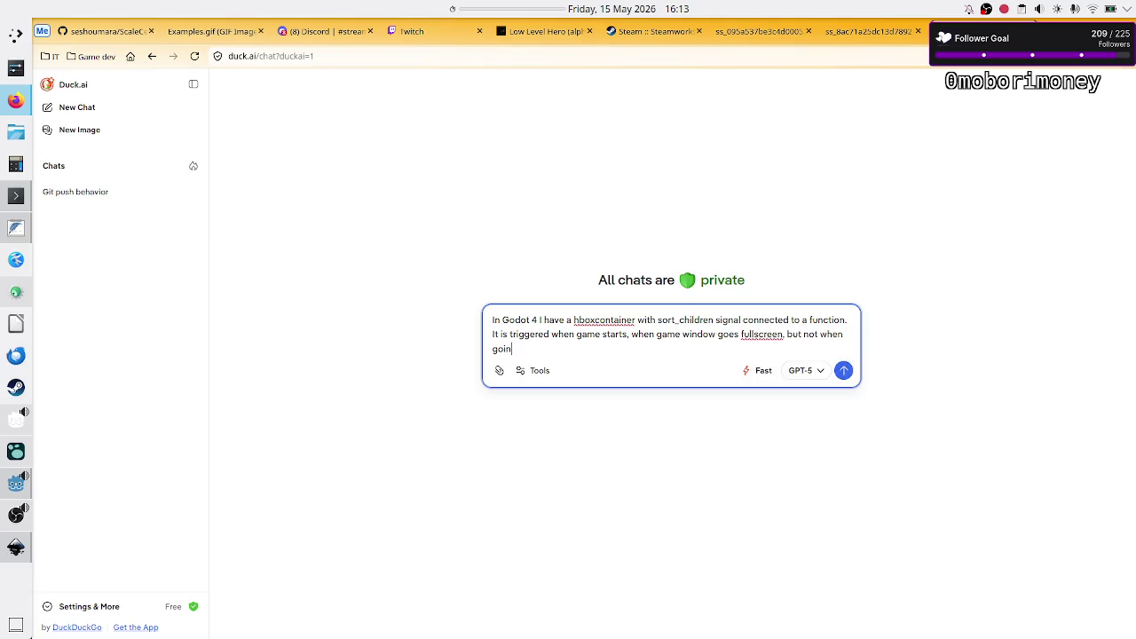
type(" from full")
type("screen, bu")
key("BackSpace")
type("y cl")
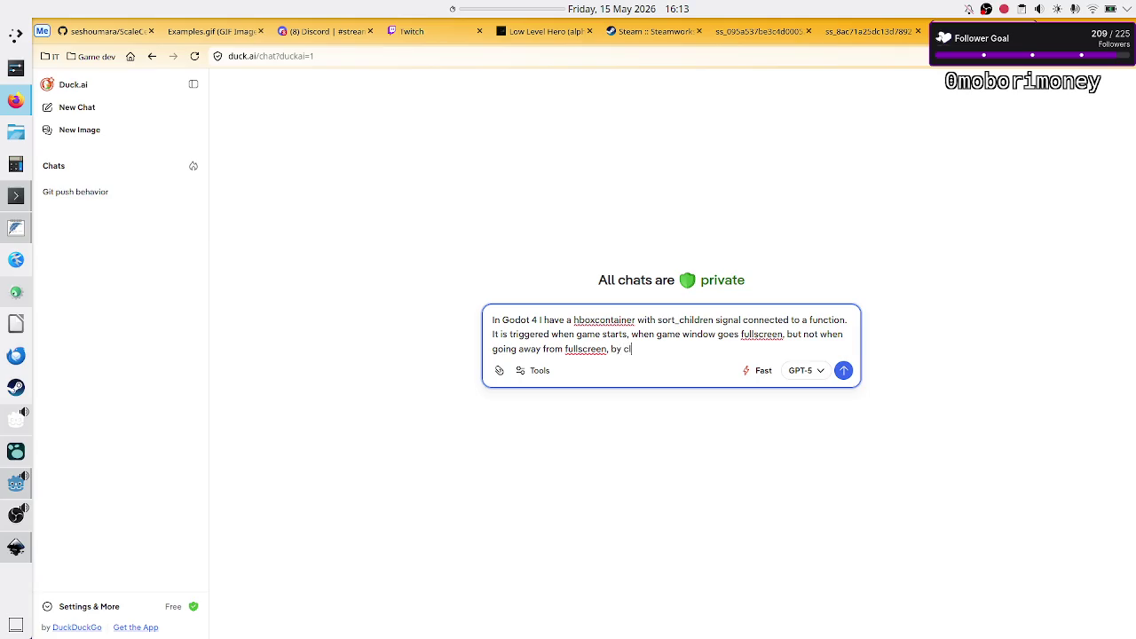
type("icking on the ")
type("window top b")
type("ar. ")
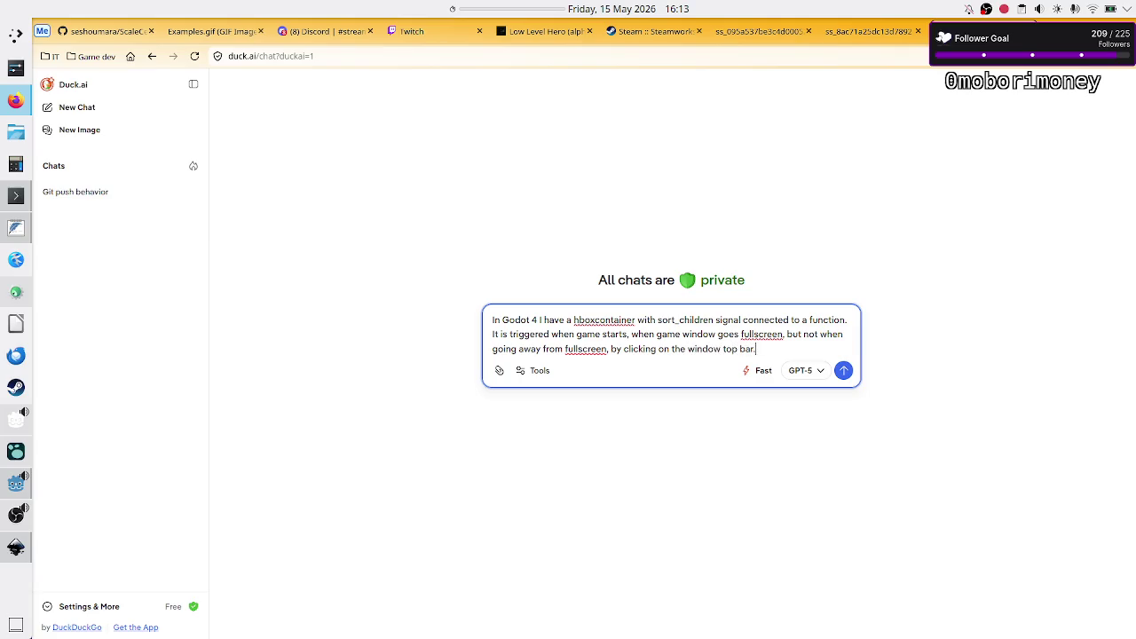
type("Why is that")
type("? ")
type("Thus the")
type(" issue is ")
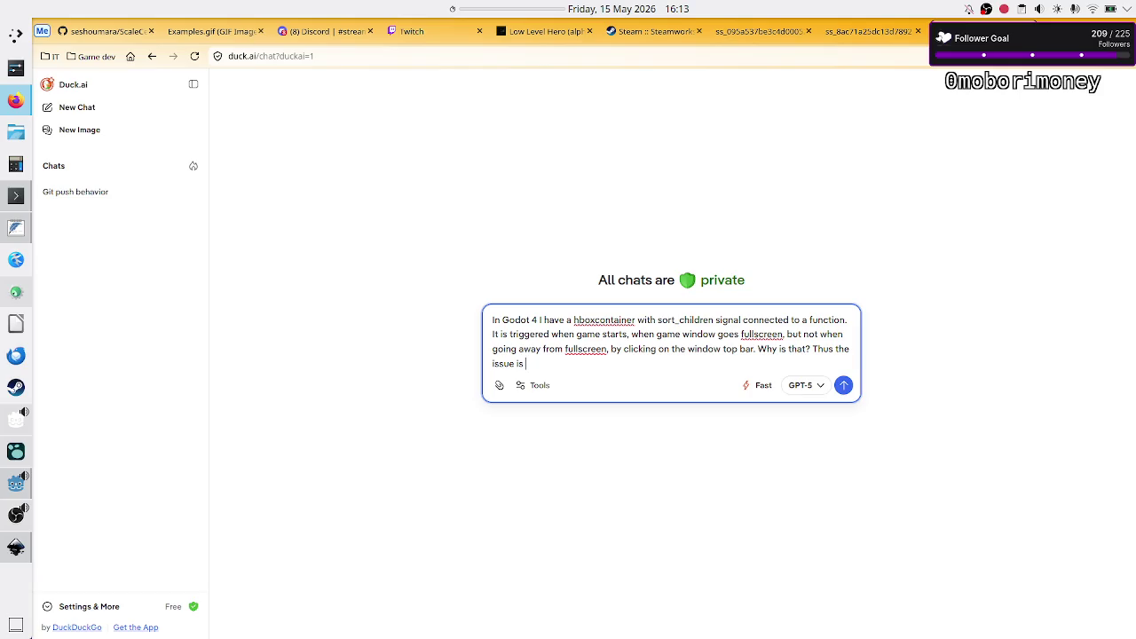
type("sort_childre")
type("n isn't calle")
type("d and the")
type(" si")
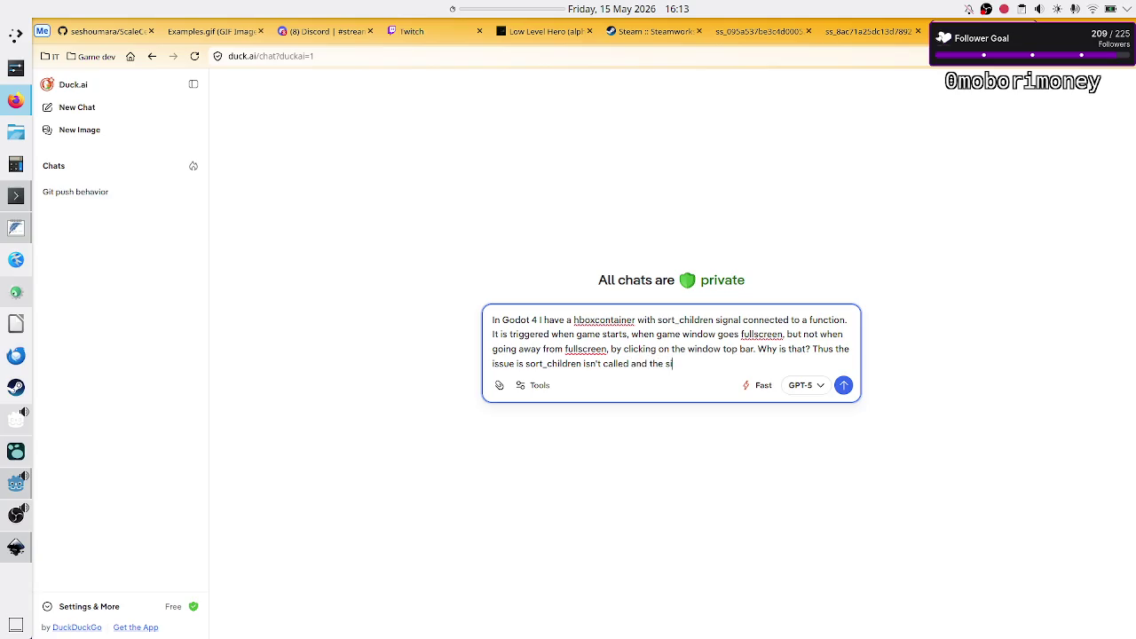
type("ze of the chi")
type("ldren is wro")
type("ng.")
key("Return")
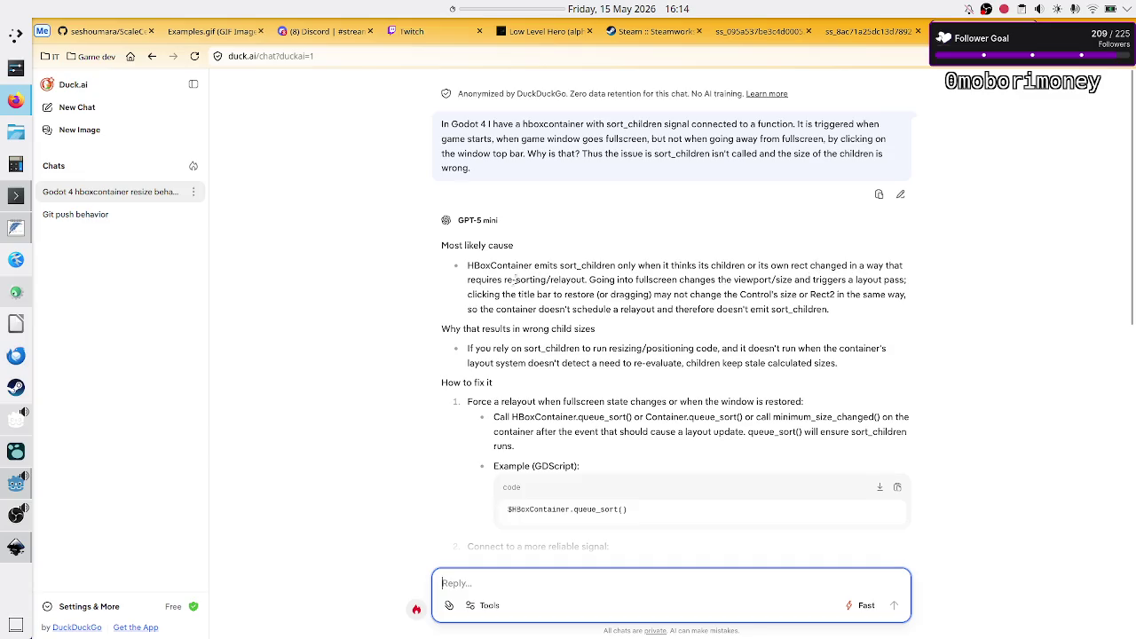
- Read through Duck.ai's answer recommending queue_sort(), highlighting key explanation lines
left_click_drag(513, 280, 573, 281)
left_click(586, 280)
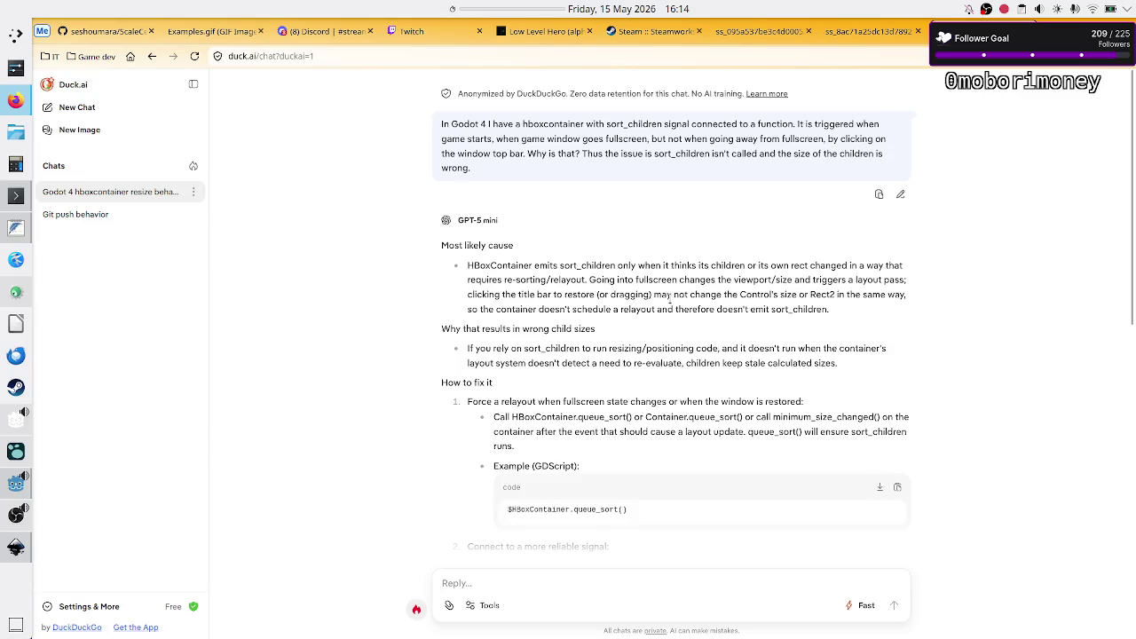
left_click_drag(721, 282, 835, 306)
left_click(835, 306)
scroll(565, 346, "down", 2)
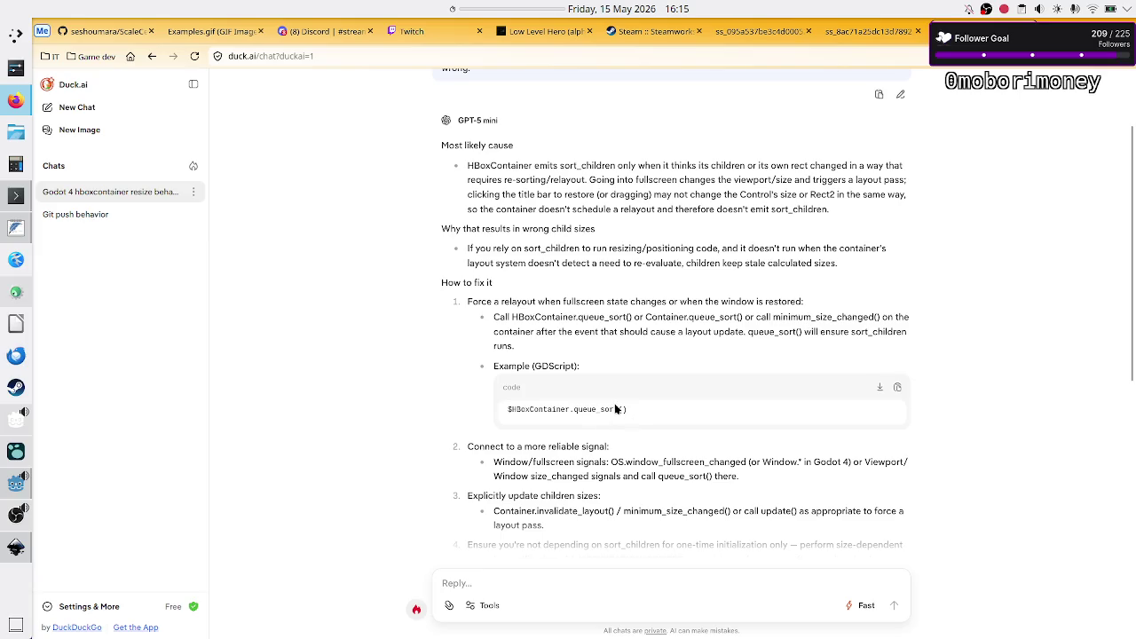
key("alt+Tab")
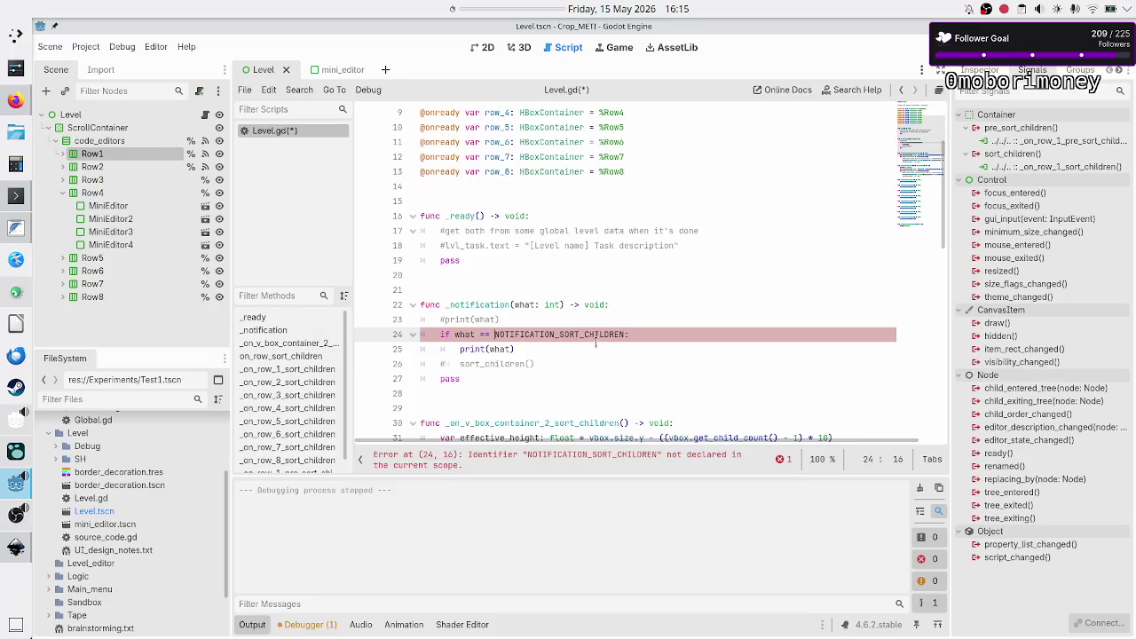
- Select and delete the whole _notification function from Level.gd
key("Up")
key("Up")
key("Up")
key("shift+Down")
key("shift+Down")
key("shift+Down")
key("shift+Down")
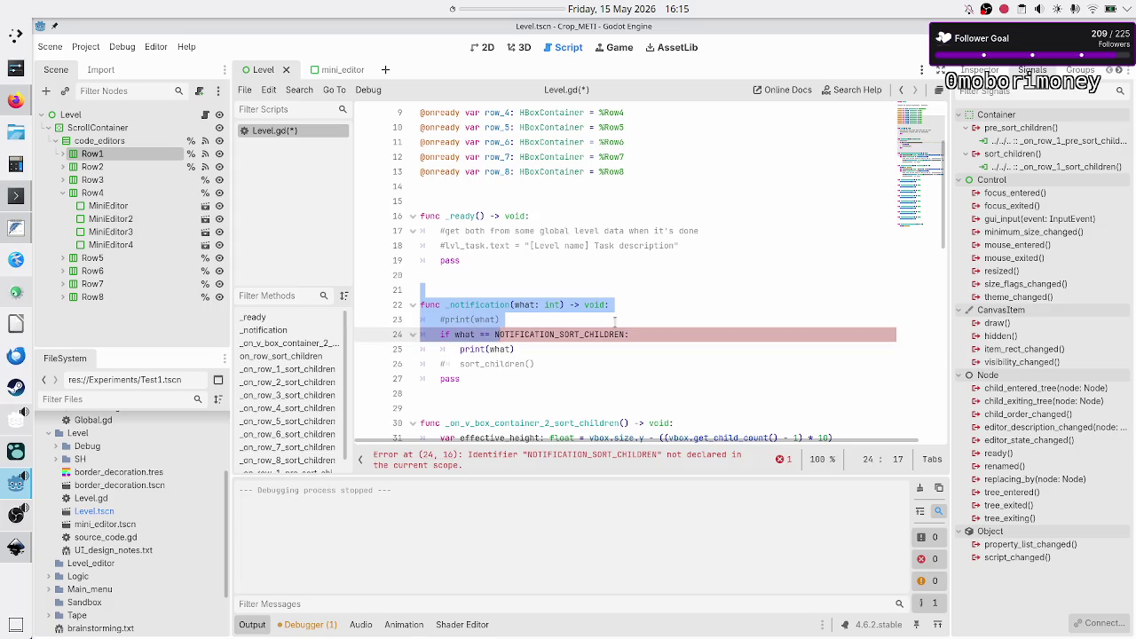
key("BackSpace")
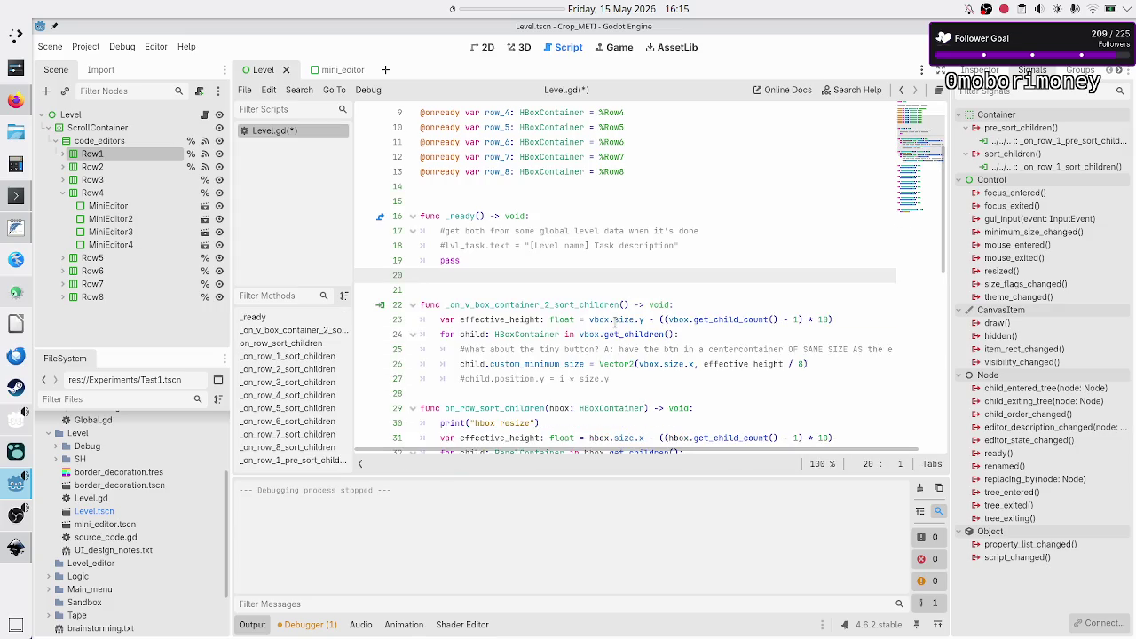
- Start a row_1.queue_sort call above pass in _ready, then erase the unfinished line
key("Up")
key("Home")
key("ctrl+shift+Return")
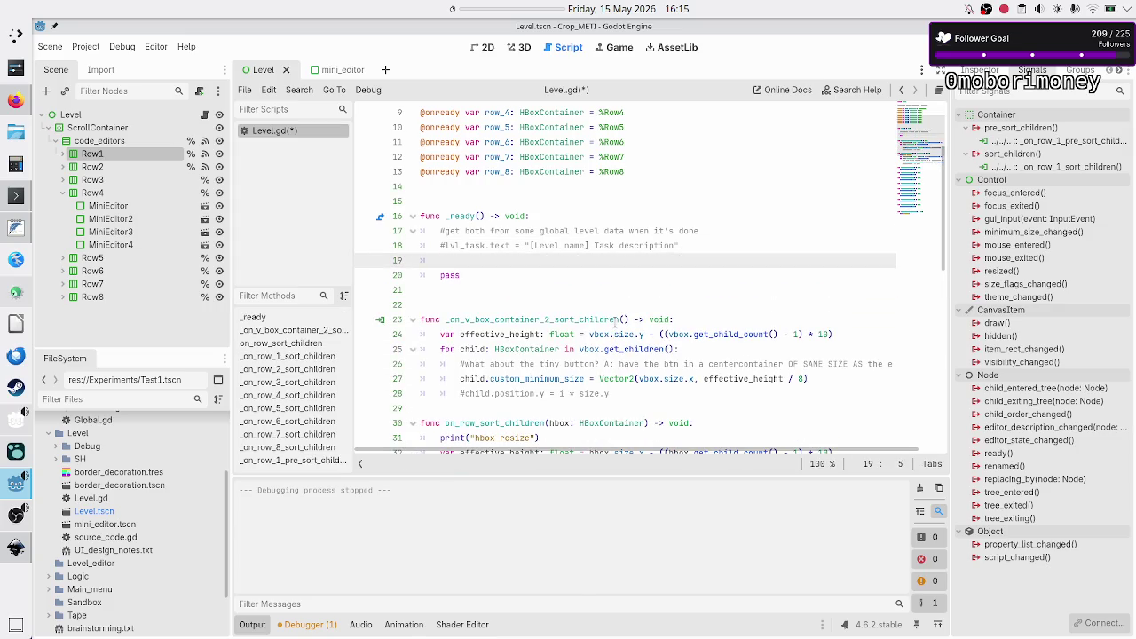
type("row_1.q")
key("BackSpace")
key("BackSpace")
key("BackSpace")
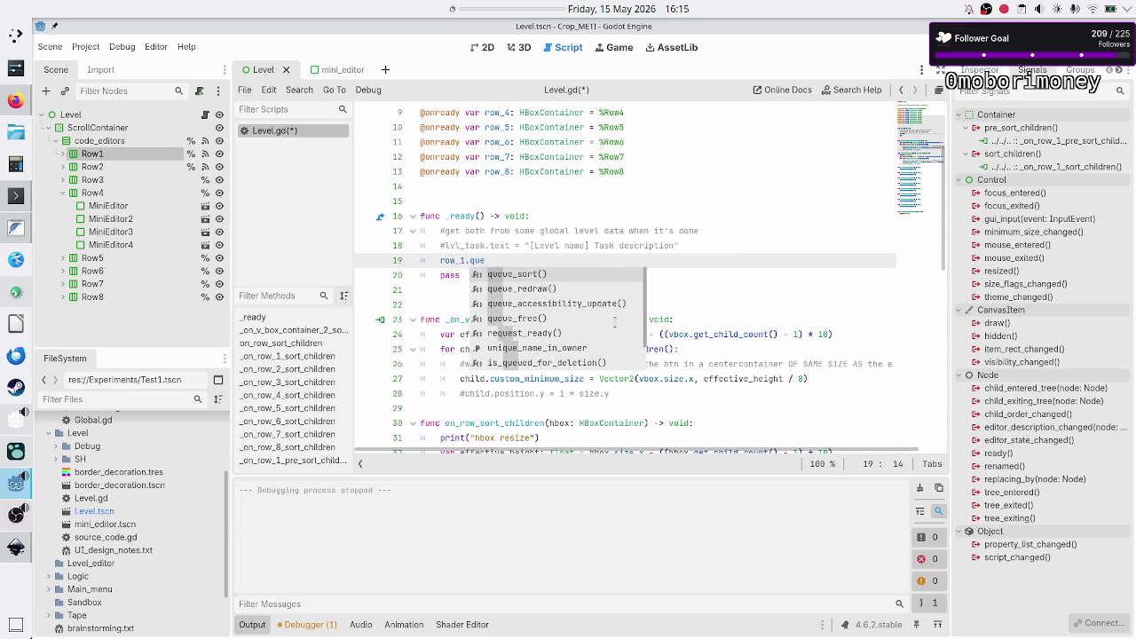
key("BackSpace")
key("BackSpace")
key("BackSpace")
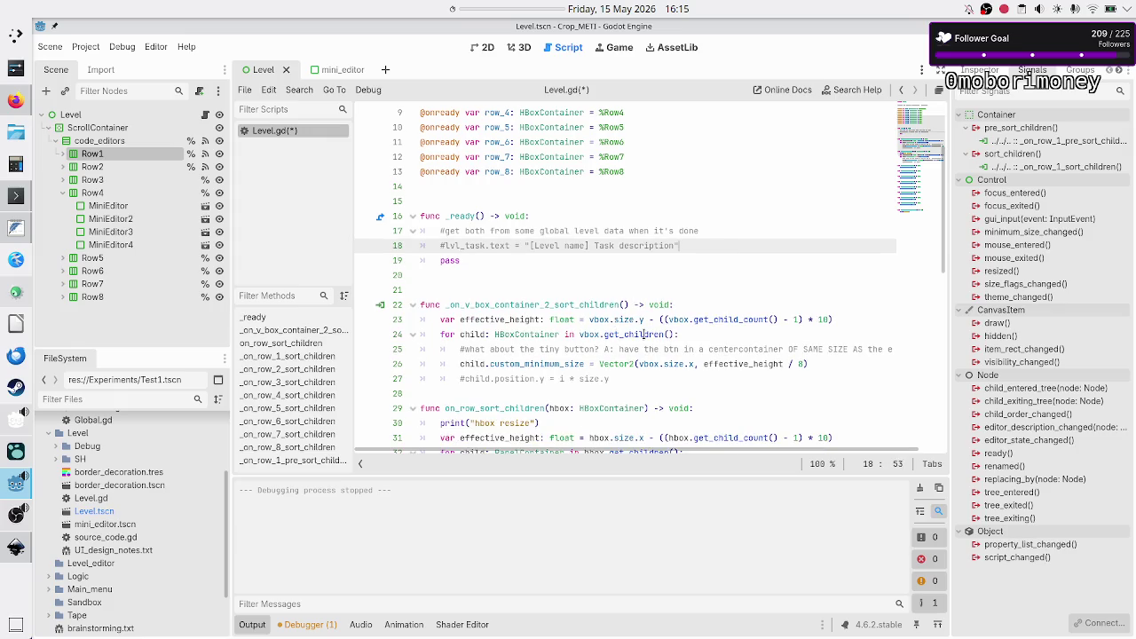
scroll(641, 337, "down", 10)
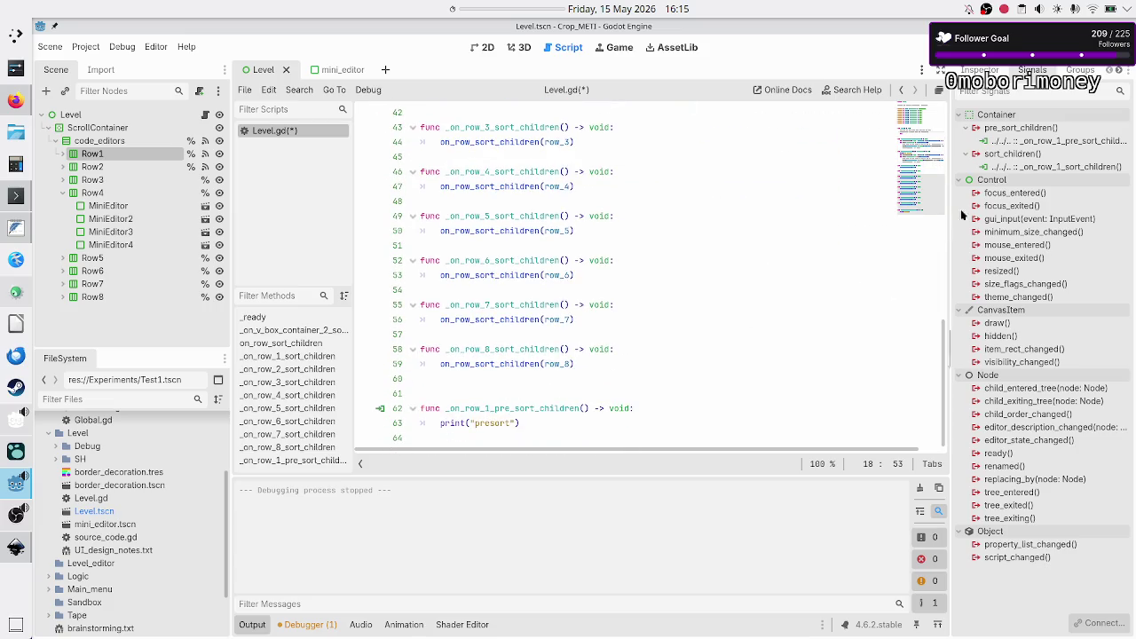
- Disconnect Row1's pre_sort_children signal, delete its handler function, and save
right_click(1019, 144)
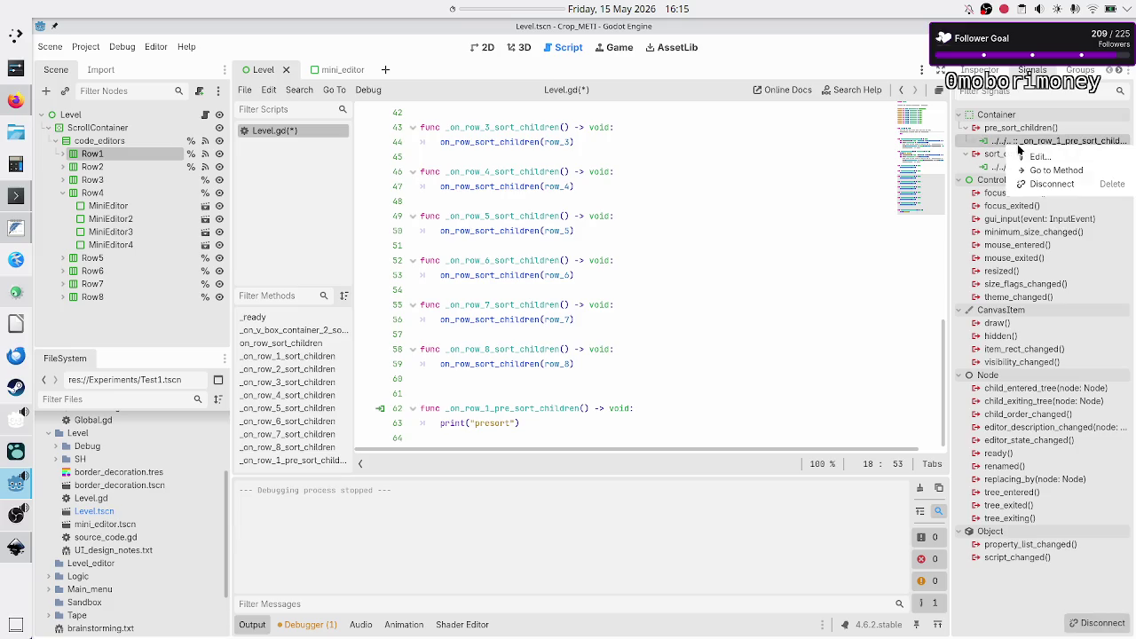
left_click(1049, 184)
left_click(464, 393)
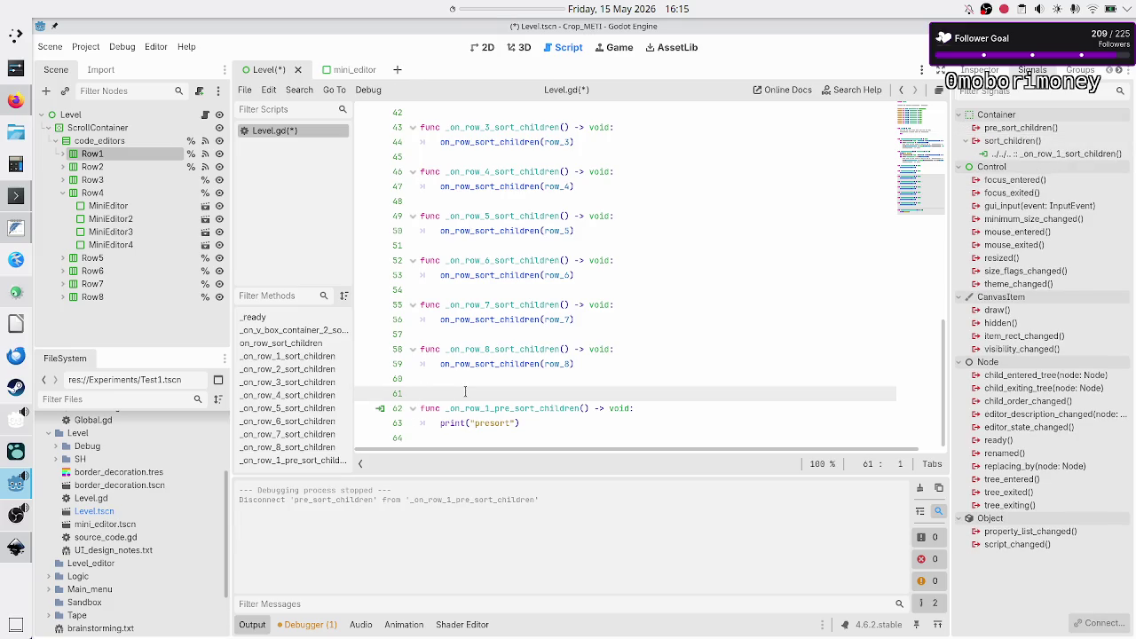
key("shift+Down")
key("shift+Down")
key("shift+Down")
key("BackSpace")
key("BackSpace")
key("ctrl+s")
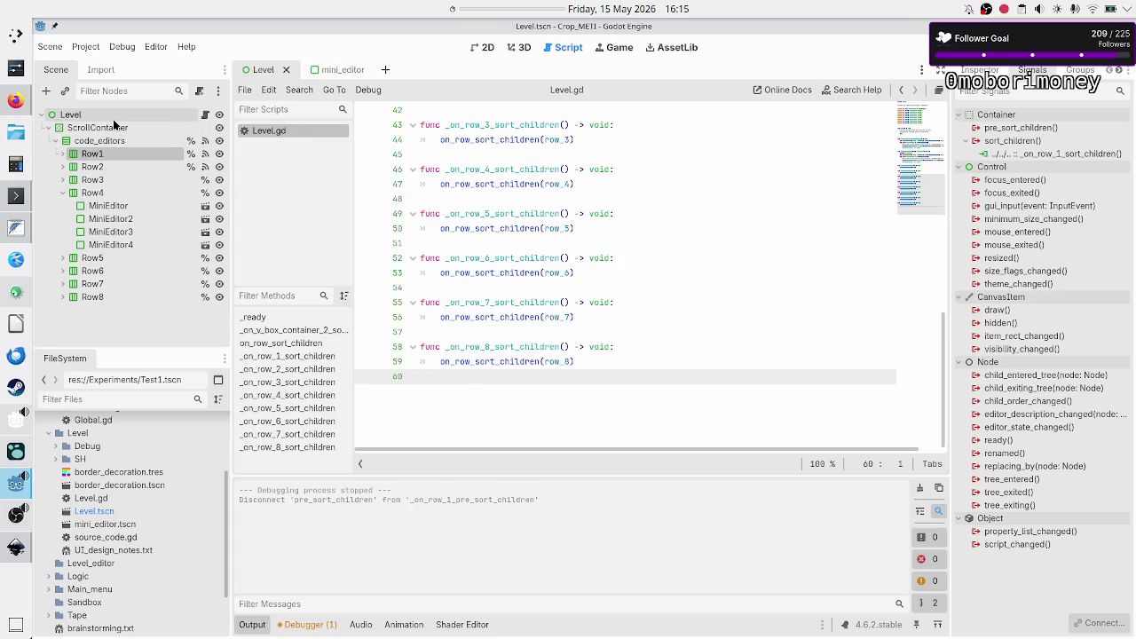
- Connect Level's resized signal to _on_resized printing "resized", then save and run
left_click(115, 119)
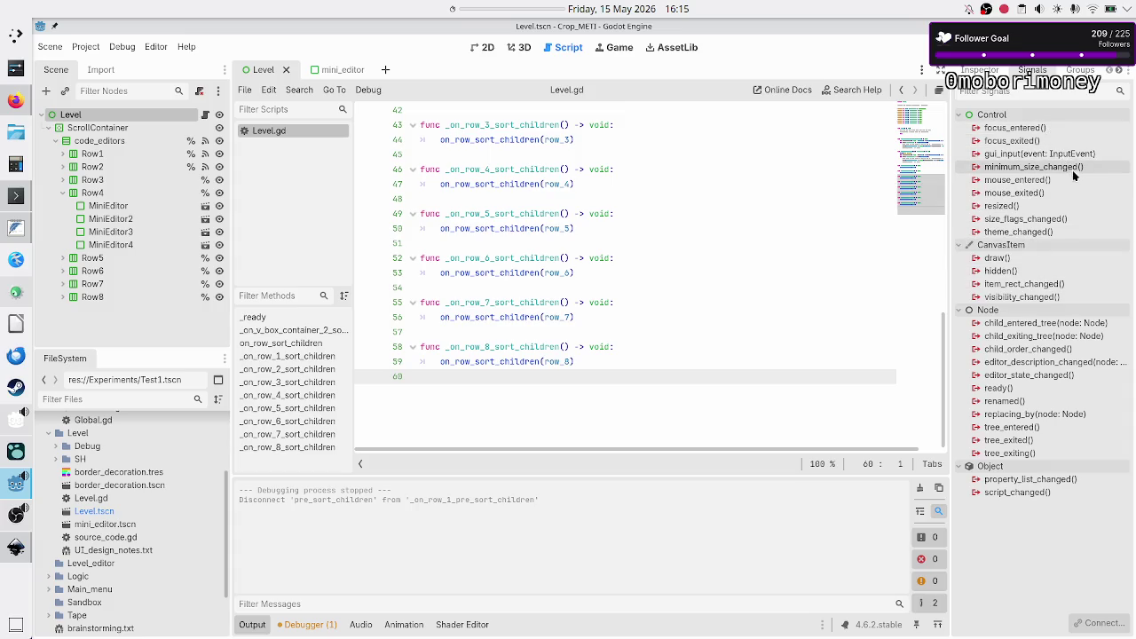
mouse_move(1076, 173)
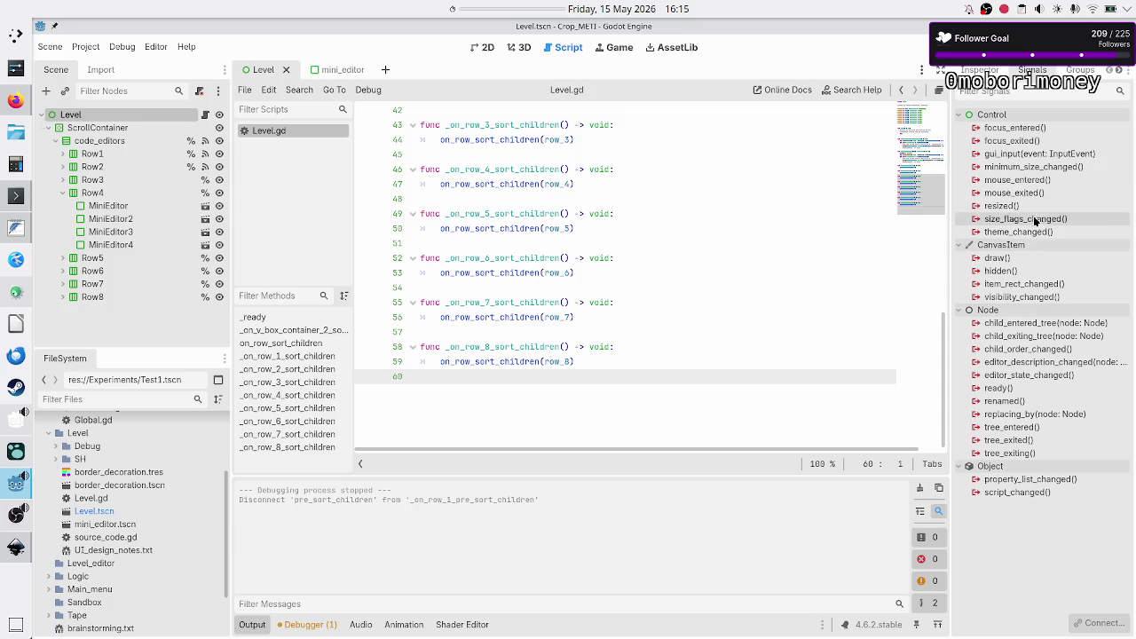
mouse_move(1035, 211)
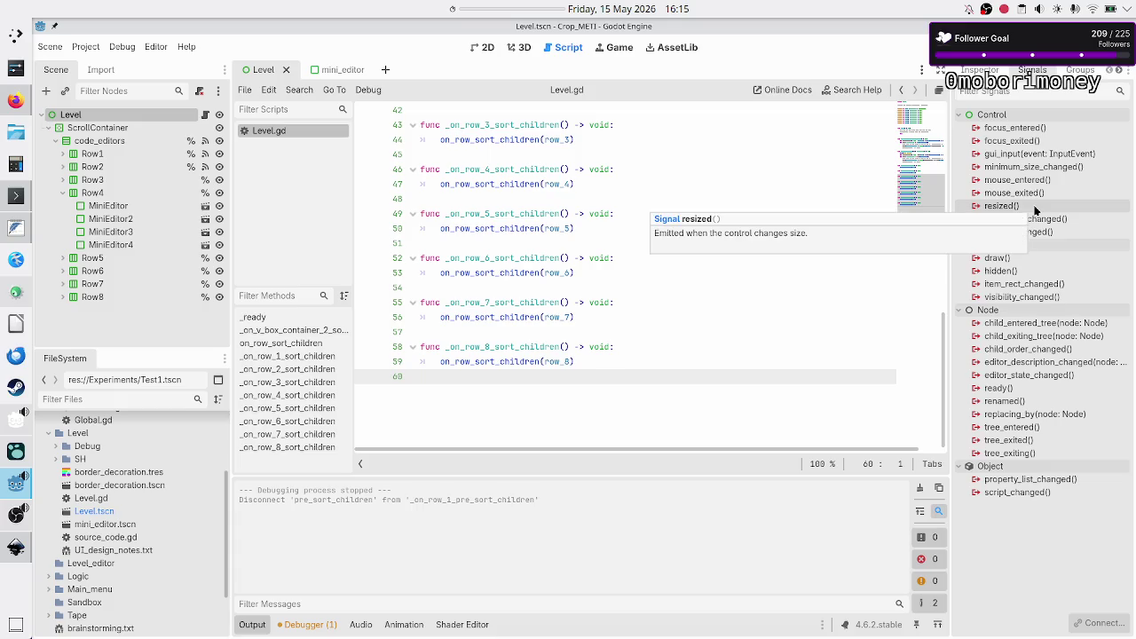
double_click(1035, 208)
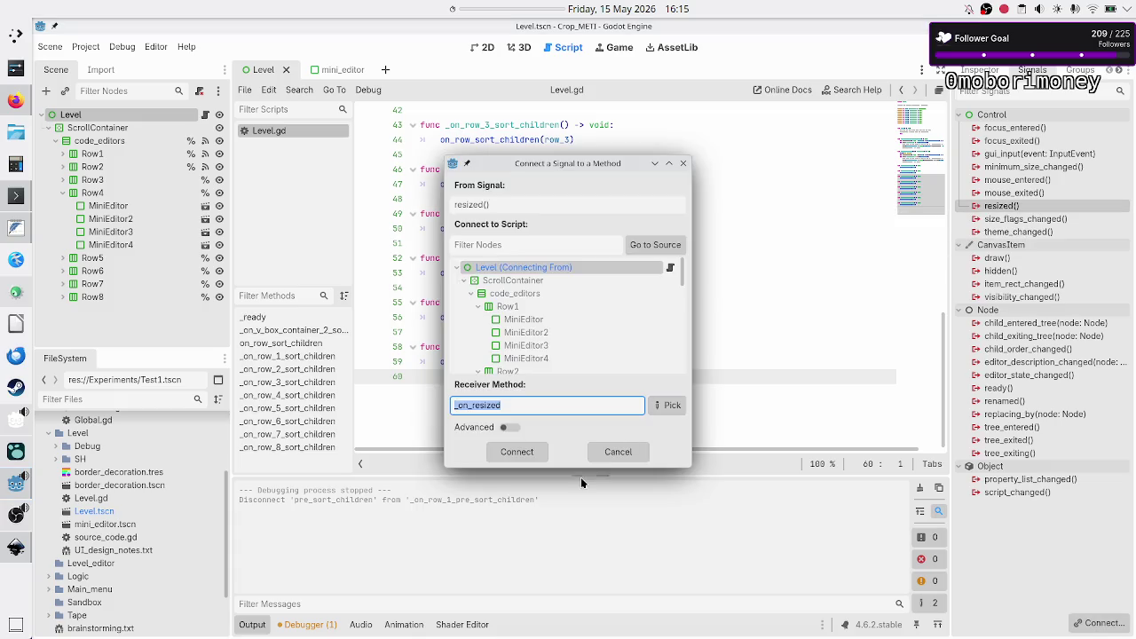
left_click(522, 452)
key("shift+End")
key("BackSpace")
type("print(")
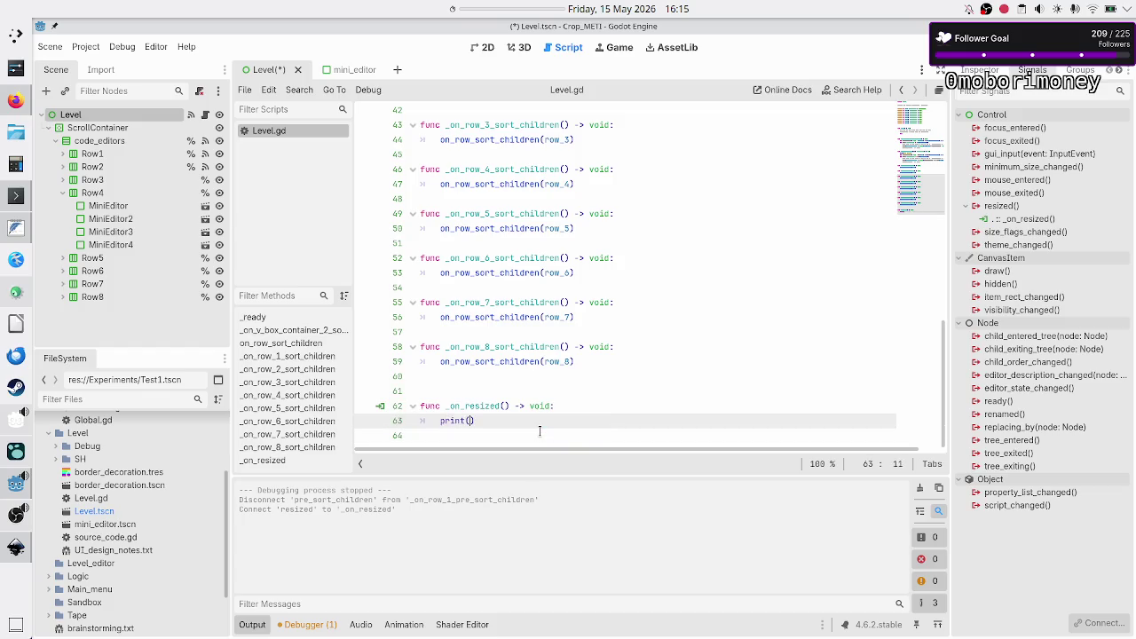
type("\"resized")
left_click(928, 53)
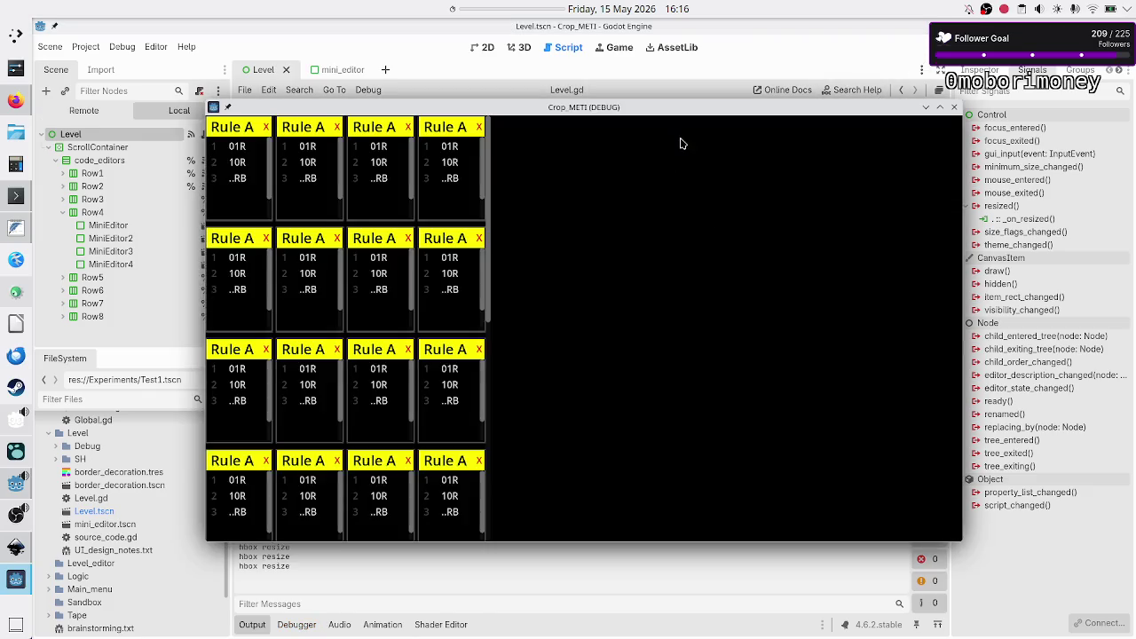
- Move and maximize the game window across several runs, checking Output for "resized"
left_click_drag(683, 107, 802, 74)
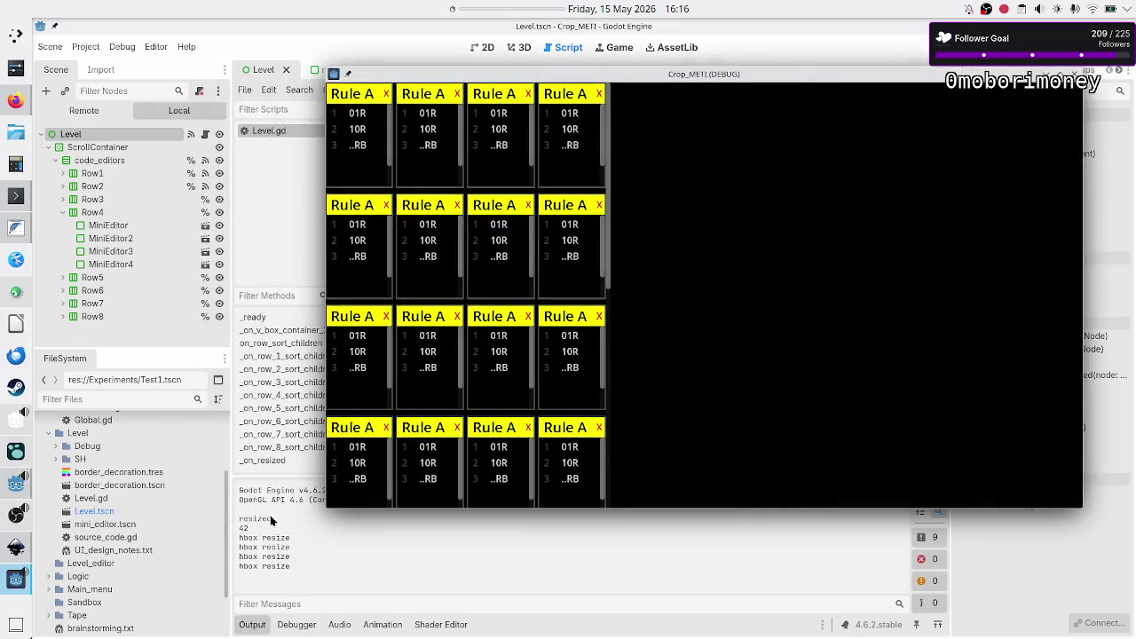
double_click(835, 76)
key("F8")
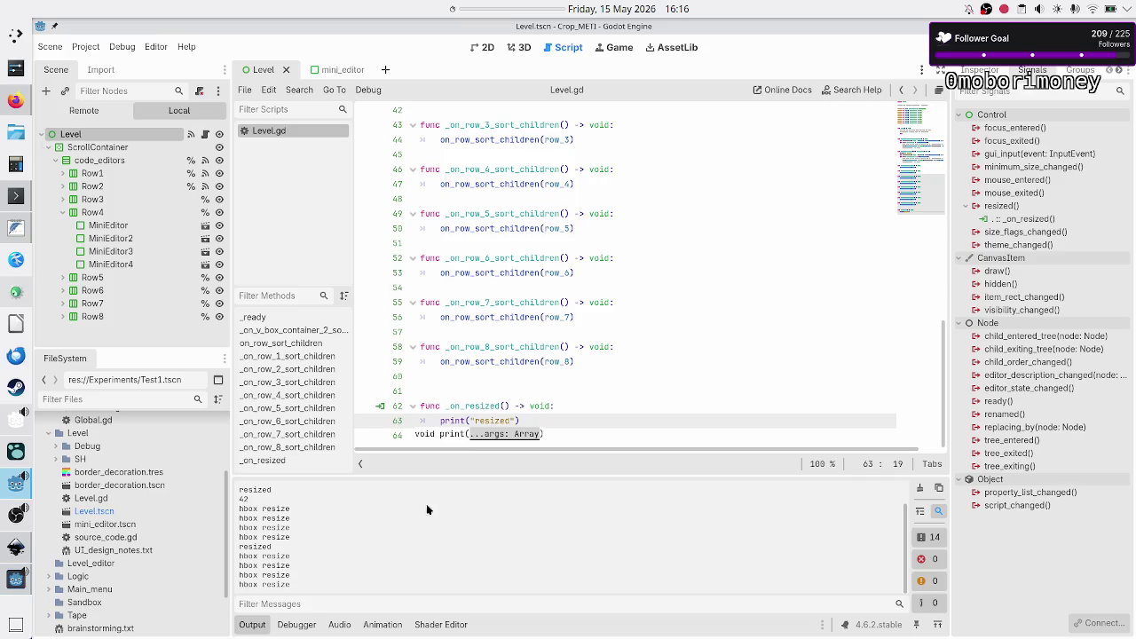
double_click(253, 546)
key("F5")
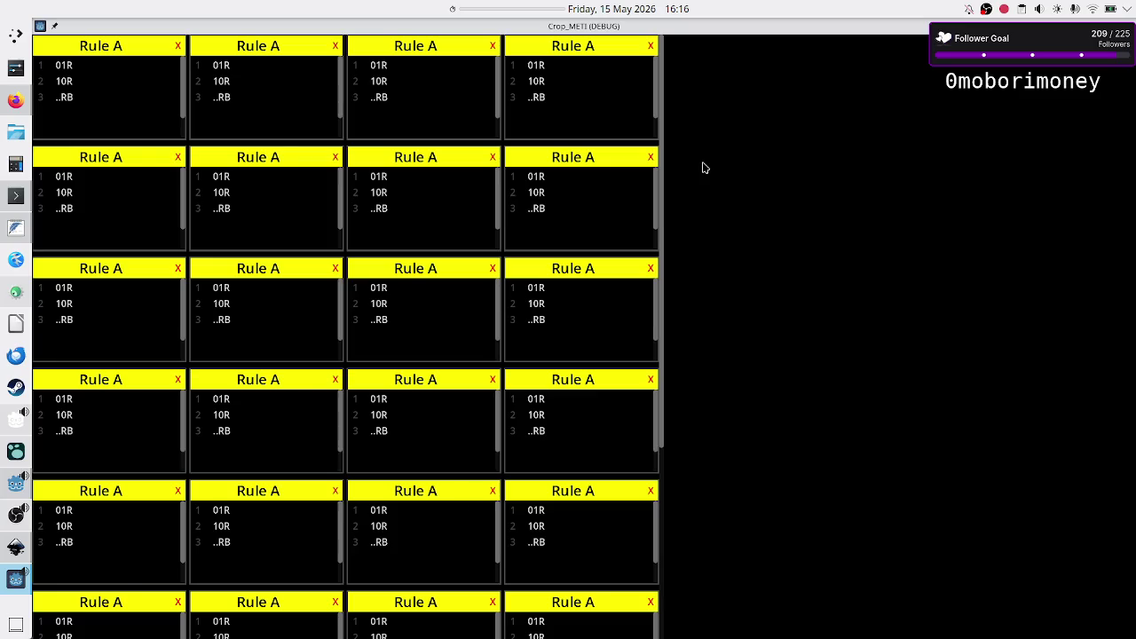
key("F8")
left_click(919, 487)
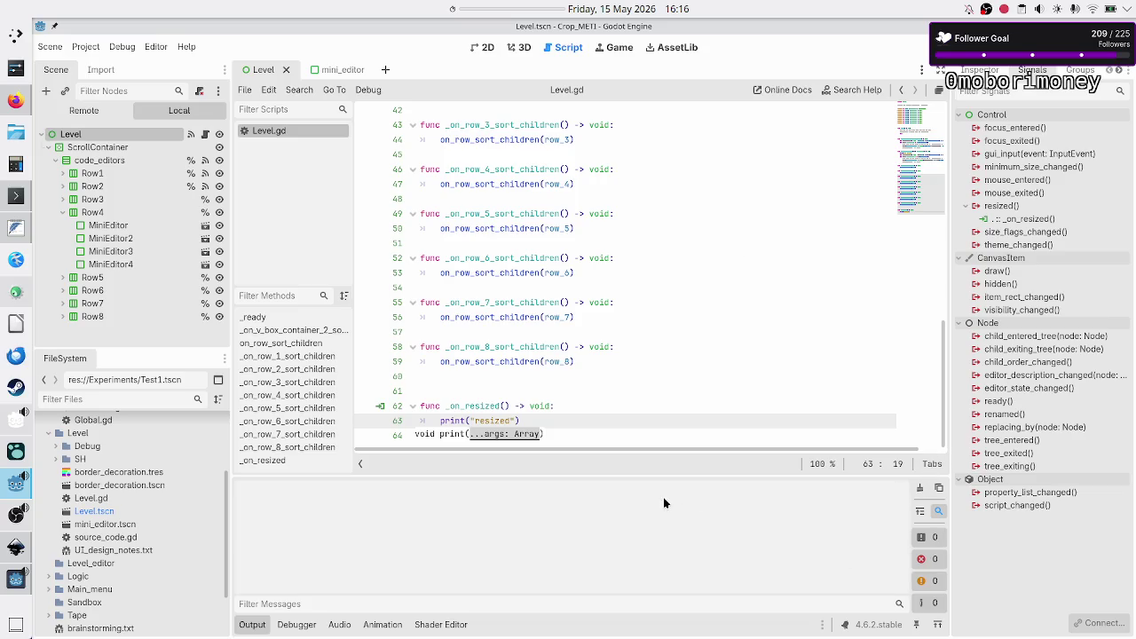
key("F5")
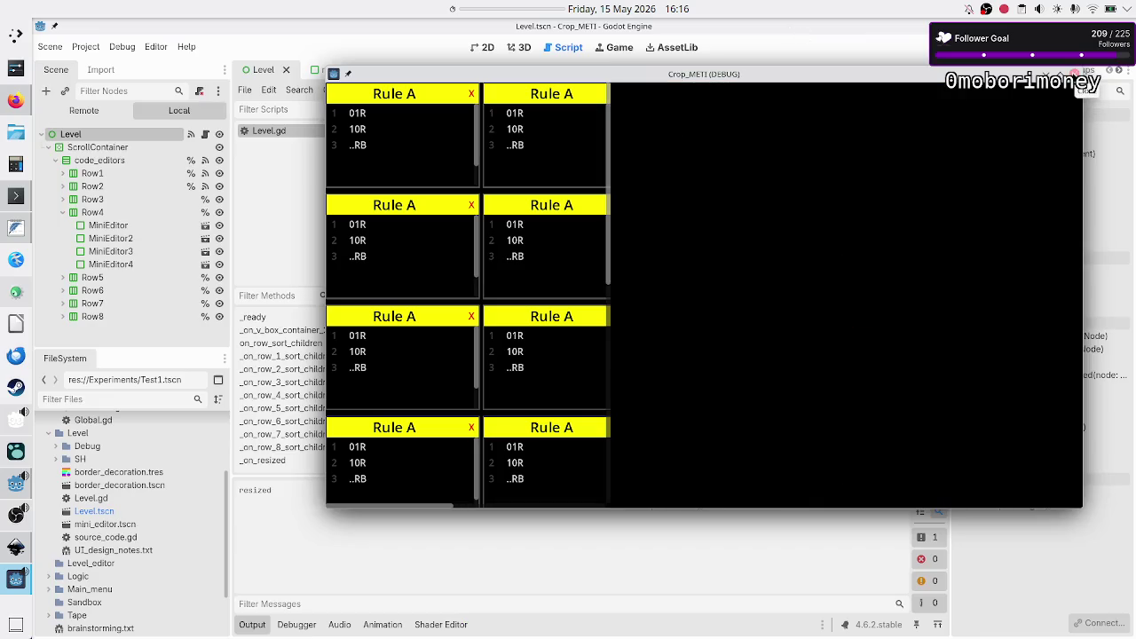
left_click(1076, 74)
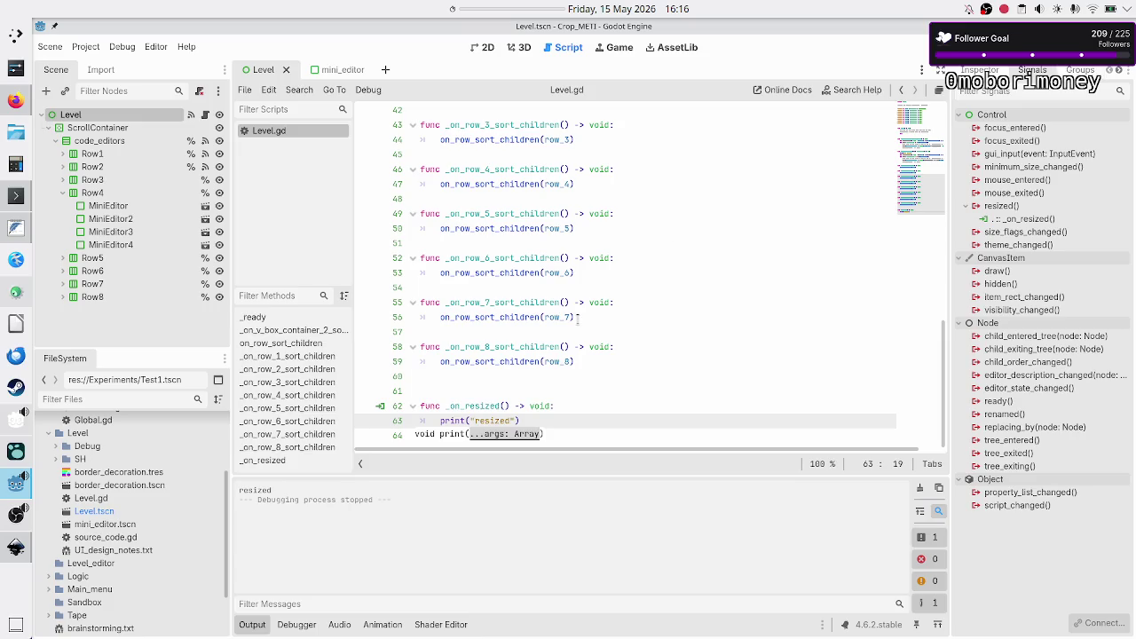
- Remove the blank line above _on_resized and delete its print("resized") line
left_click(563, 405)
key("Up")
key("BackSpace")
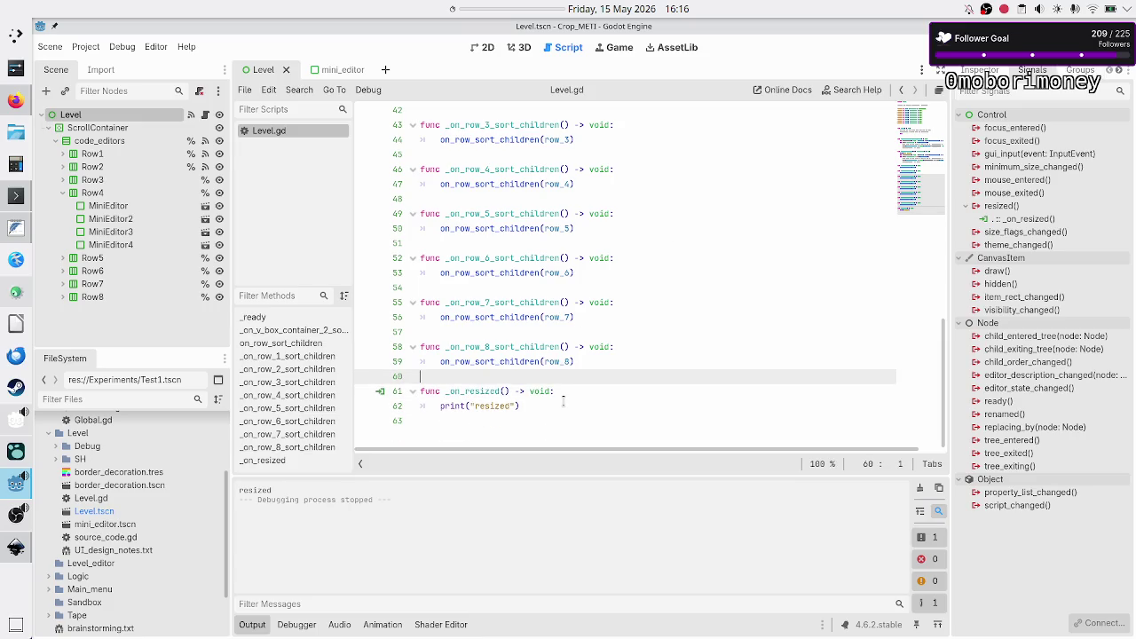
key("Down")
key("Down")
key("Down")
key("Up")
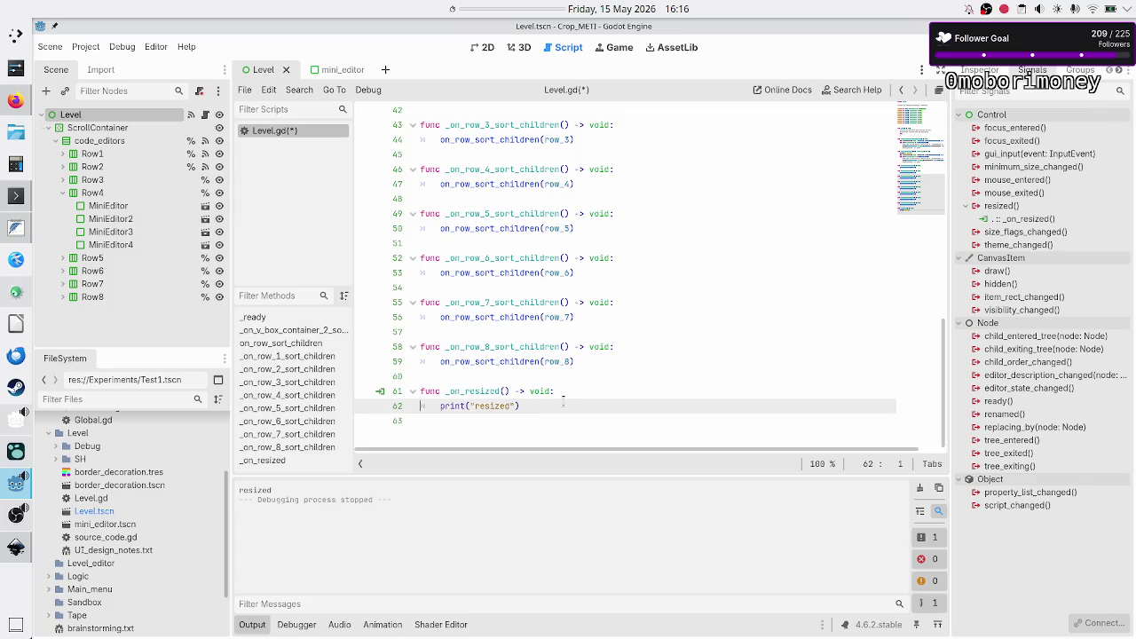
key("Home")
key("shift+Down")
key("BackSpace")
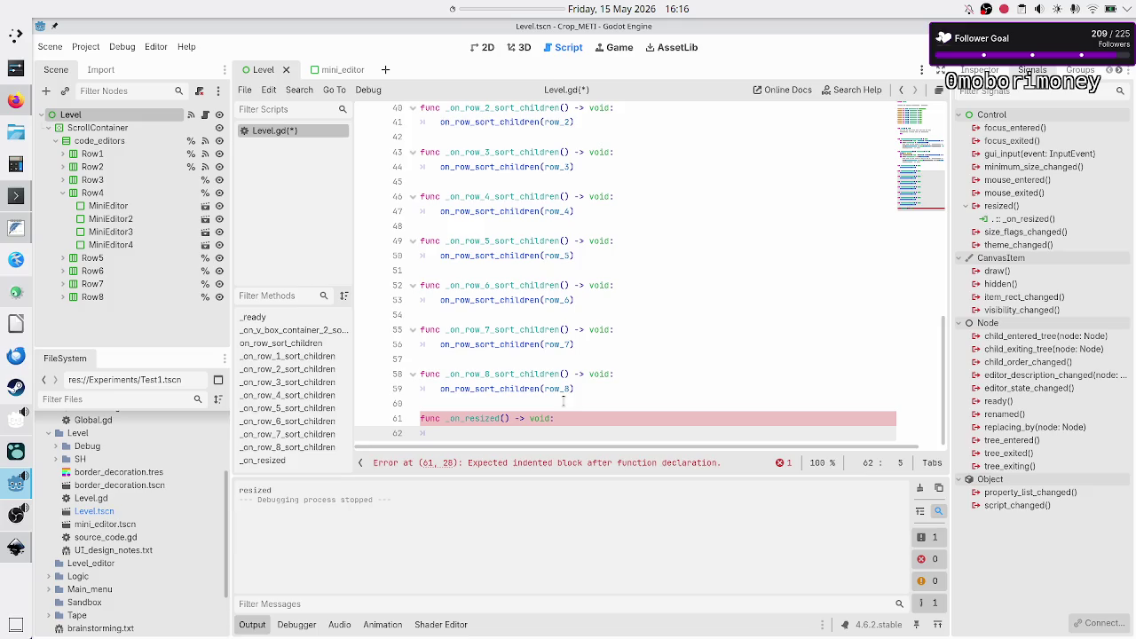
- Replace the mistyped word with a row_1.queue_sort() call on line 62
type("row1")
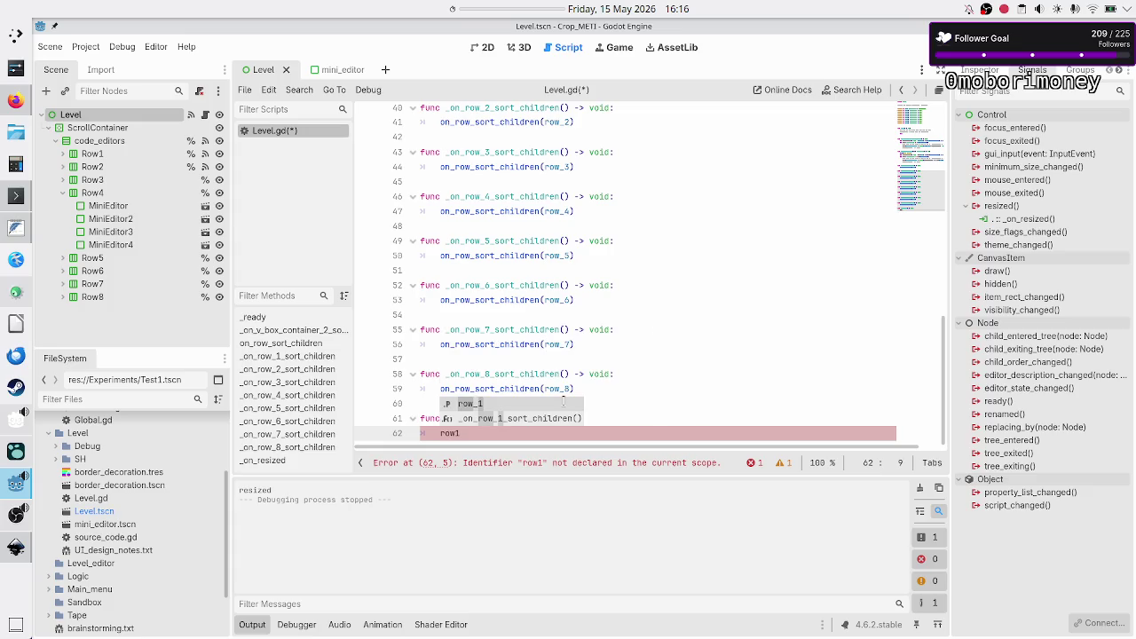
key("Return")
type(".")
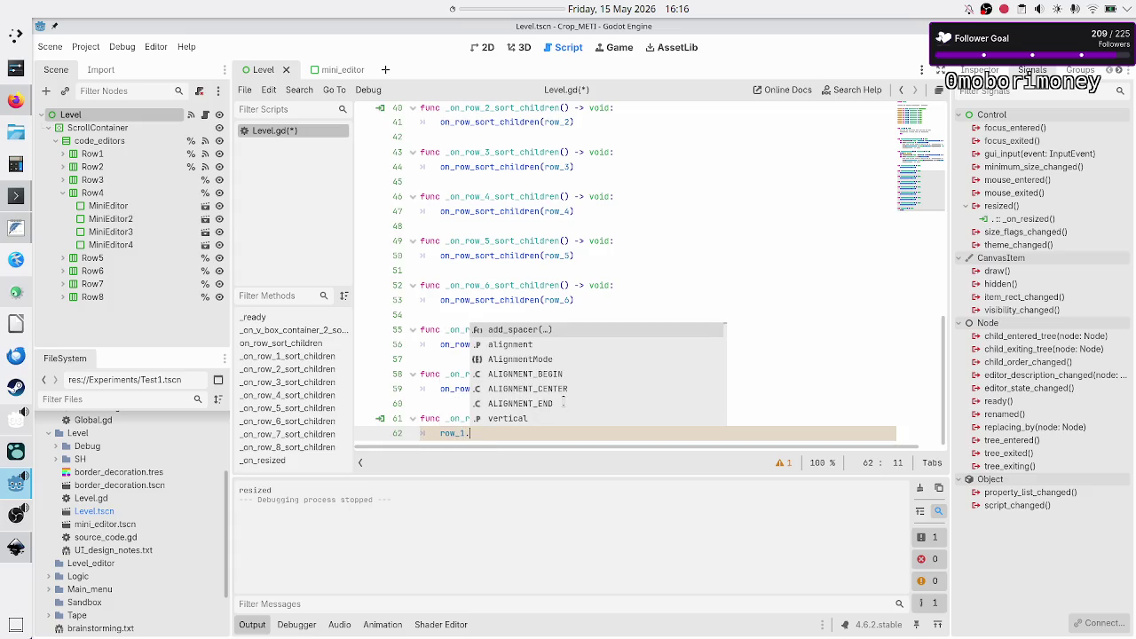
type("qu")
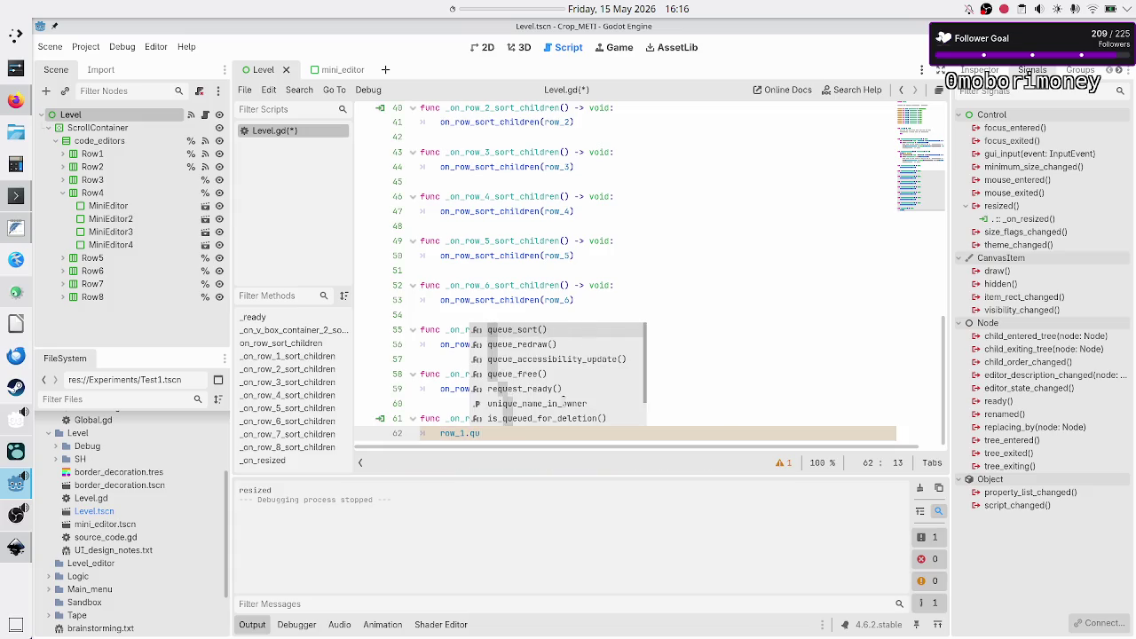
key("Return")
- Duplicate the row_1.queue_sort() line into seven identical lines
key("Up")
key("Down")
key("Down")
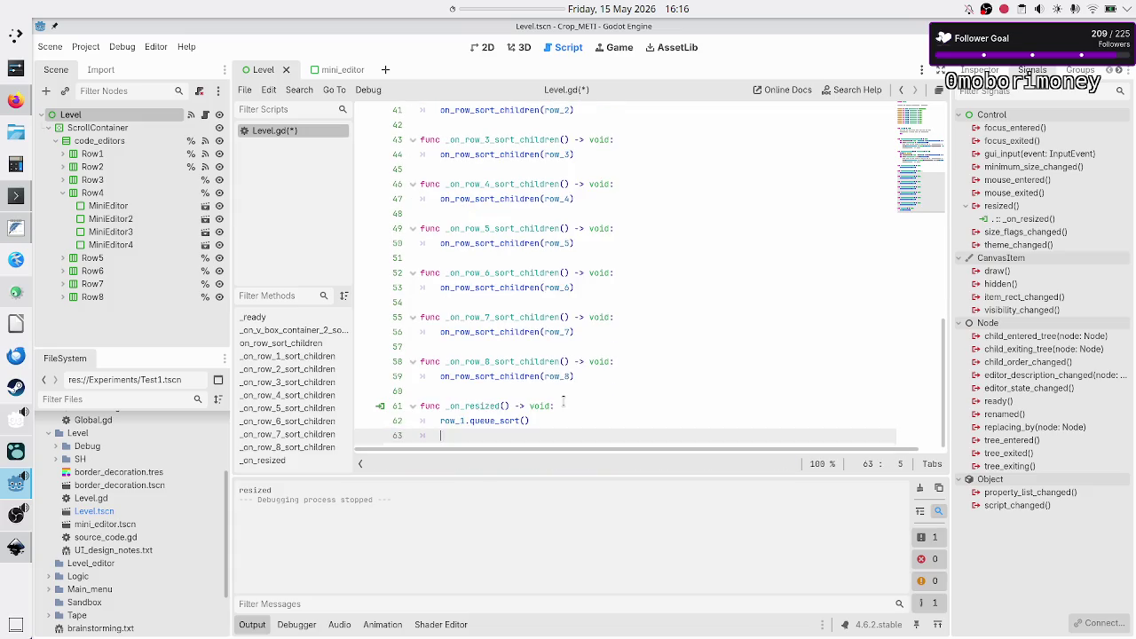
key("Up")
key("Home")
key("shift+Down")
key("shift+Left")
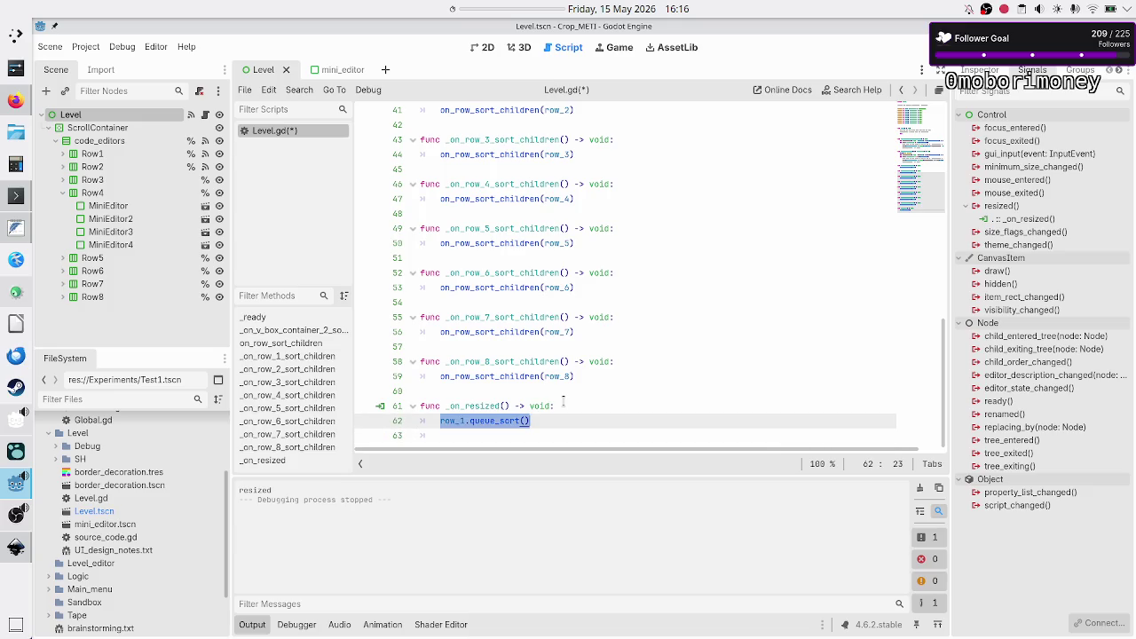
key("ctrl+c")
key("End")
key("Return")
key("ctrl+v")
key("Return")
key("ctrl+v")
key("Return")
key("ctrl+v")
key("Return")
key("ctrl+v")
key("Return")
key("ctrl+v")
key("Return")
key("ctrl+v")
- Renumber the second, third and fourth copies to row_2, row_3 and row_4
key("Up")
key("Up")
key("Up")
key("Left")
key("Left")
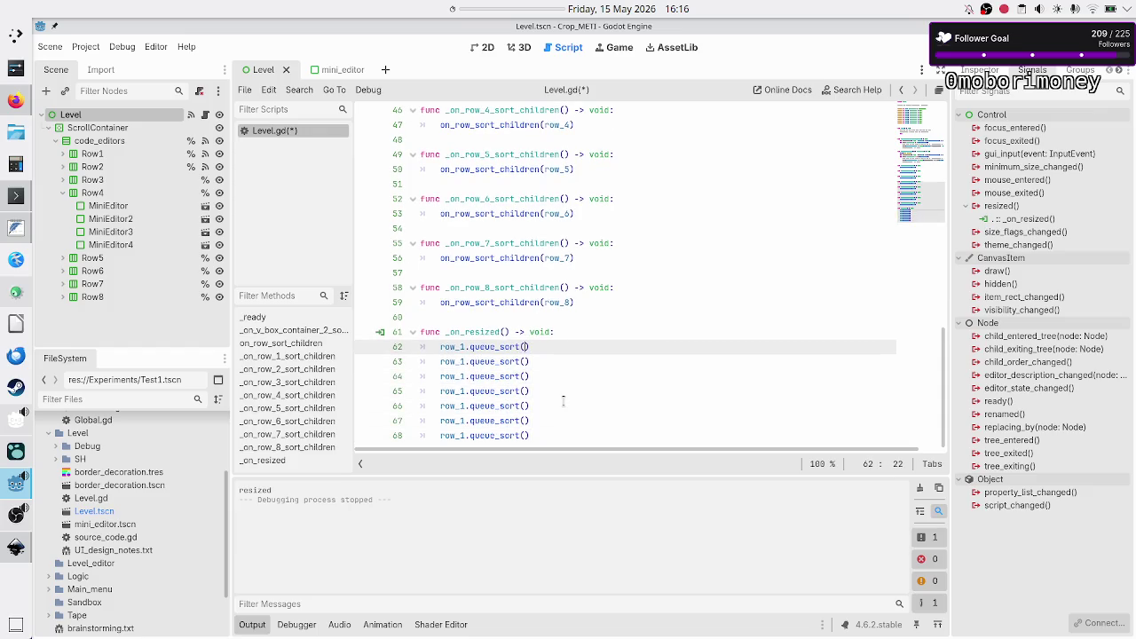
key("Down")
key("Left")
key("Left")
key("Left")
key("BackSpace")
type("2")
key("Escape")
key("Down")
key("BackSpace")
type("3")
key("Escape")
key("Down")
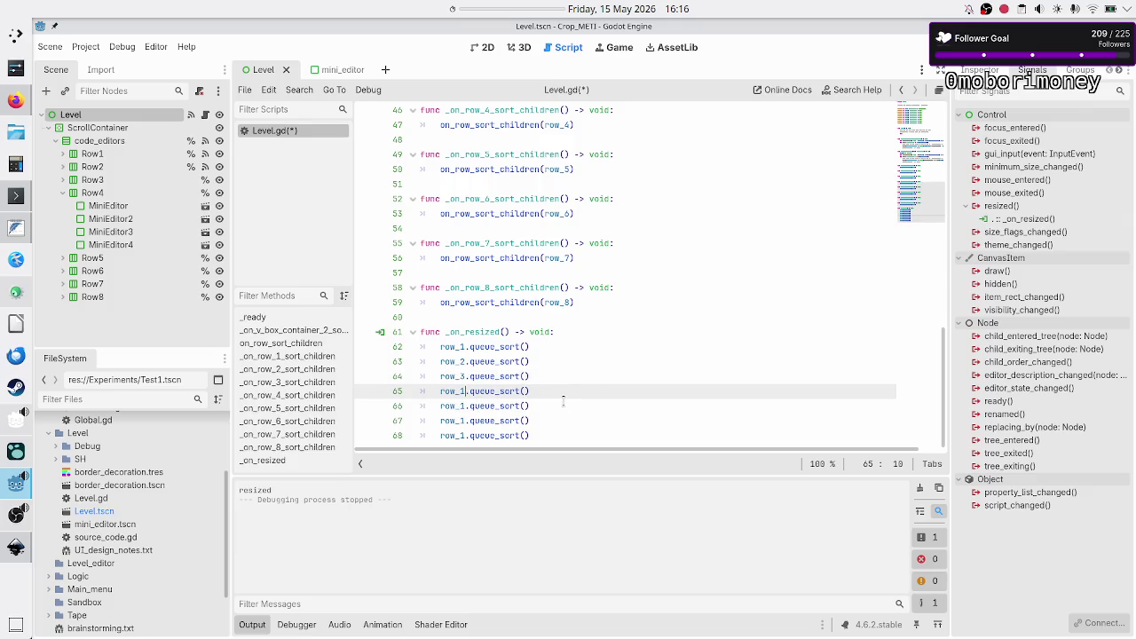
key("BackSpace")
type("8")
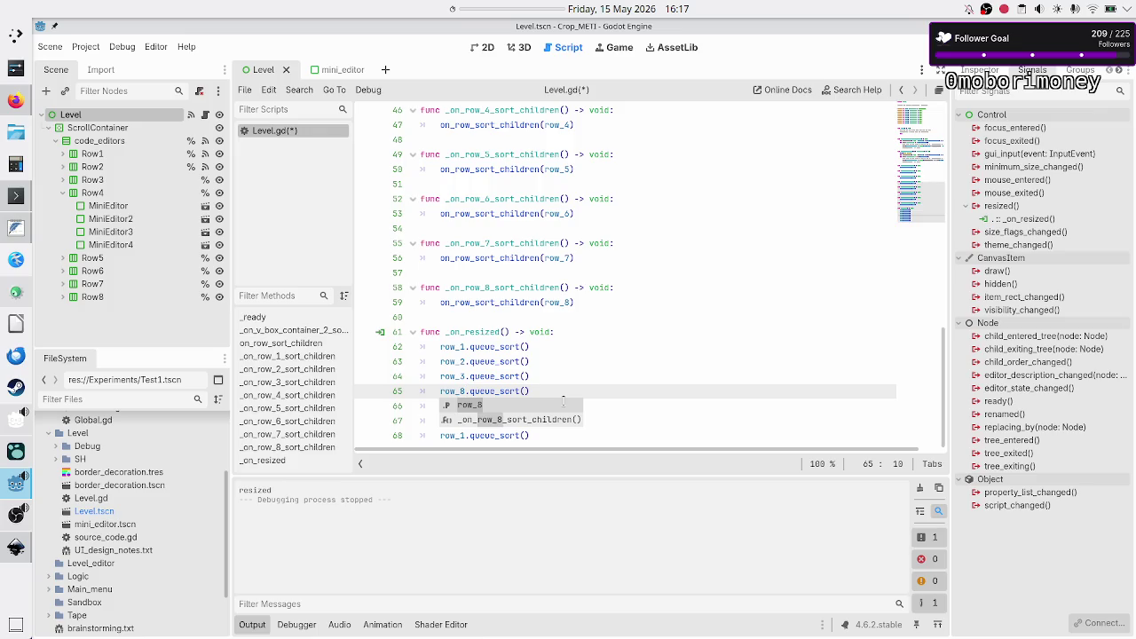
key("Escape")
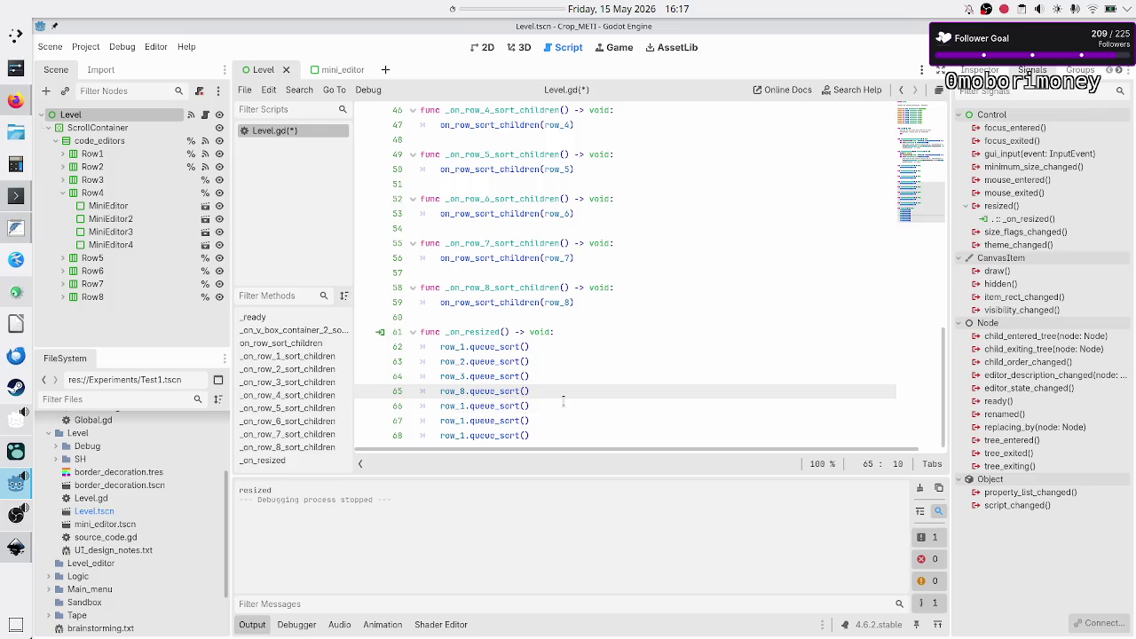
key("BackSpace")
type("4")
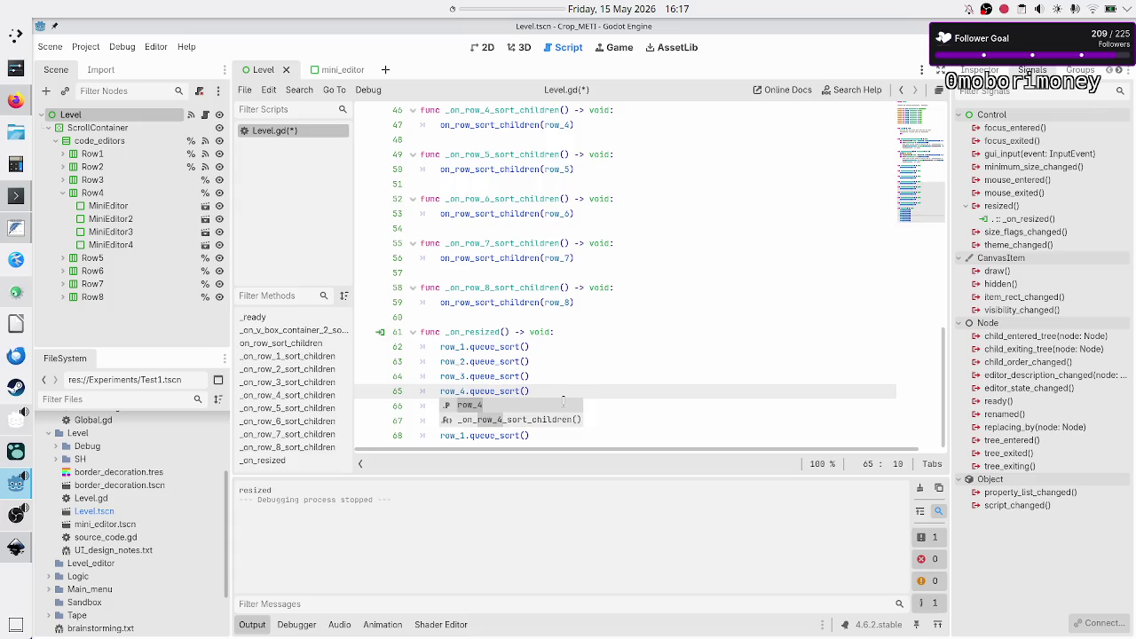
- Renumber the remaining copies to row_5, row_6 and row_7
key("Escape")
key("Down")
key("BackSpace")
type("5")
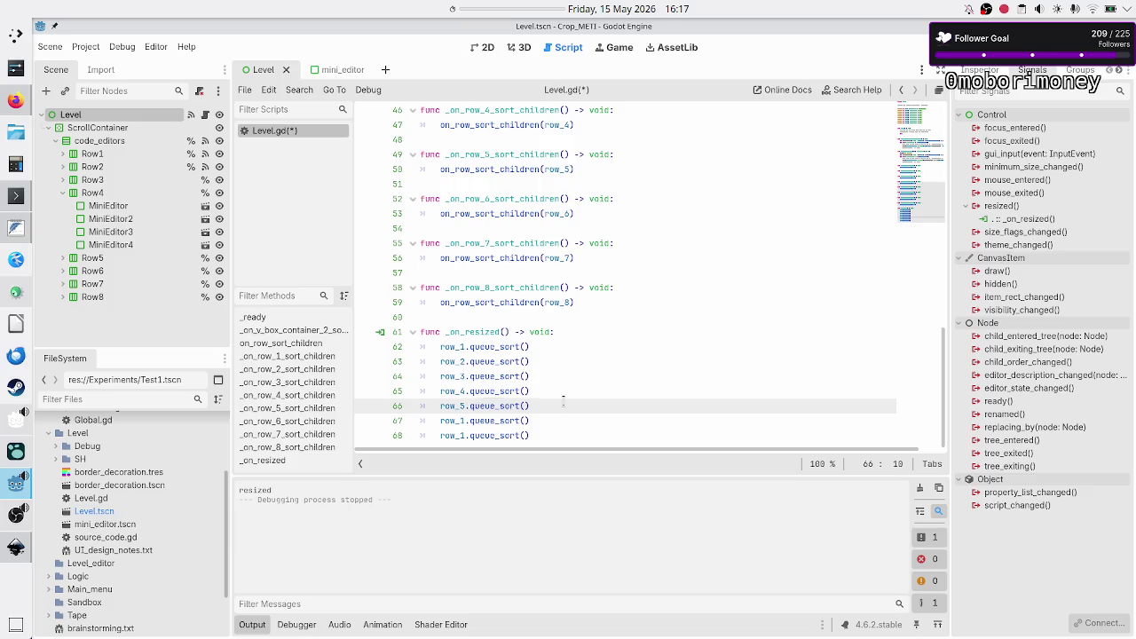
key("Escape")
key("Down")
key("BackSpace")
type("6")
key("Escape")
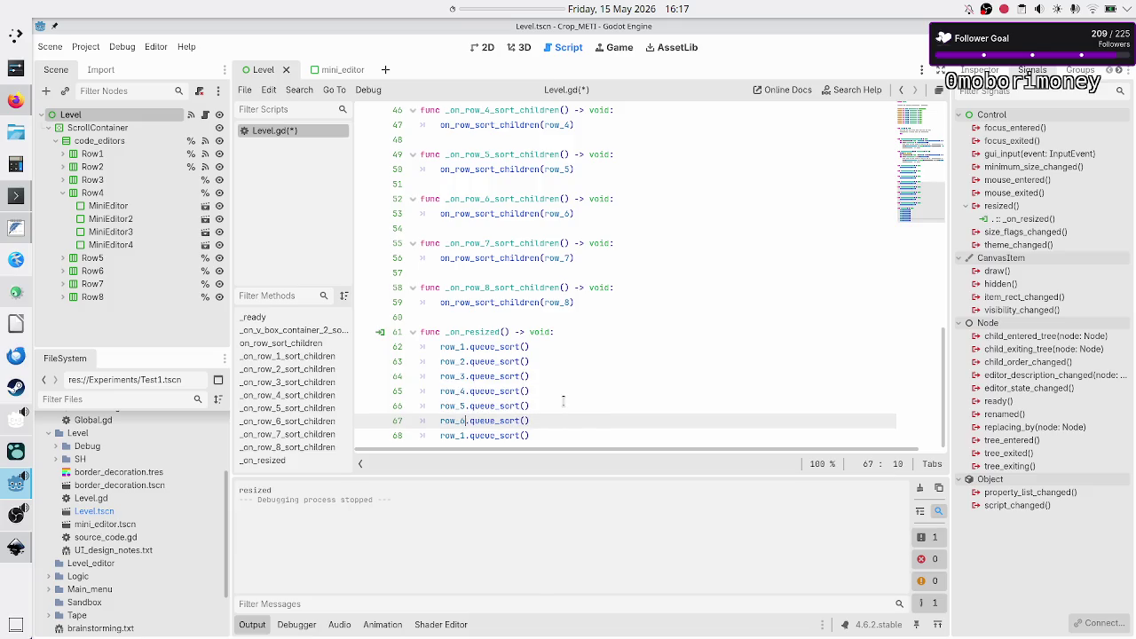
key("Down")
key("BackSpace")
type("7")
- Add a row_8.queue_sort() line copied from row_7, then open a new first handler line
key("End")
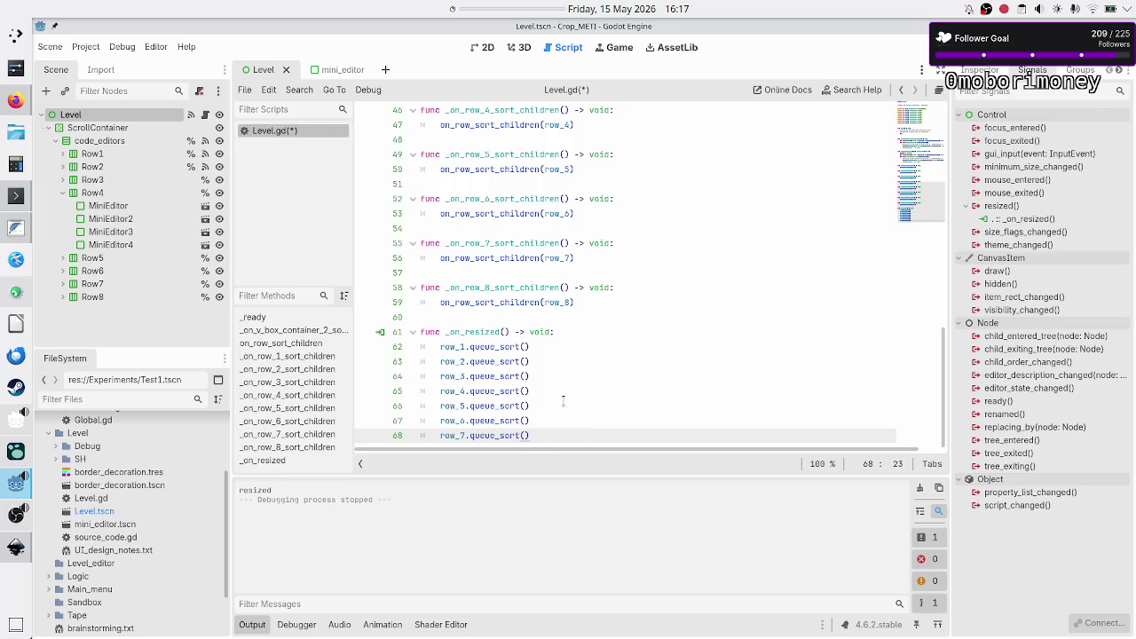
key("Return")
key("Up")
key("shift+End")
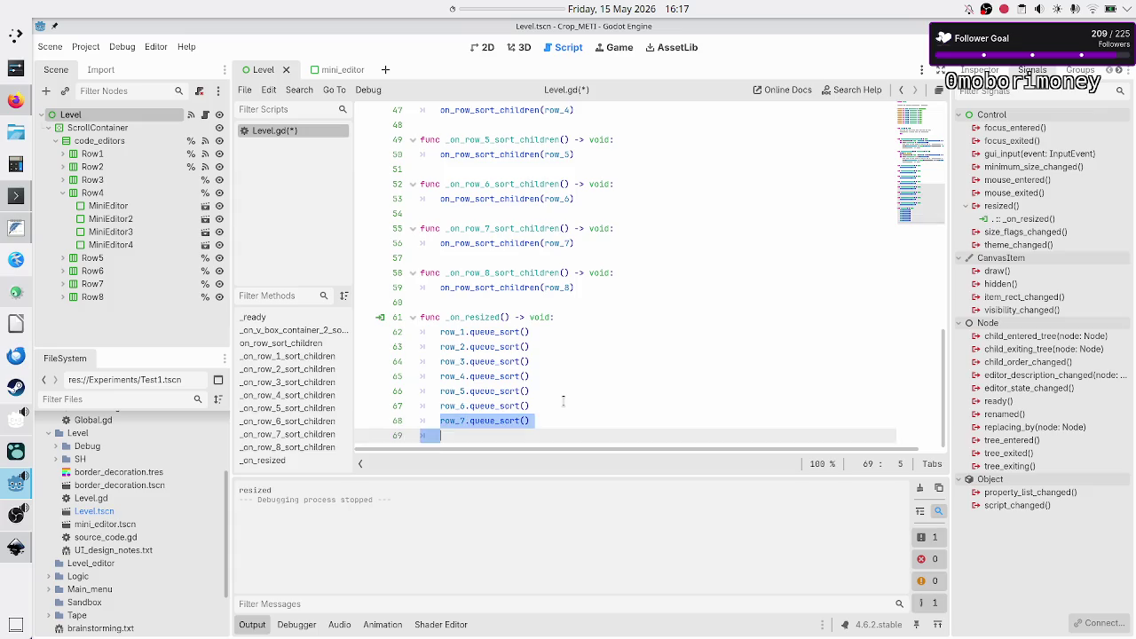
key("ctrl+c")
key("Down")
key("ctrl+v")
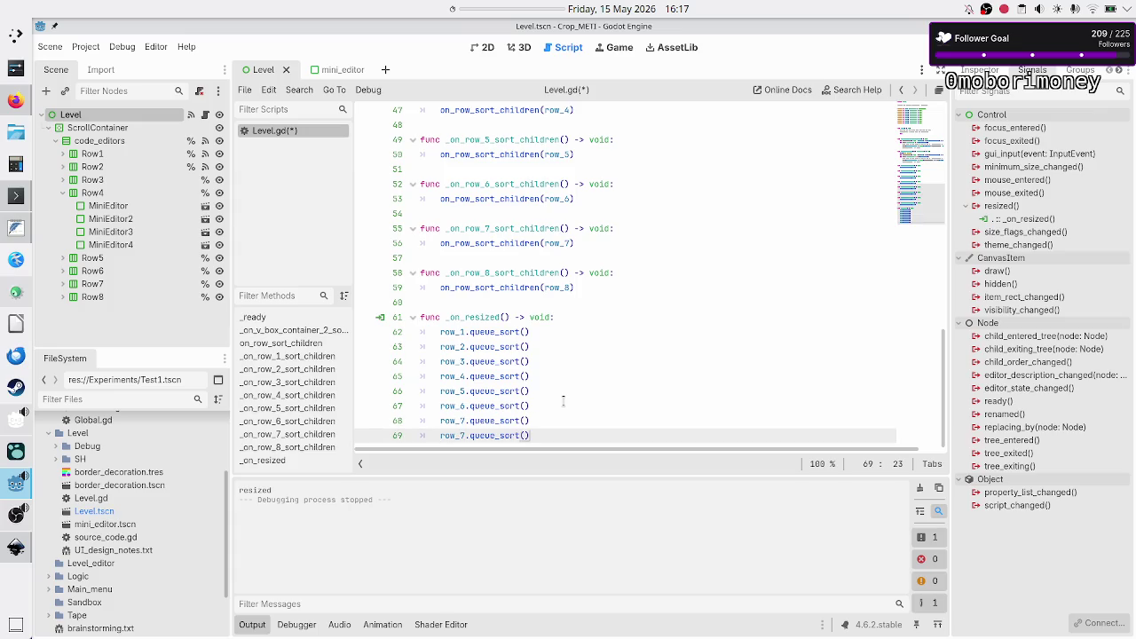
key("BackSpace")
type("8")
key("Up")
key("Up")
key("Up")
key("Up")
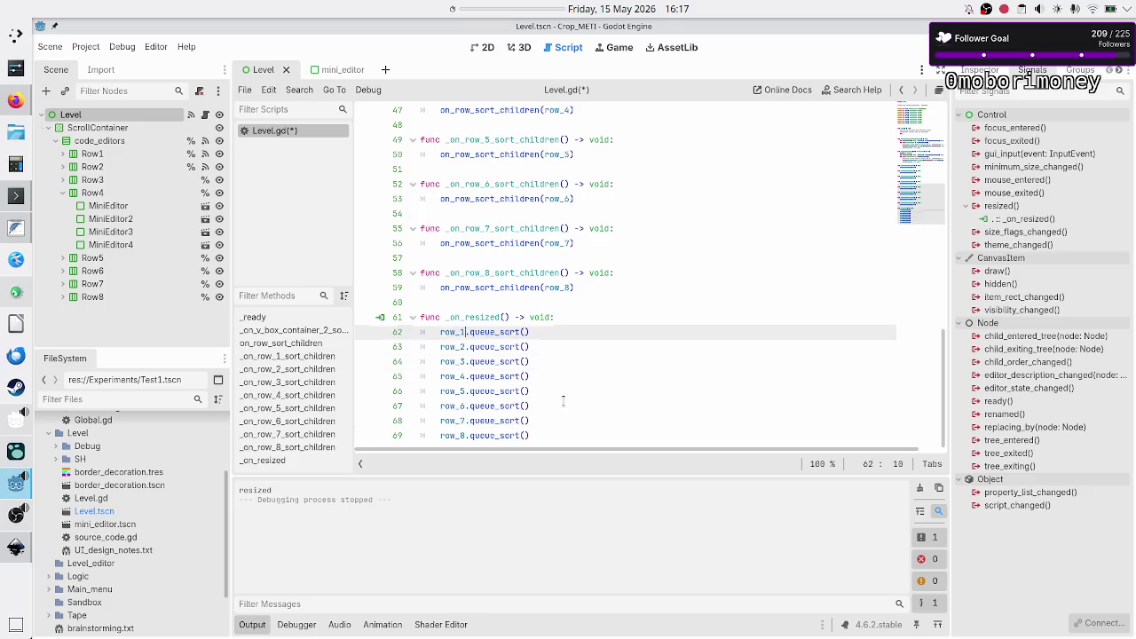
key("End")
key("Return")
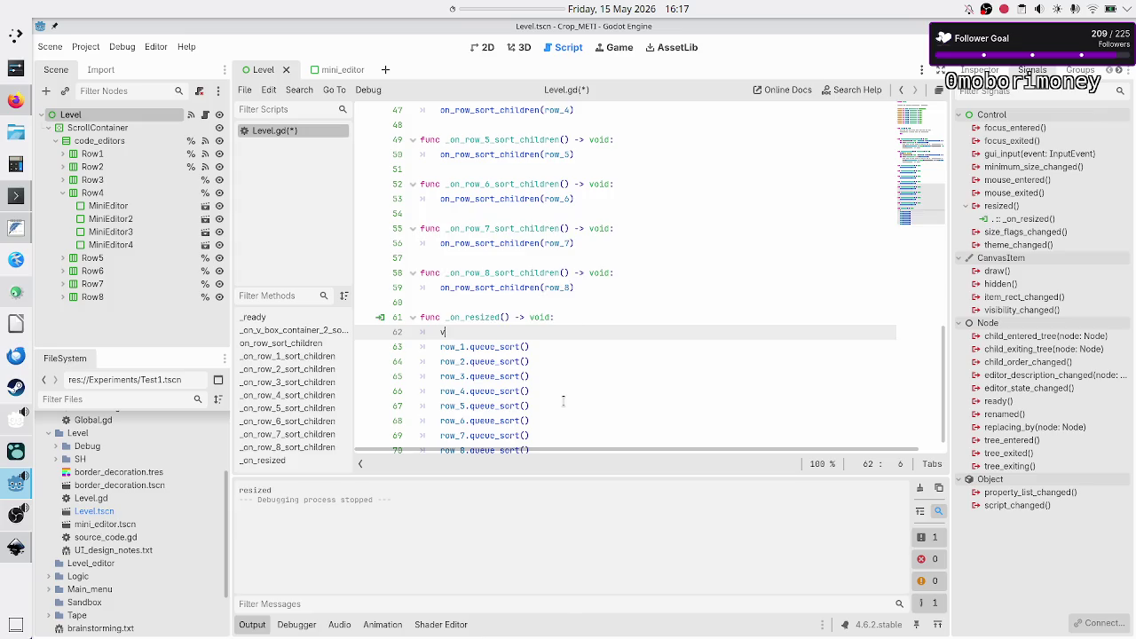
- Add vbox.queue_sort() as the first line, checking the Row1–Row8 nodes in the scene tree
type("b")
key("Return")
type(".que")
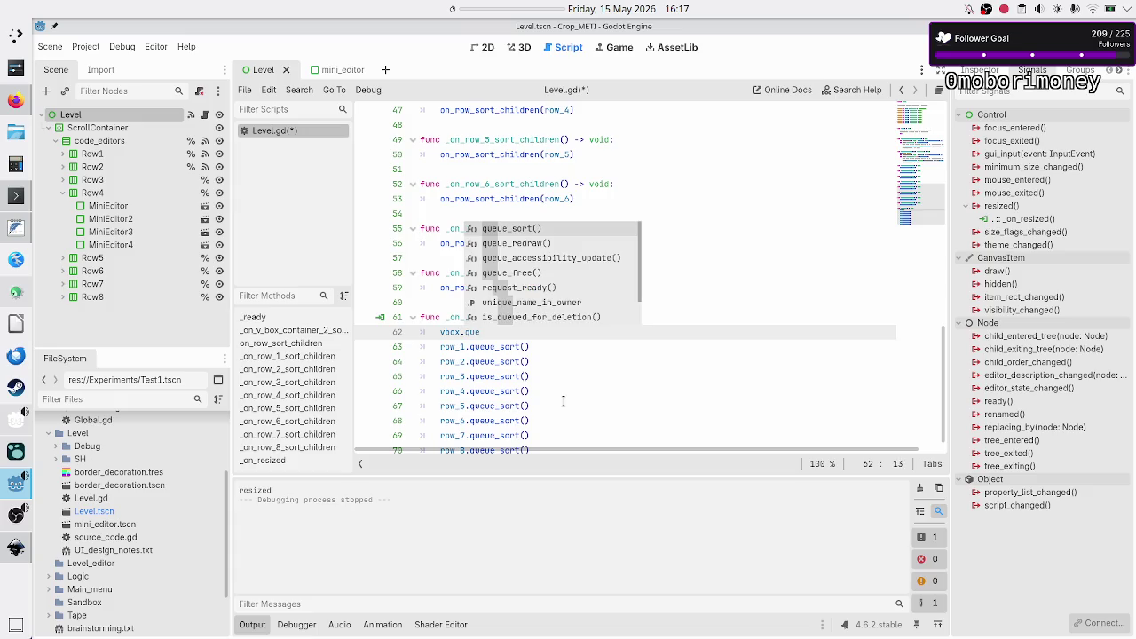
key("Return")
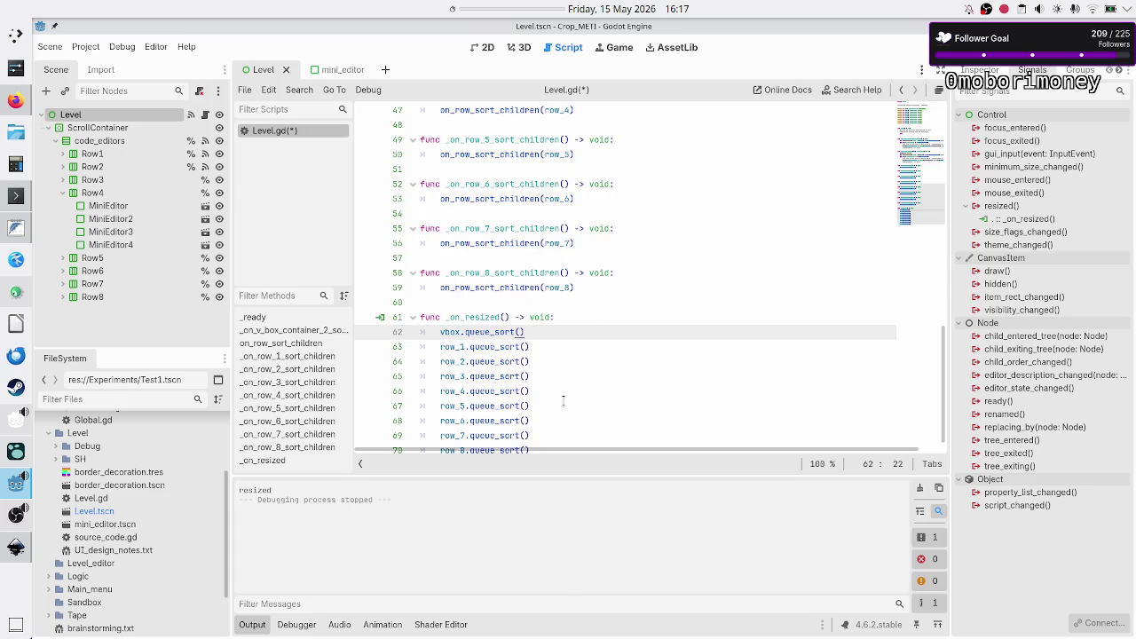
left_click(93, 154)
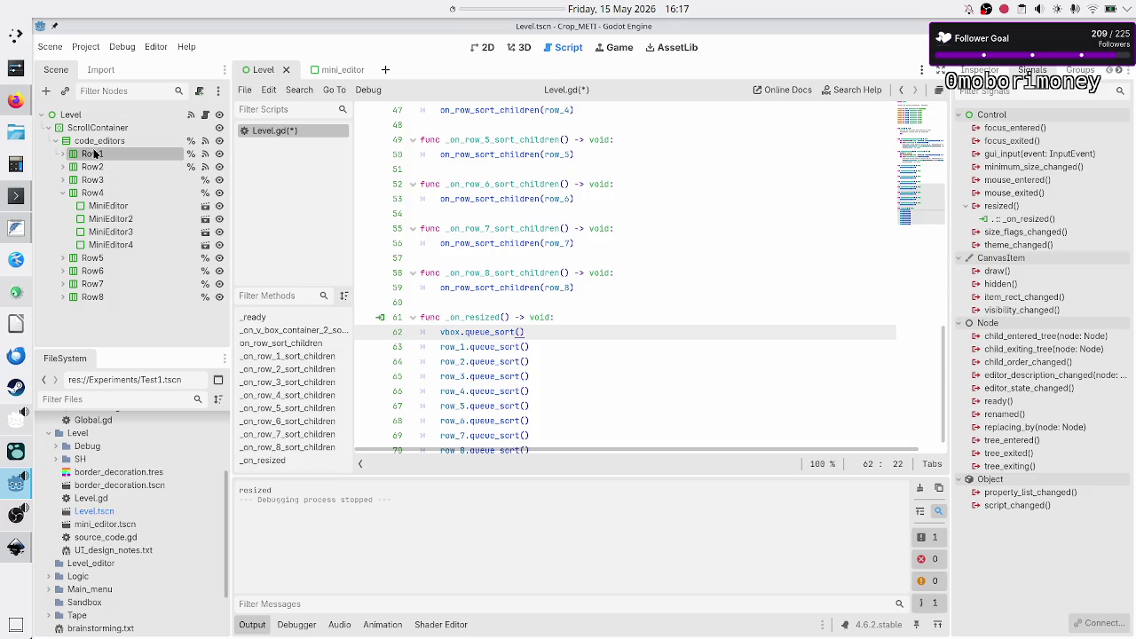
left_click(82, 298, "shift")
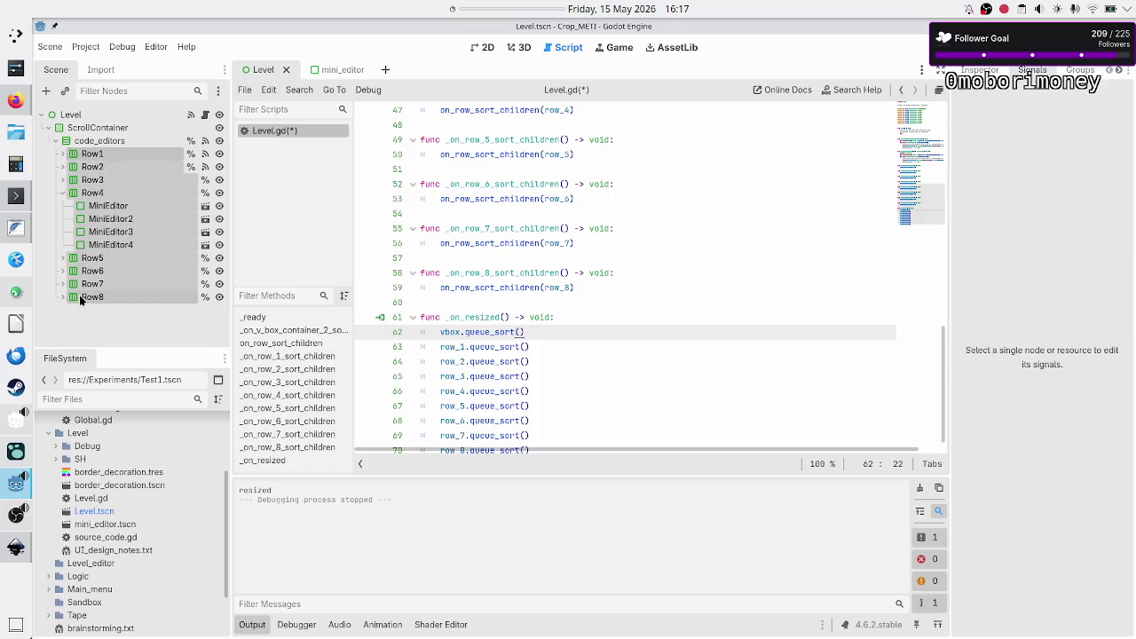
left_click(114, 143)
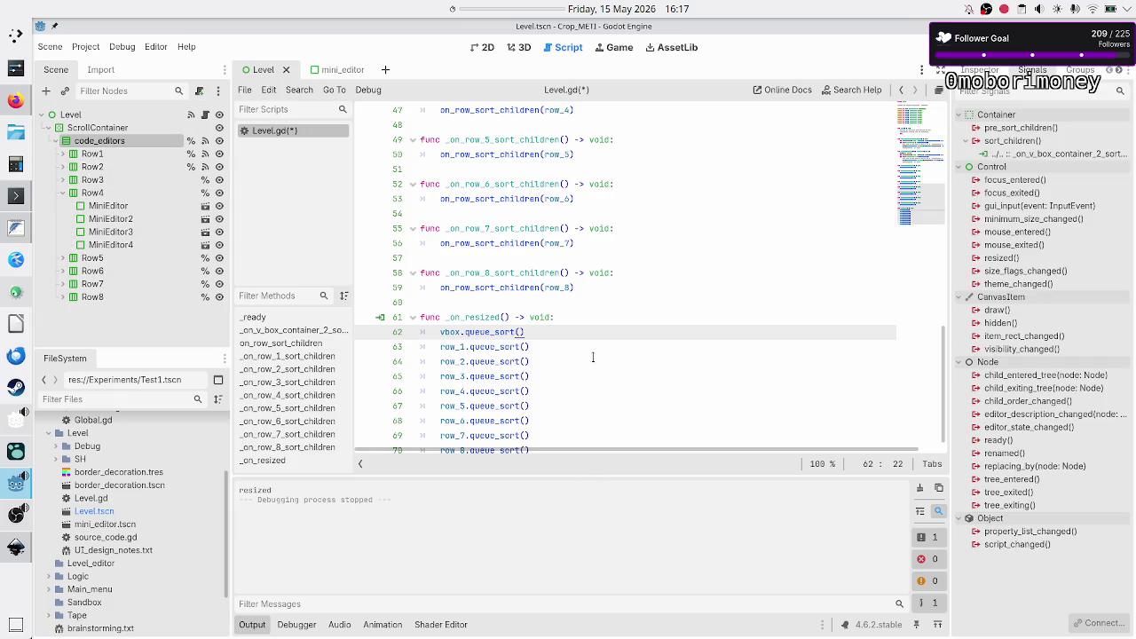
- Try commenting the vbox line, then restore it uncommented
key("Home")
key("Down")
key("Up")
type("#")
key("Down")
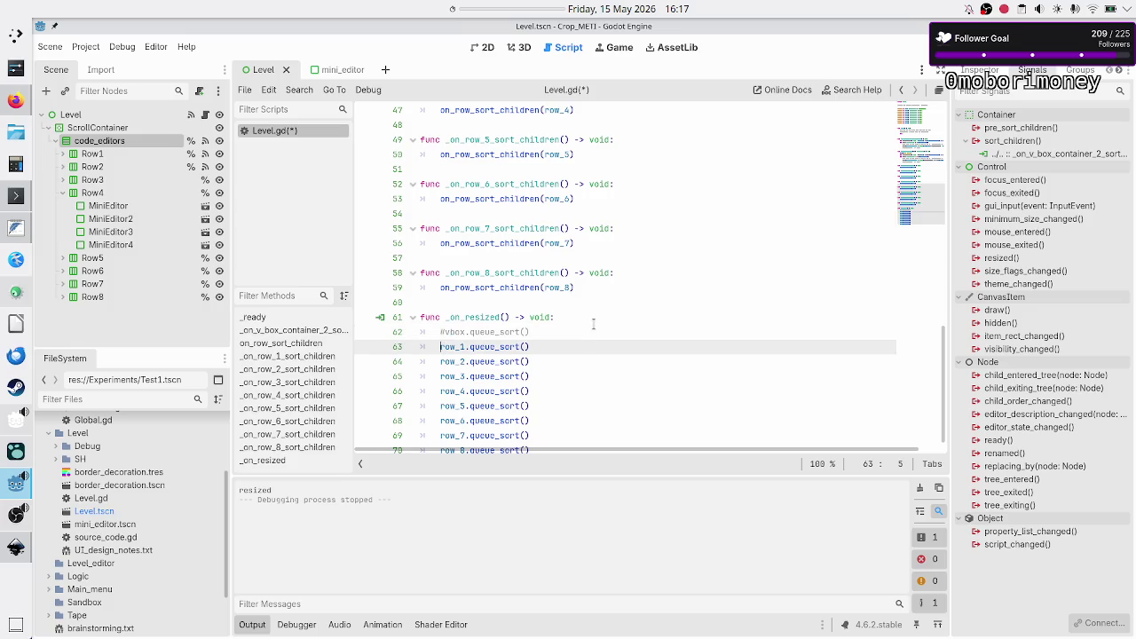
key("shift+Down")
key("shift+Down")
key("shift+Down")
key("shift+End")
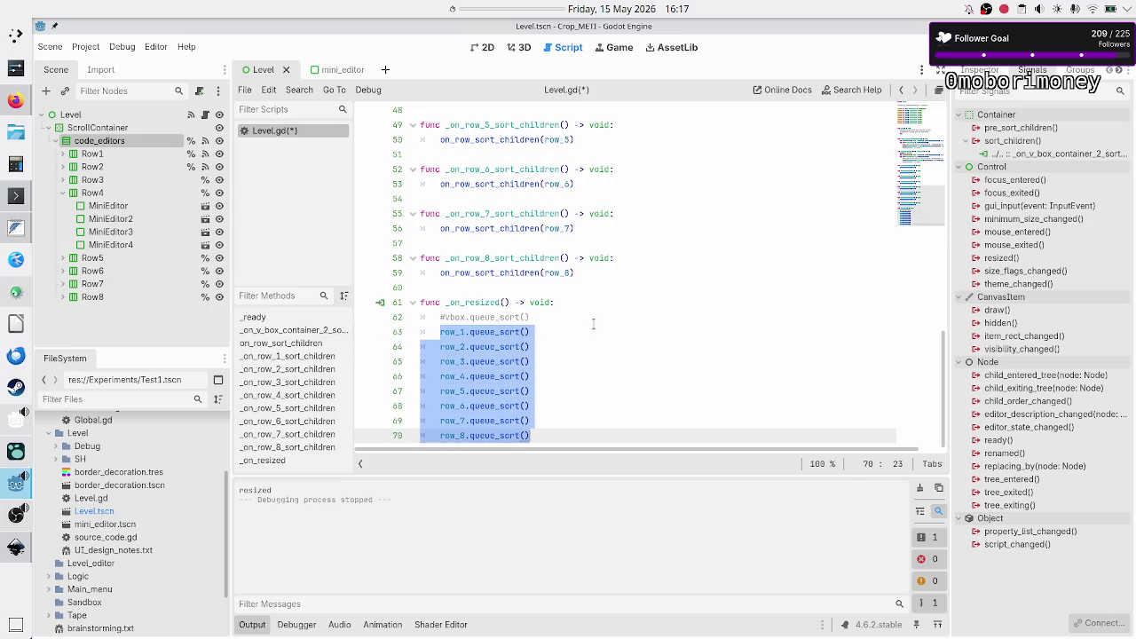
key("Up")
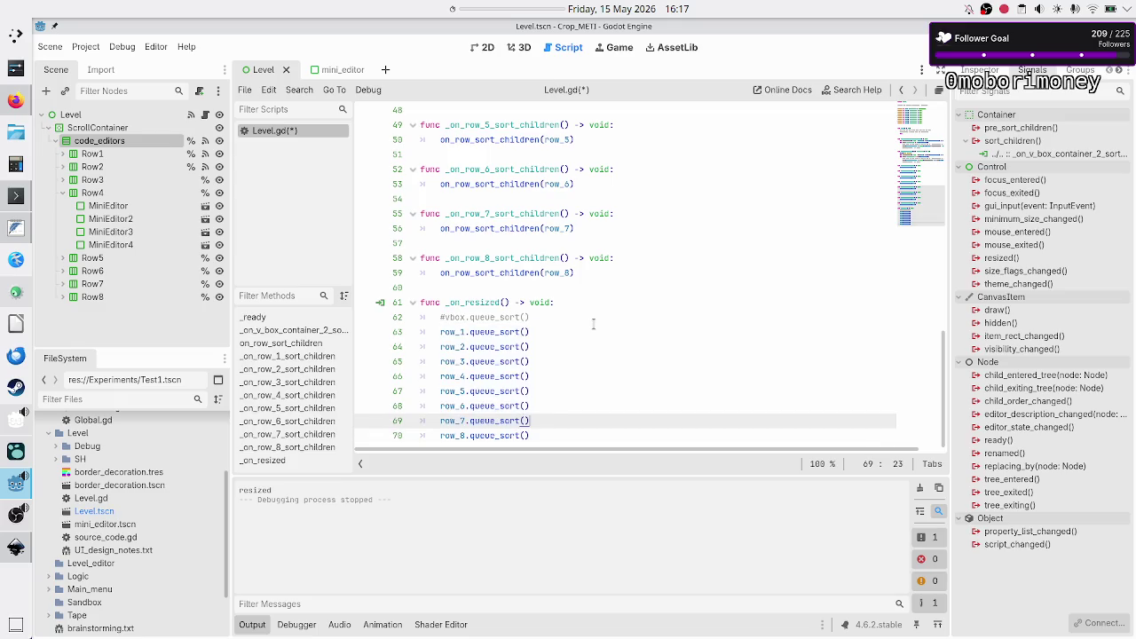
key("Up")
key("Up")
key("Up")
key("Home")
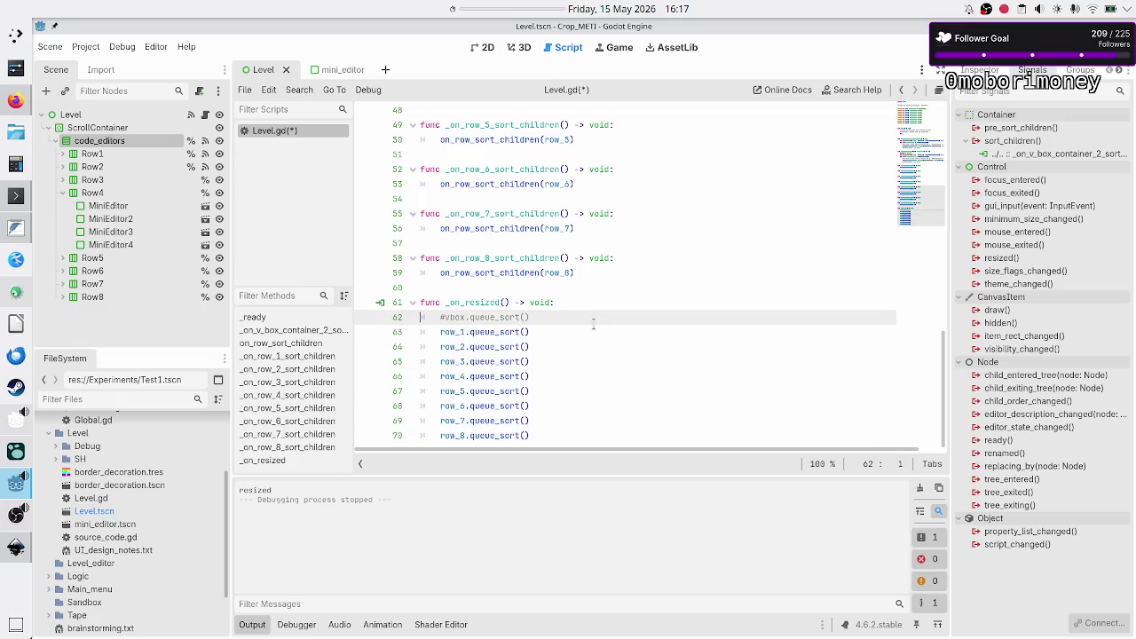
key("BackSpace")
- Comment out the row_1 through row_8 queue_sort calls with Ctrl+K and save Level.gd
key("Down")
key("shift+Down")
key("shift+Down")
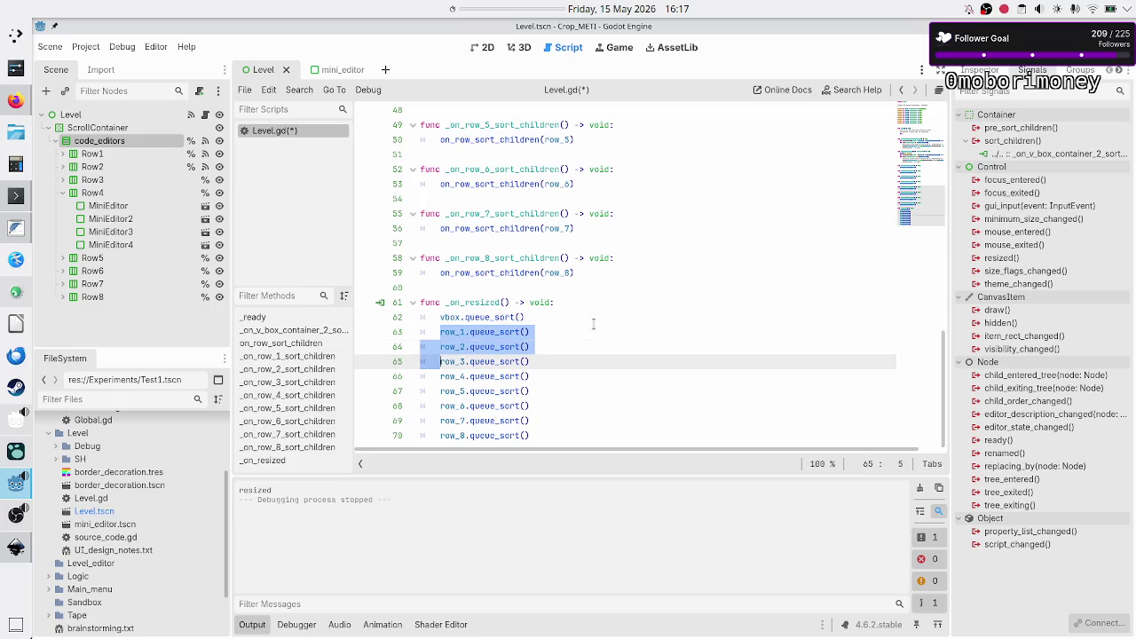
key("shift+Down")
key("shift+Down")
key("shift+Down")
key("shift+End")
key("ctrl+k")
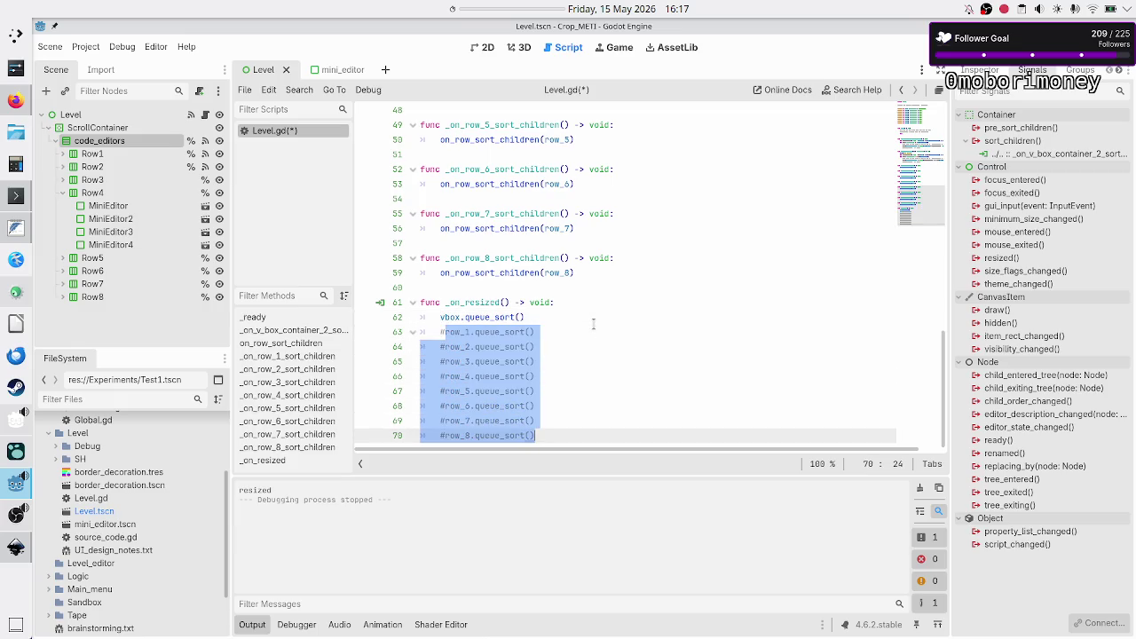
key("Right")
key("Return")
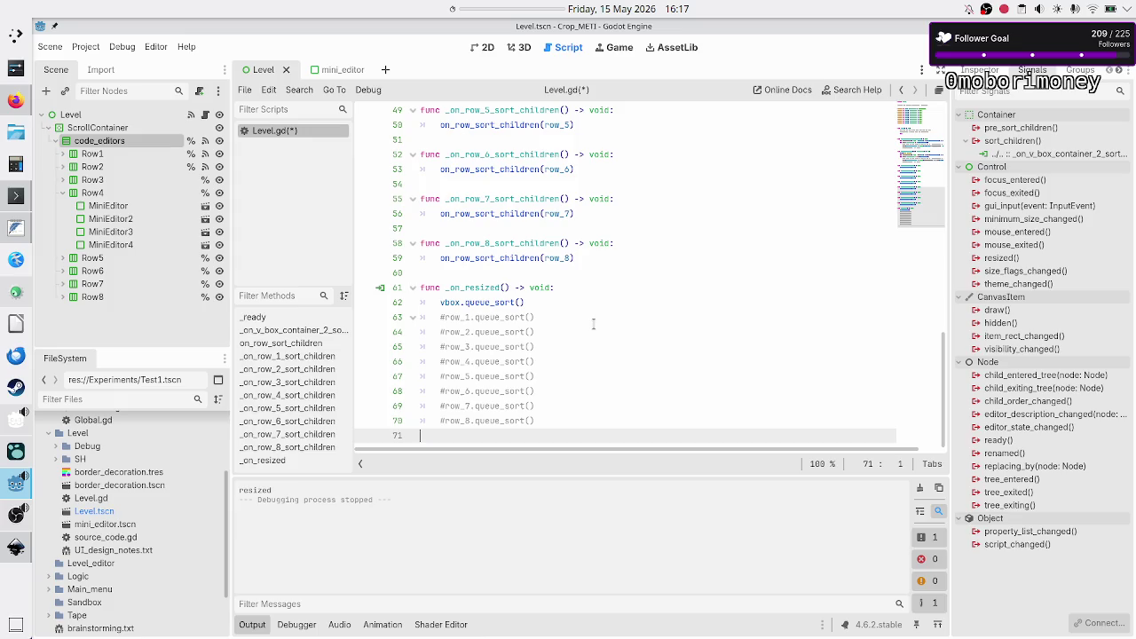
key("ctrl+s")
- Run the project with F5 after reviewing the hbox print call in Level.gd
scroll(558, 256, "up", 7)
scroll(557, 257, "up", 4)
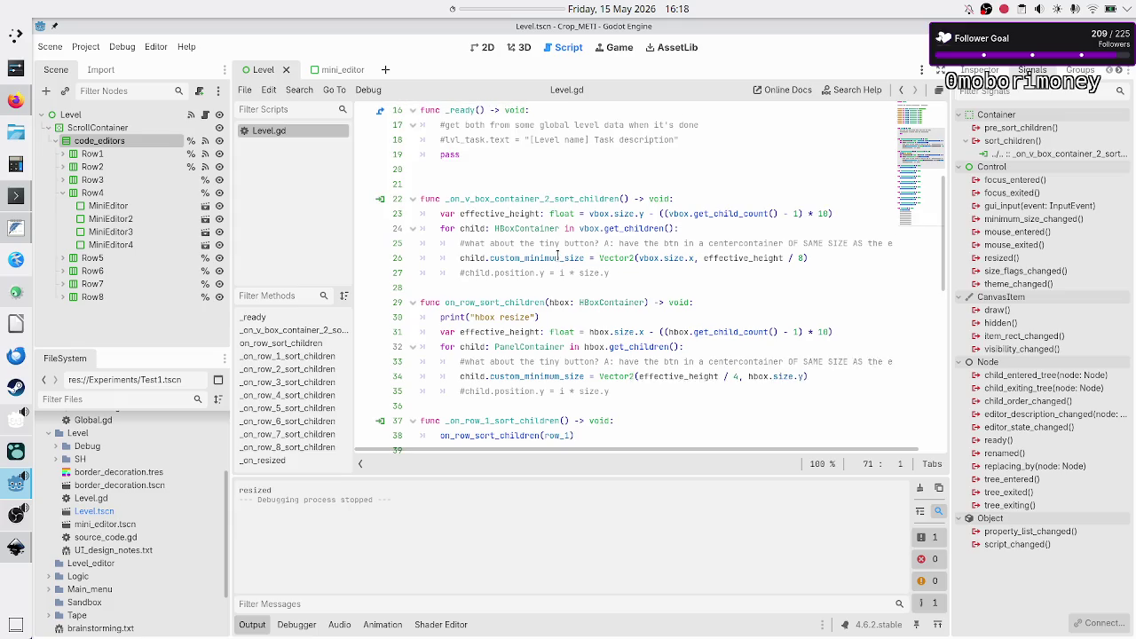
scroll(558, 257, "down", 1)
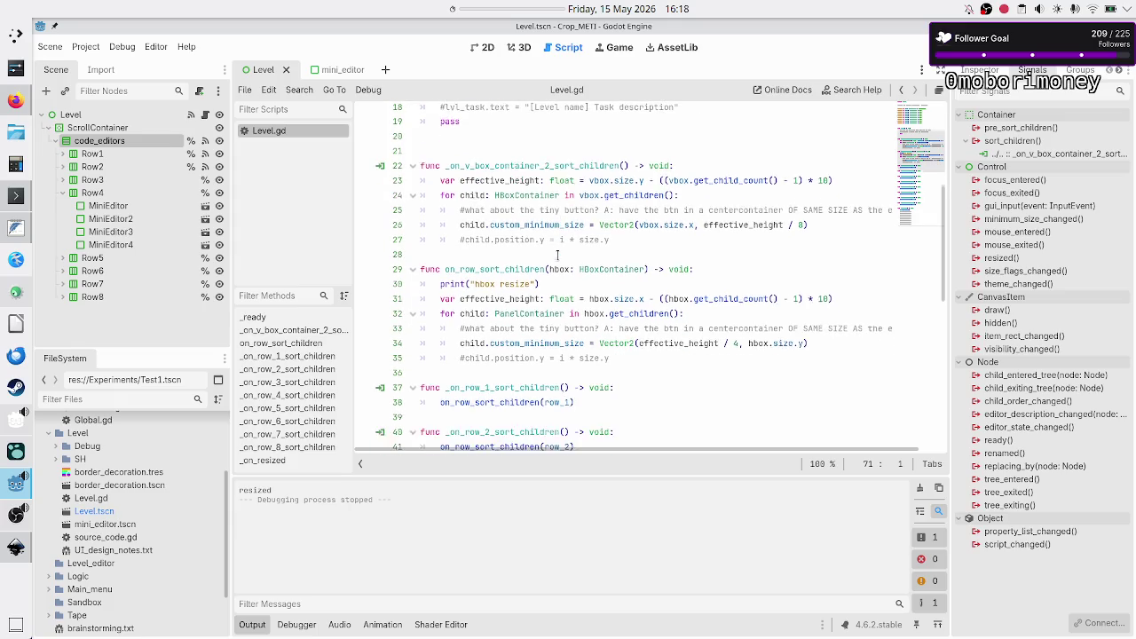
double_click(484, 273)
left_click(557, 275)
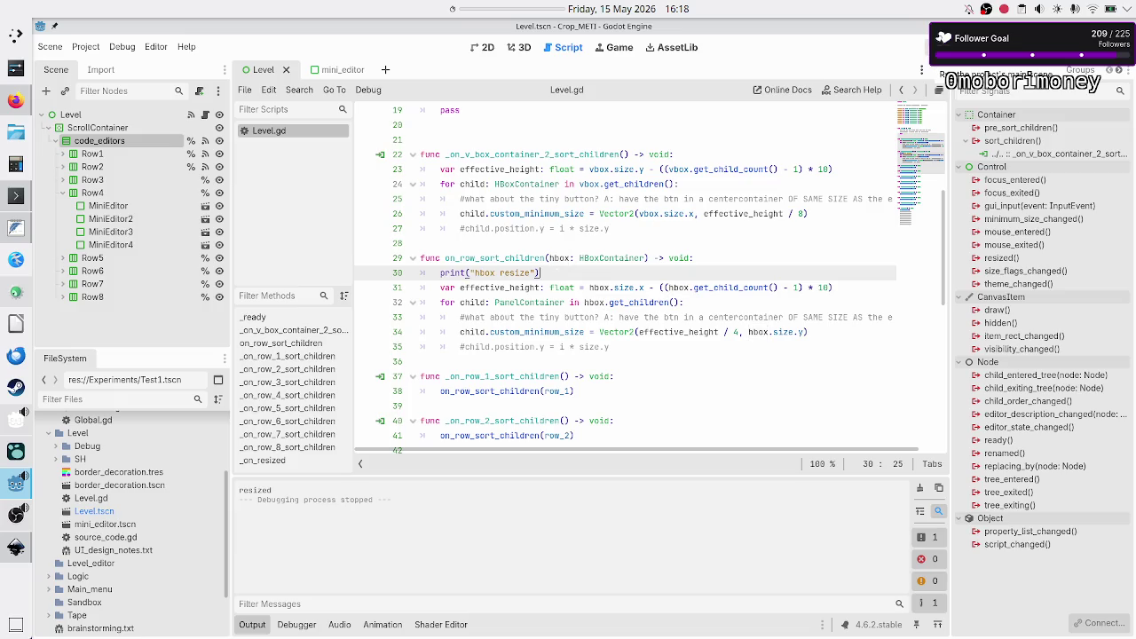
key("F5")
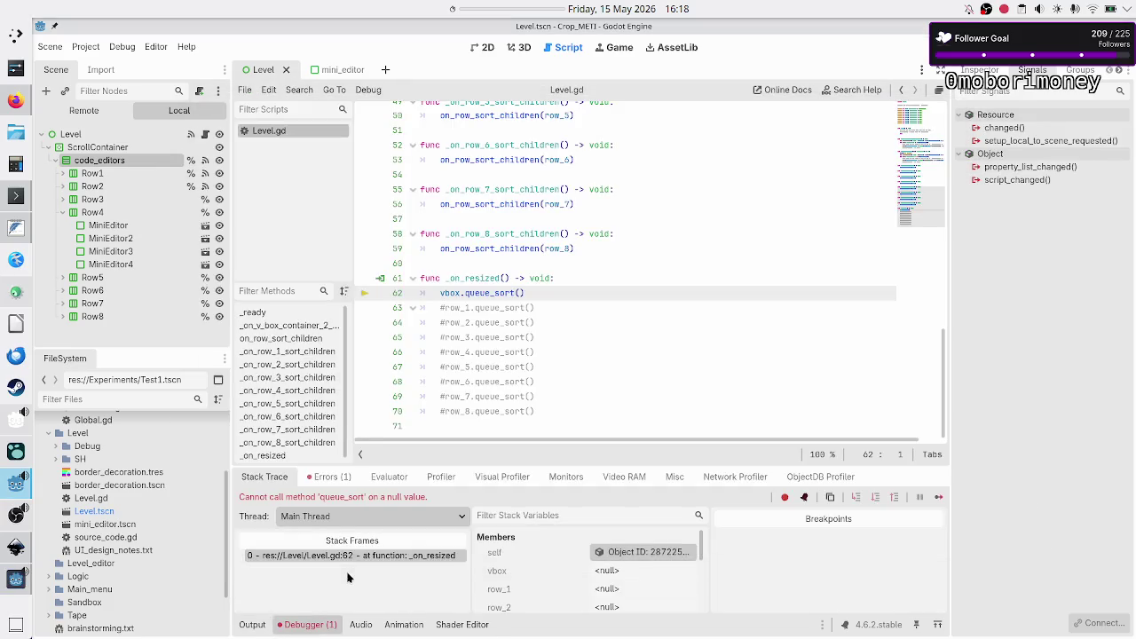
left_click(334, 477)
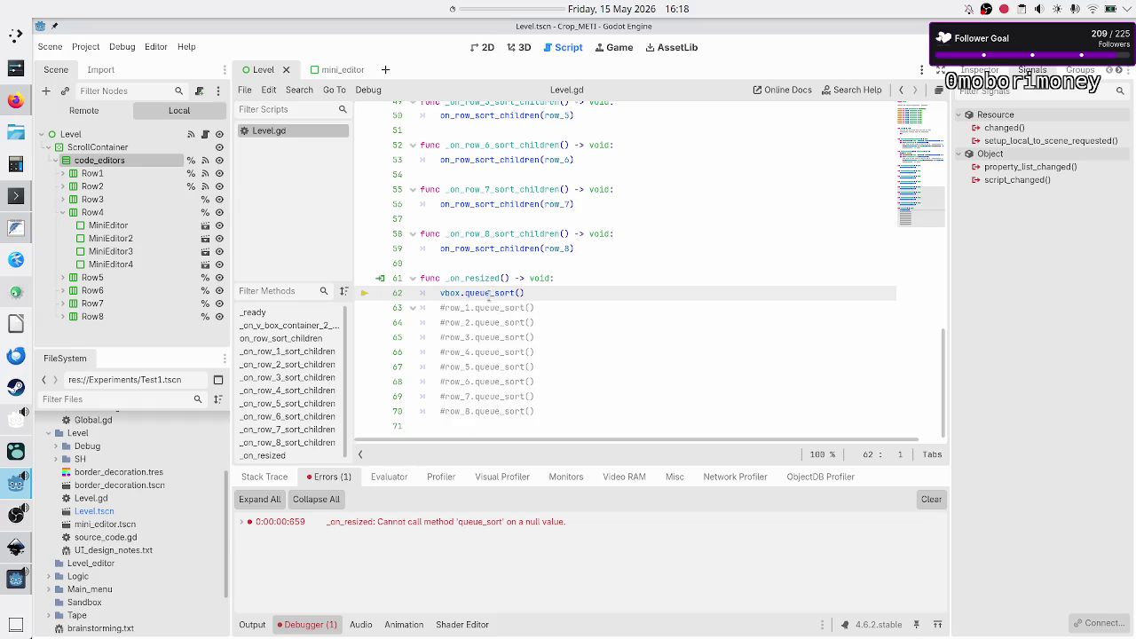
scroll(648, 275, "up", 10)
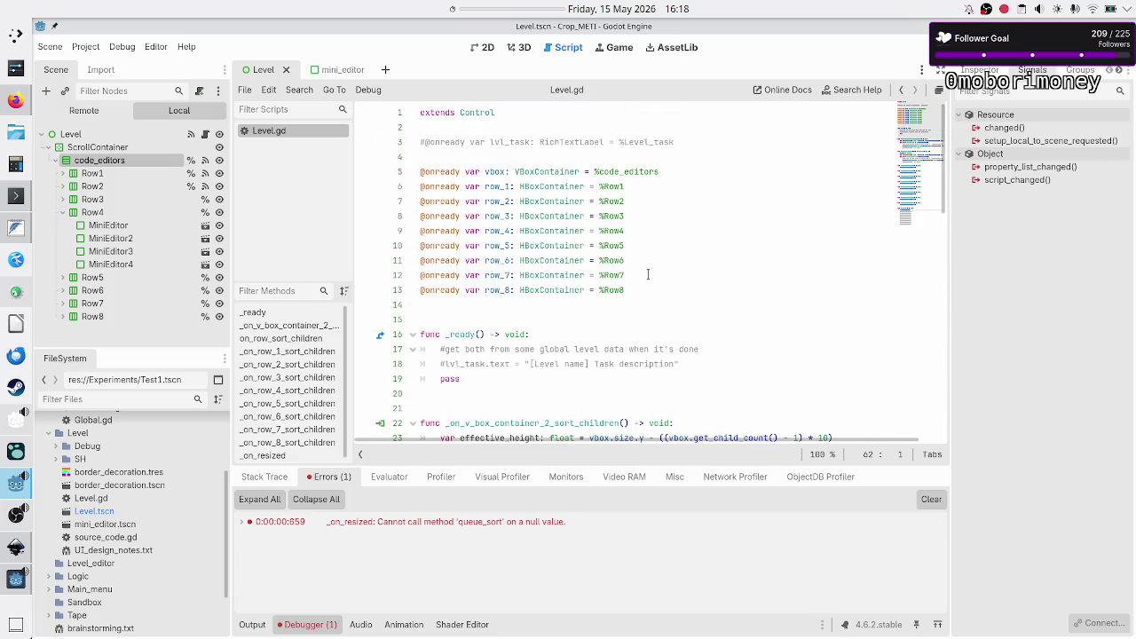
scroll(647, 275, "down", 10)
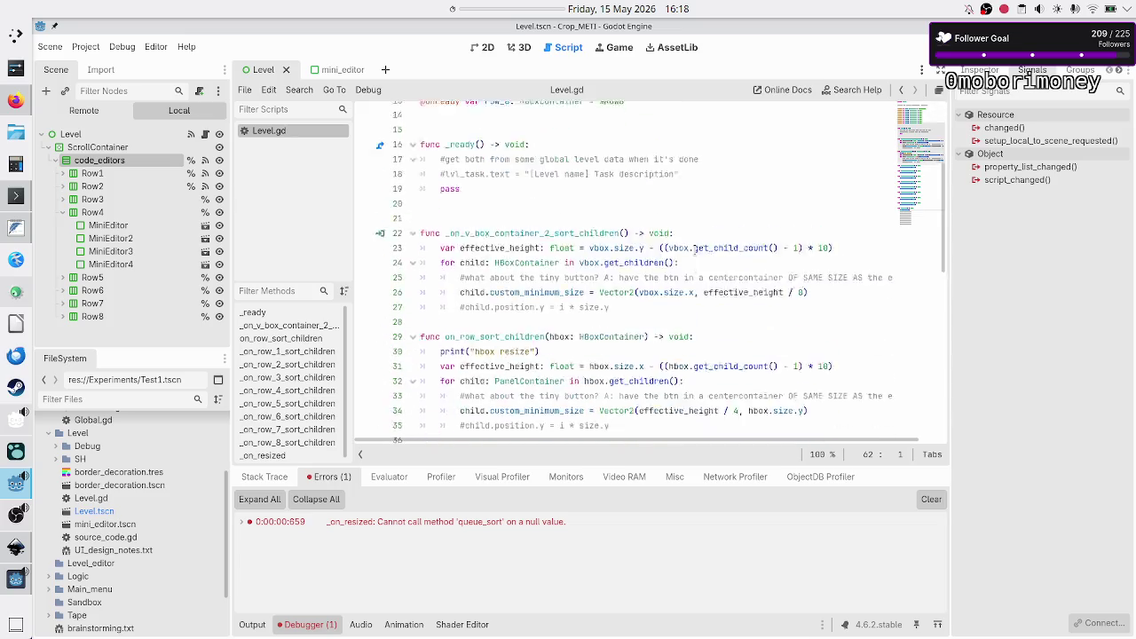
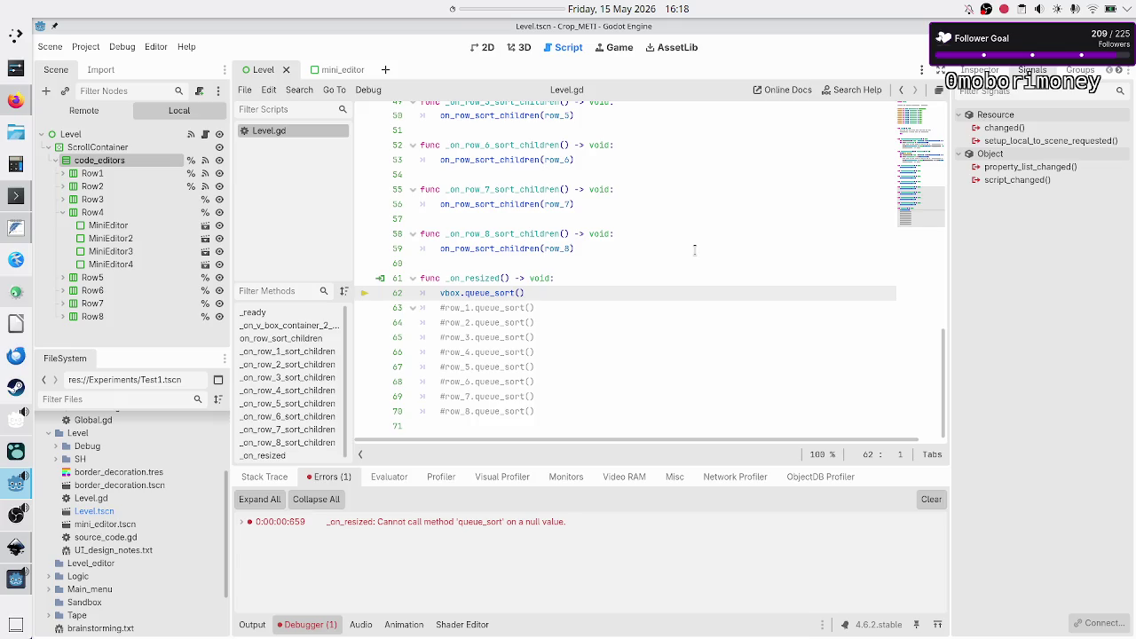
- Add an 'if is_node_ready():' line at the top of the _on_resized handler
double_click(480, 277)
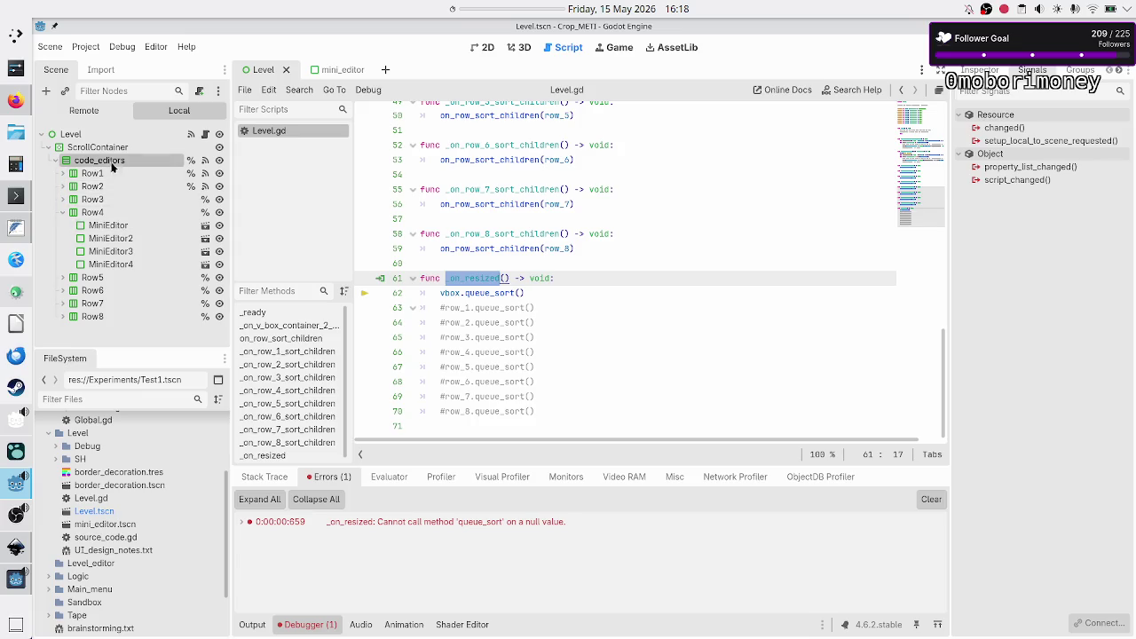
left_click(576, 277)
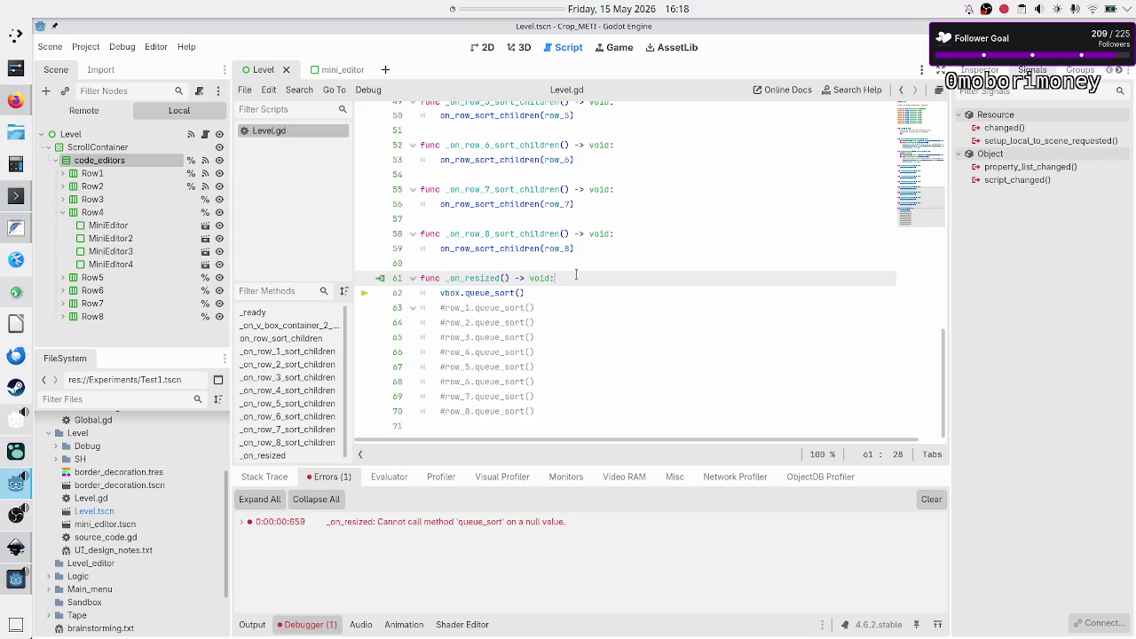
key("Return")
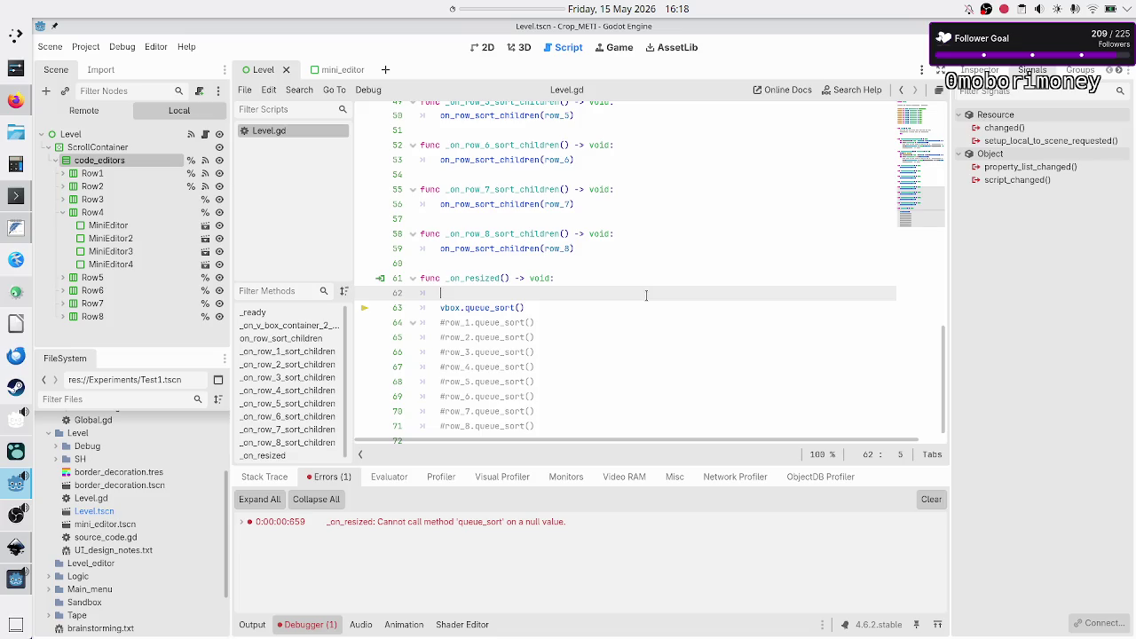
type("if")
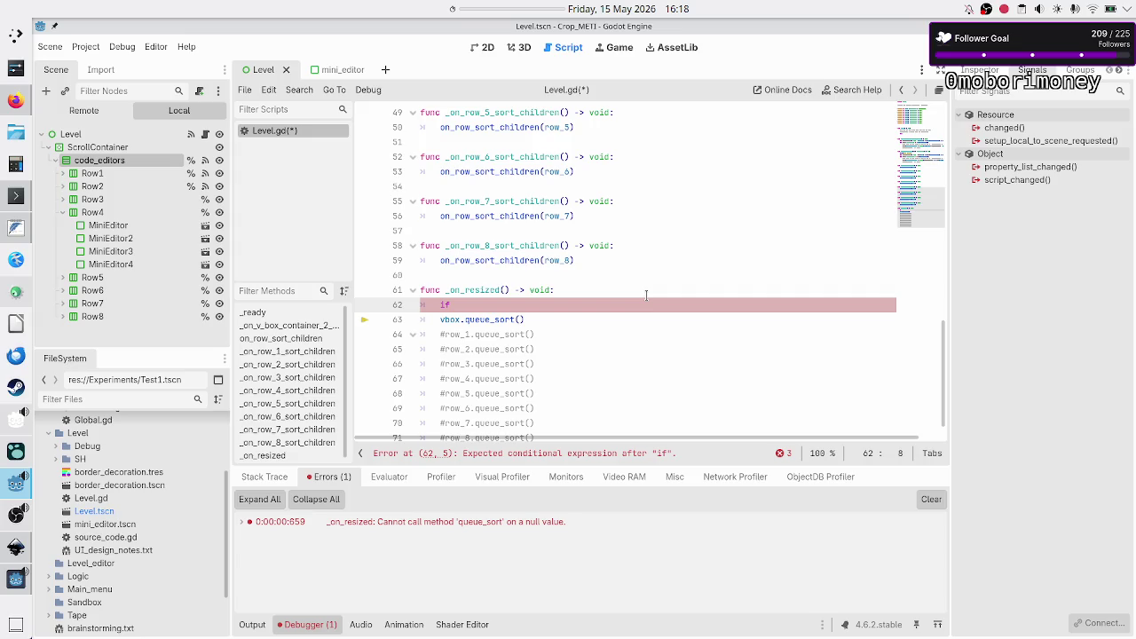
type("is_r")
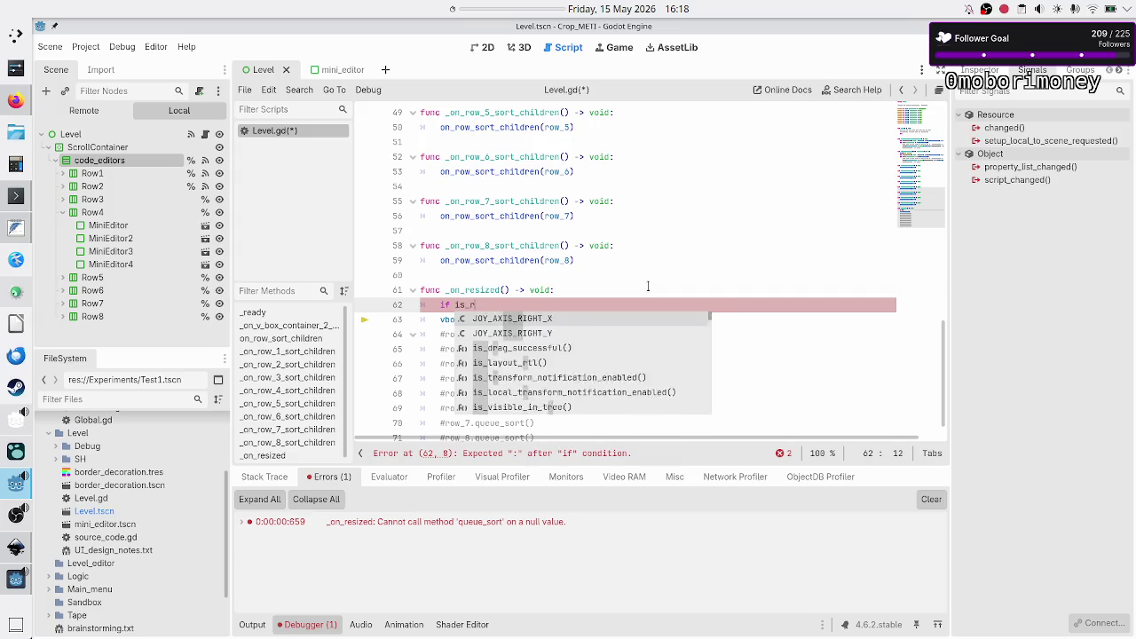
type("ead")
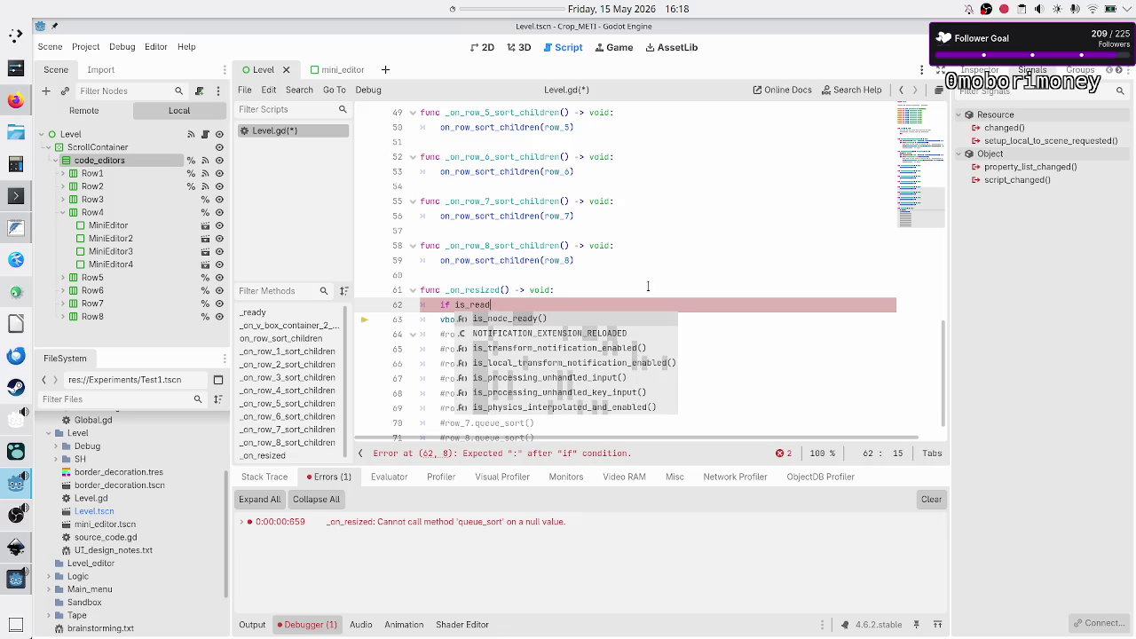
key("Return")
type(">")
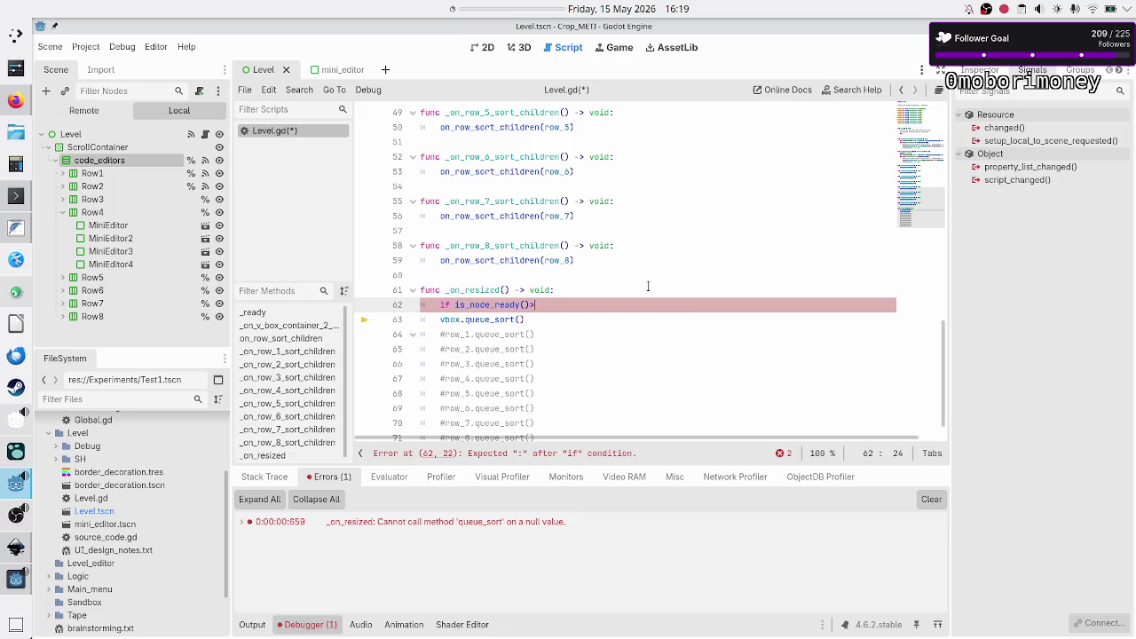
key("BackSpace")
type(":")
- Indent vbox.queue_sort() under the guard, then save and run the game with F5
key("Down")
key("Home")
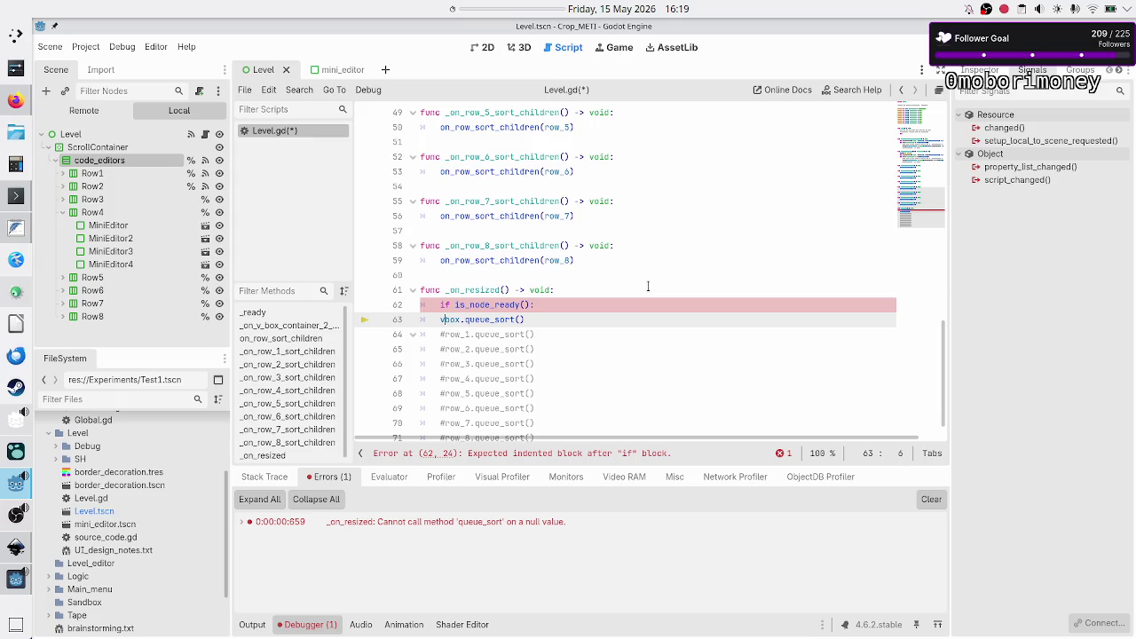
key("Tab")
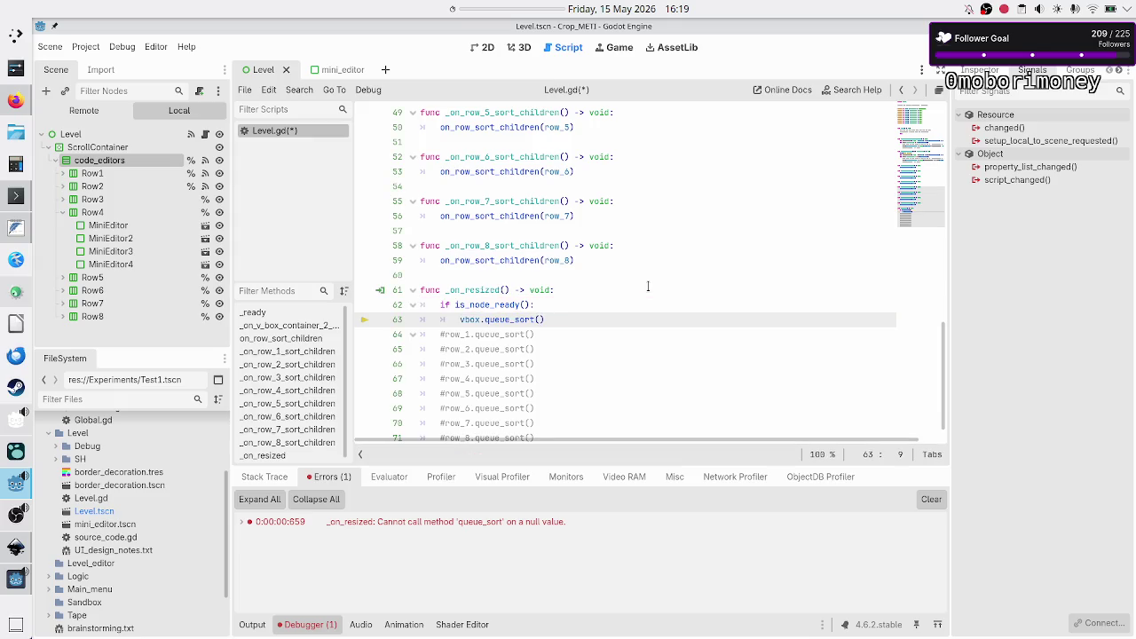
key("F5")
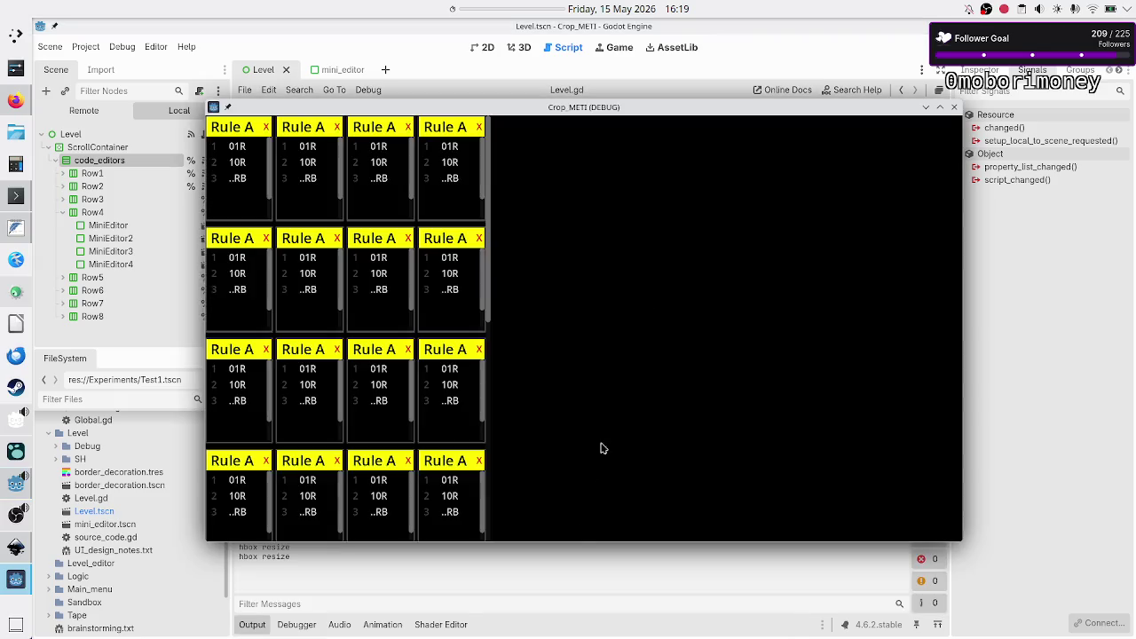
- Stop the game, rerun it, close its window and clear the Output log
key("F8")
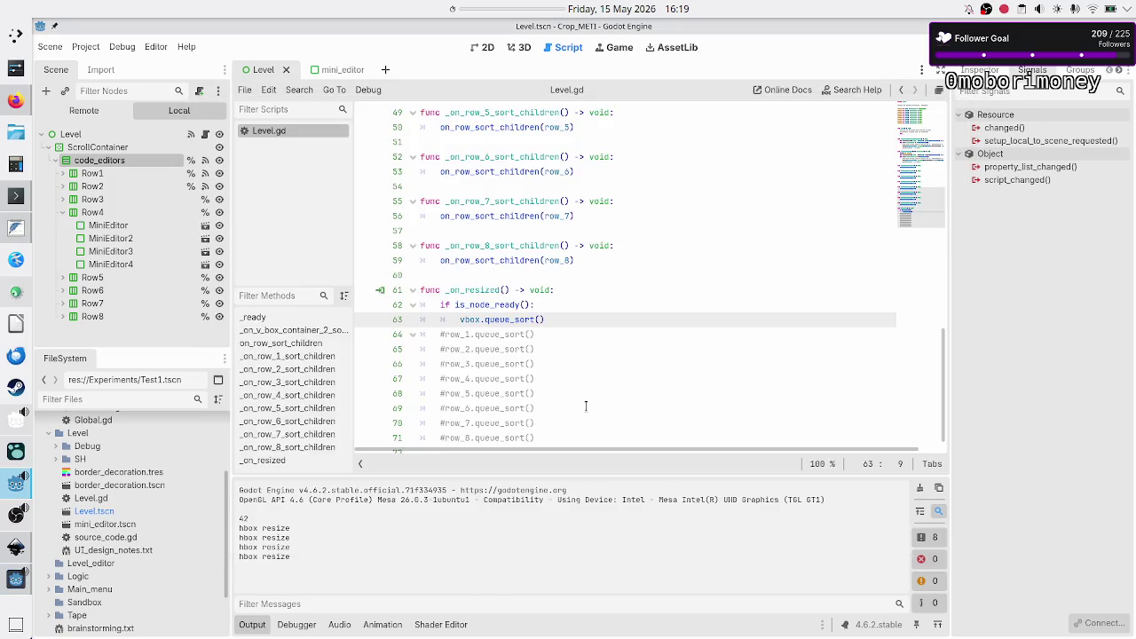
scroll(589, 353, "up", 2)
scroll(589, 353, "up", 10)
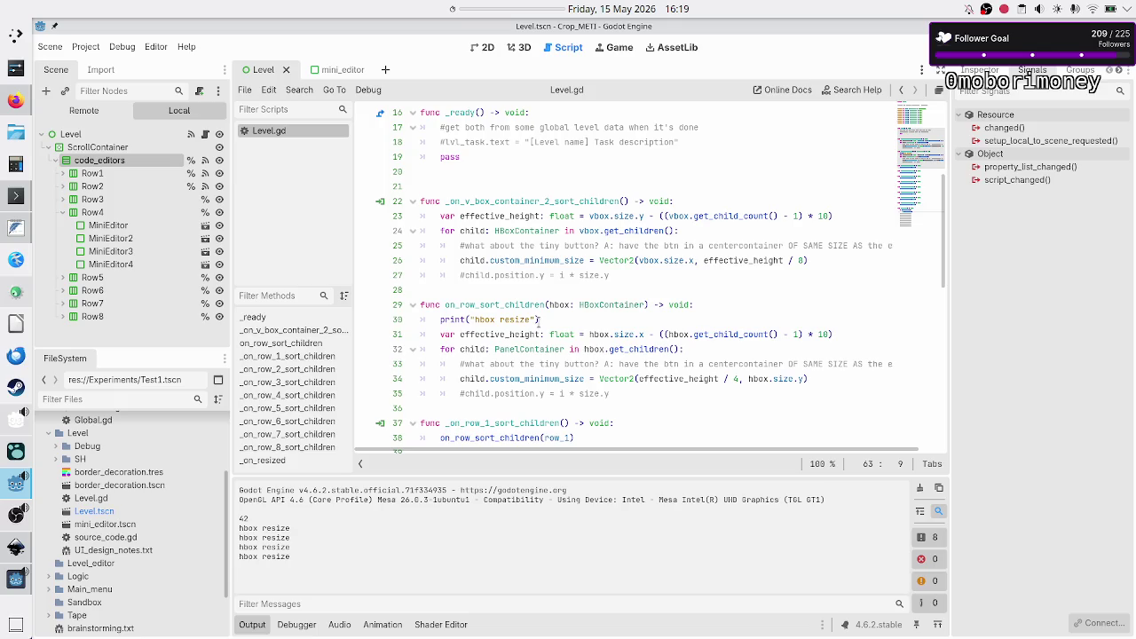
key("F5")
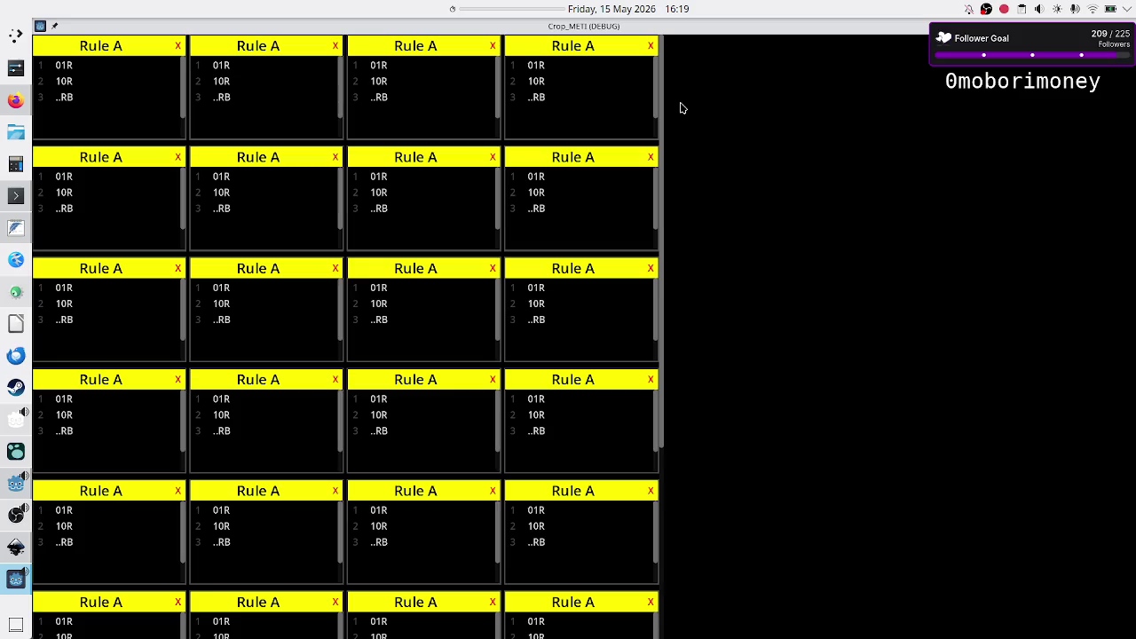
key("alt+F4")
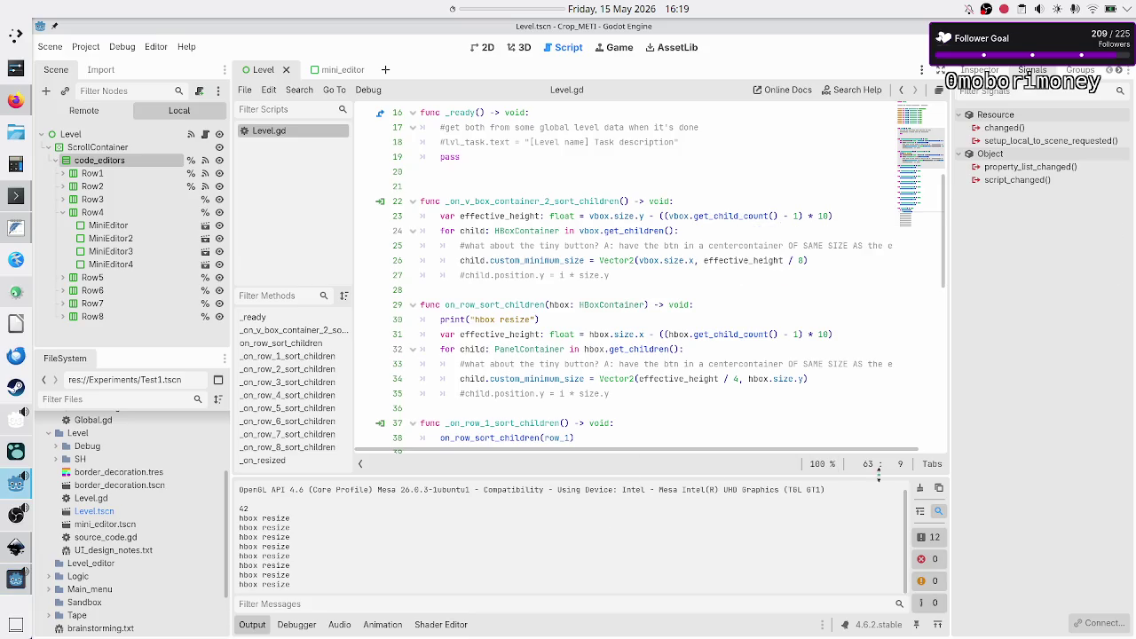
left_click(920, 488)
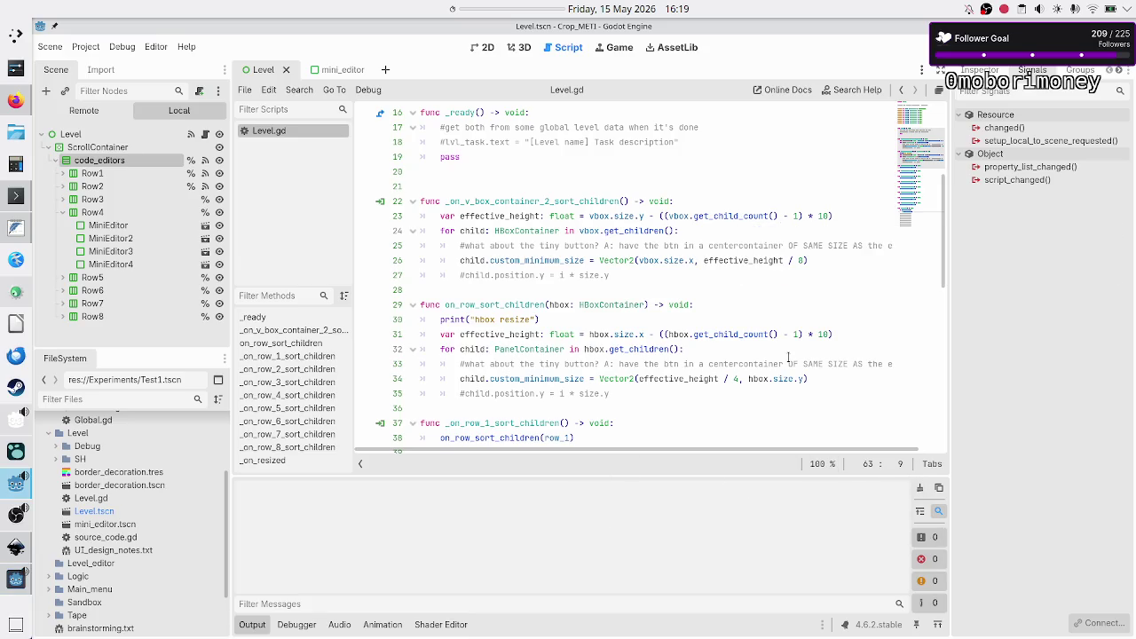
- Run the game again, move its window up and right, then stop it
key("F5")
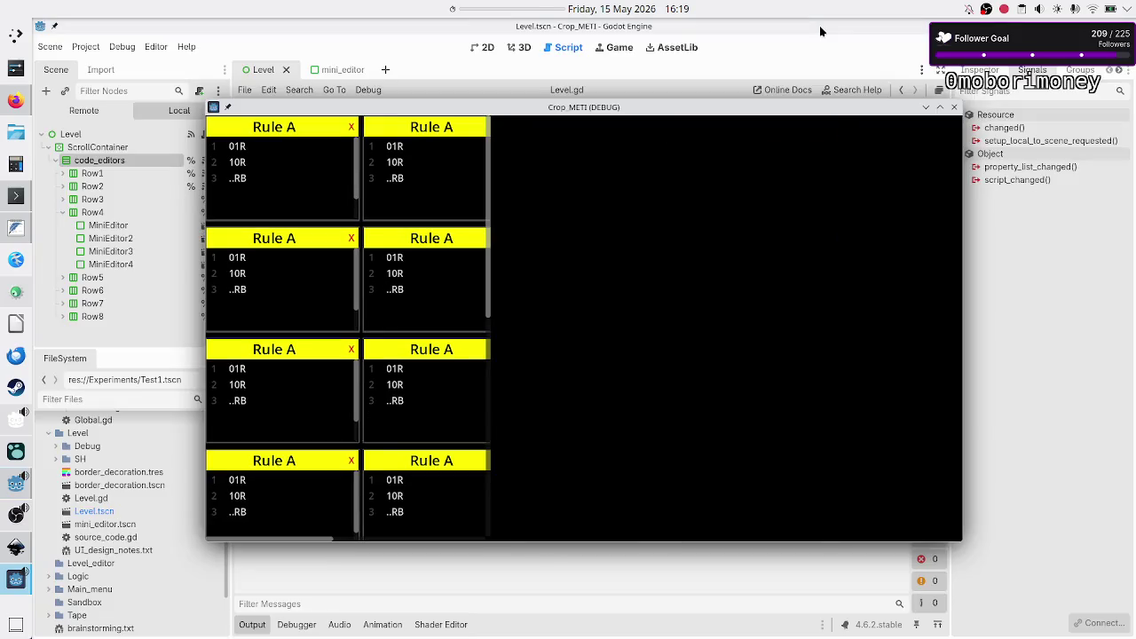
left_click_drag(742, 110, 817, 34)
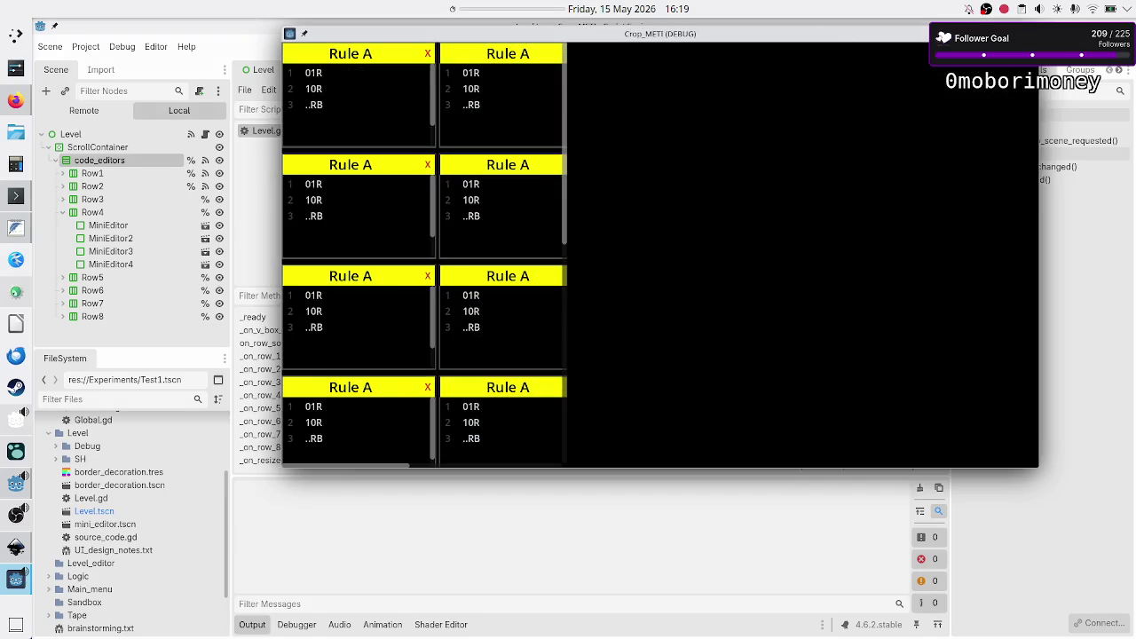
key("F8")
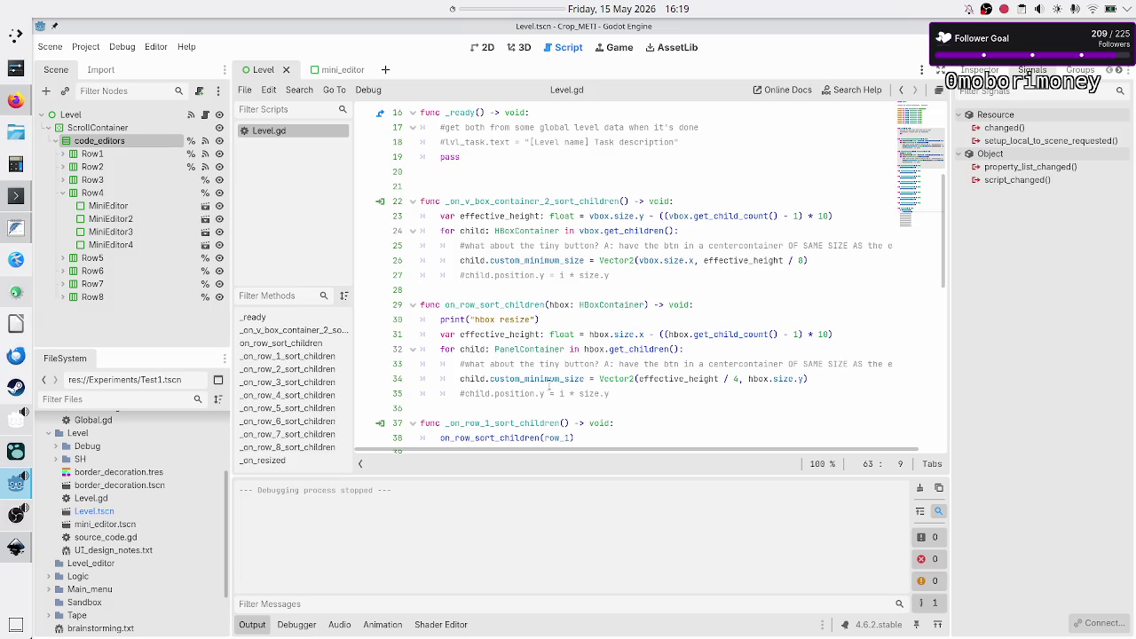
left_click(599, 302)
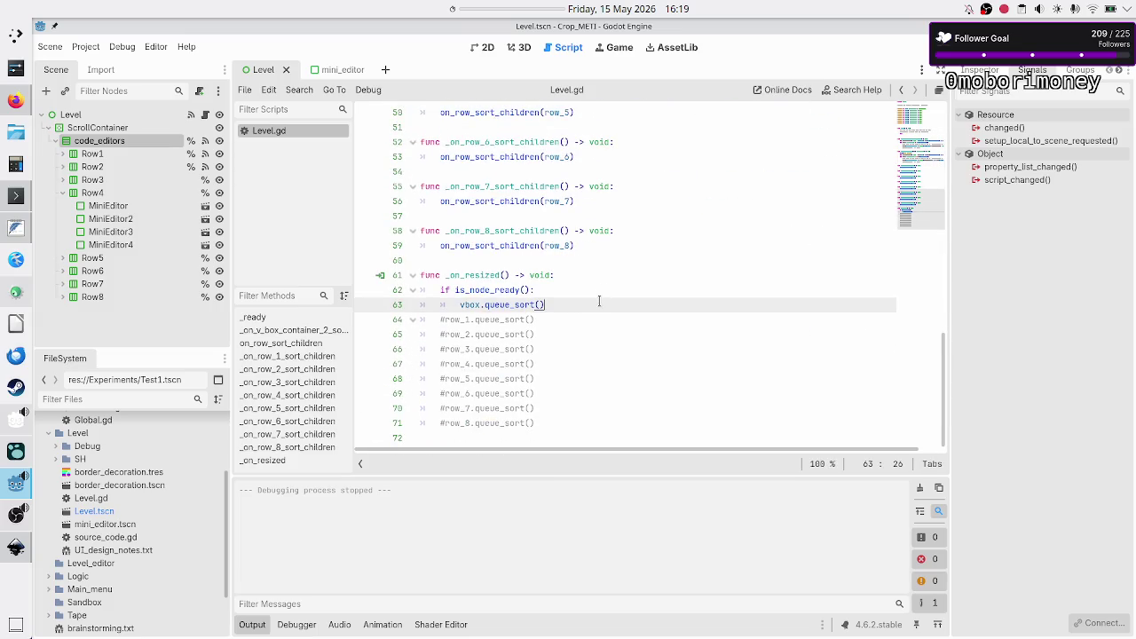
- Uncomment the row_1 to row_8 queue_sort() calls and indent them under the is_node_ready() guard
key("Right")
key("shift+Down")
key("shift+Down")
key("shift+Down")
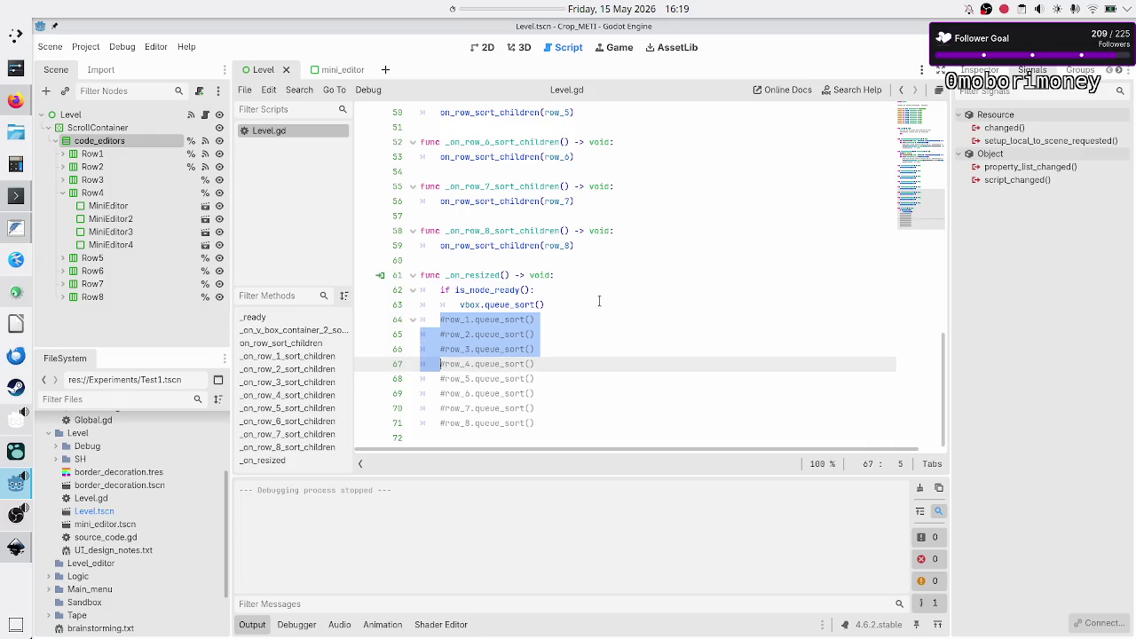
key("shift+Left")
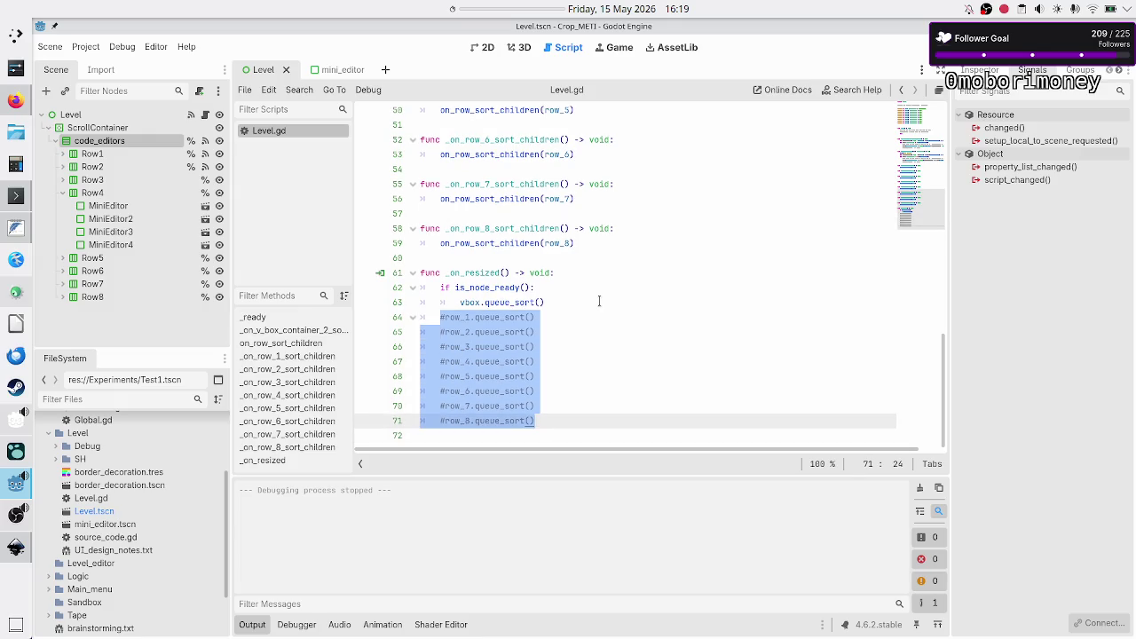
key("ctrl+k")
key("Tab")
key("Down")
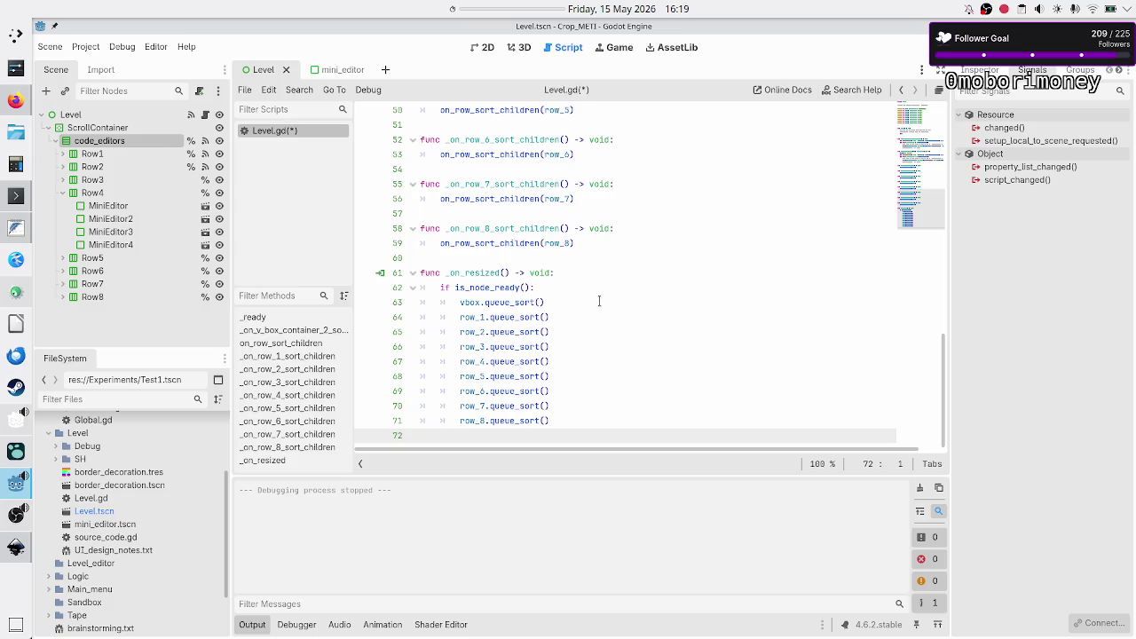
- Run the game, shrink its window to check the grid, then close it
key("F5")
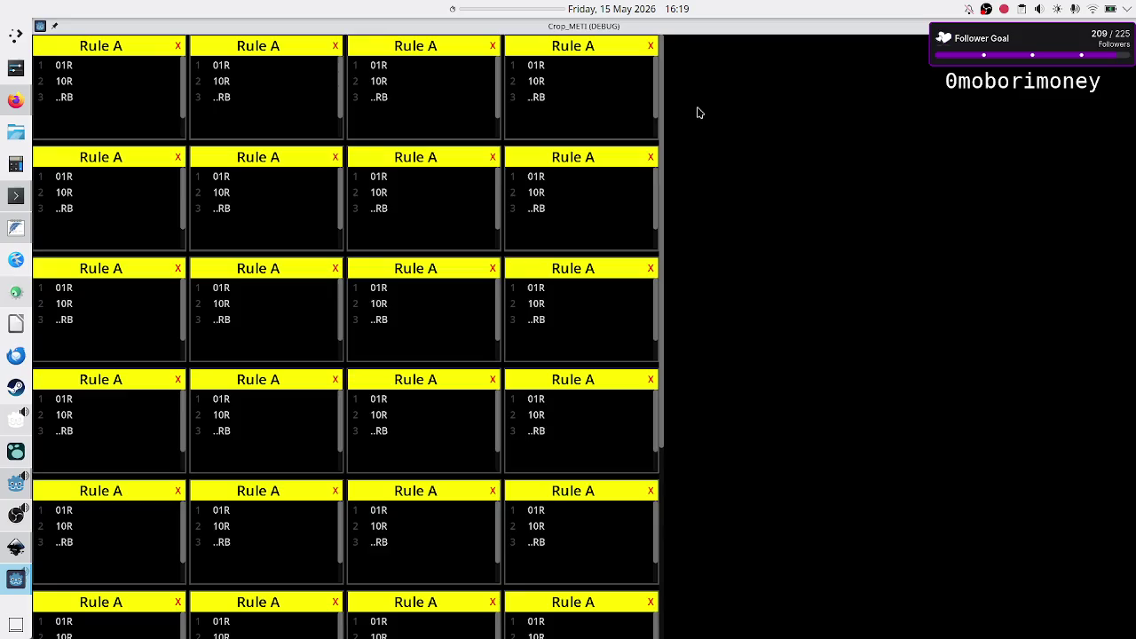
double_click(733, 32)
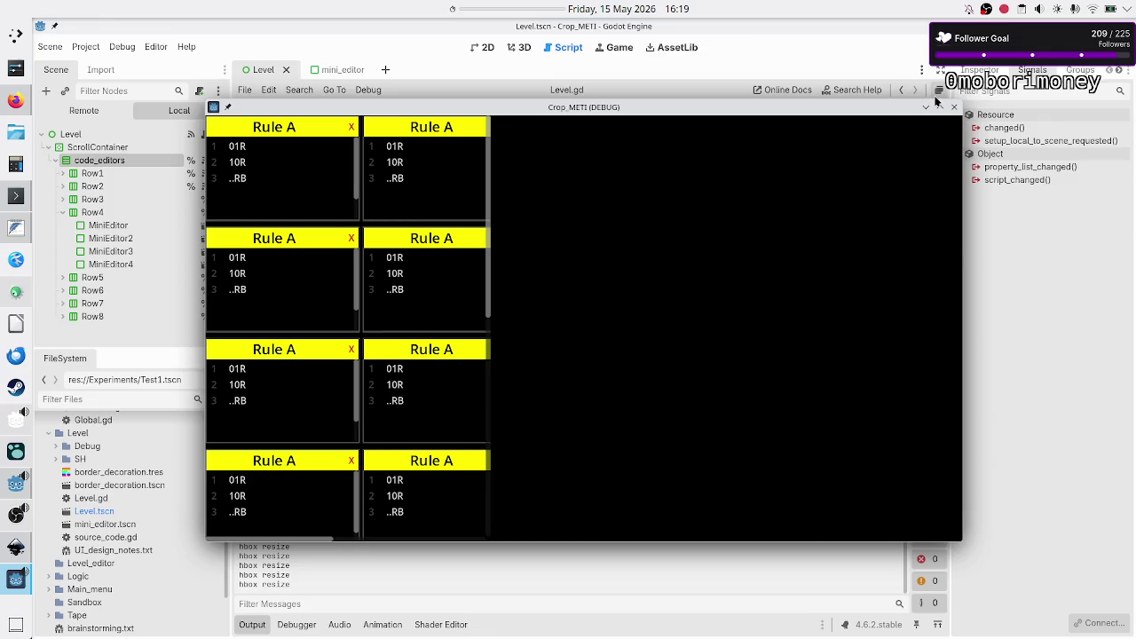
left_click(953, 107)
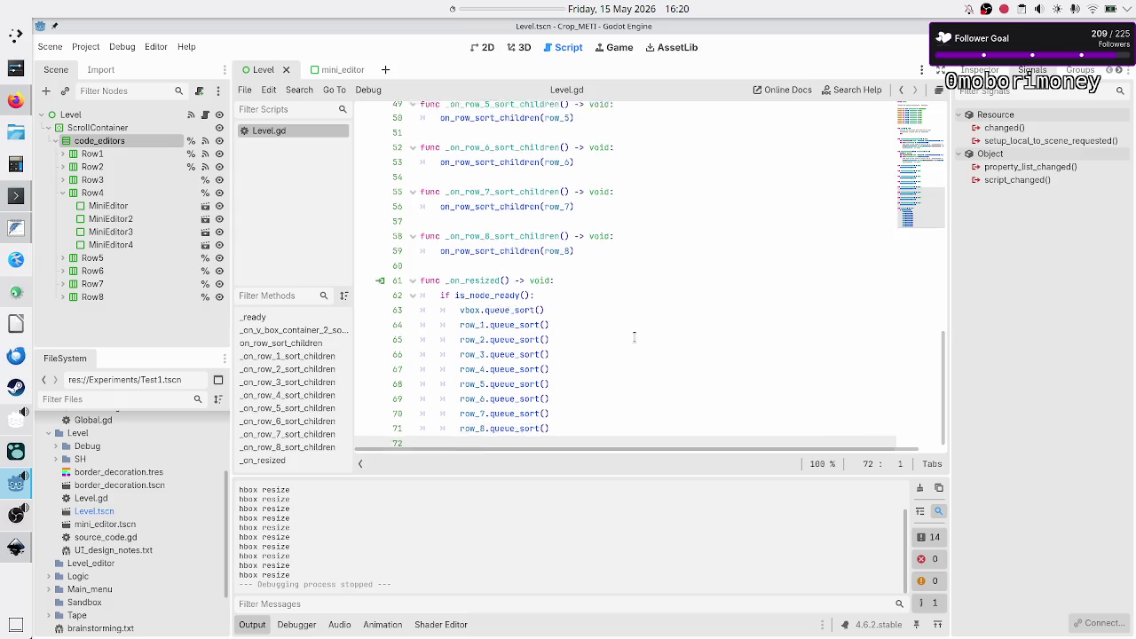
scroll(634, 336, "up", 9)
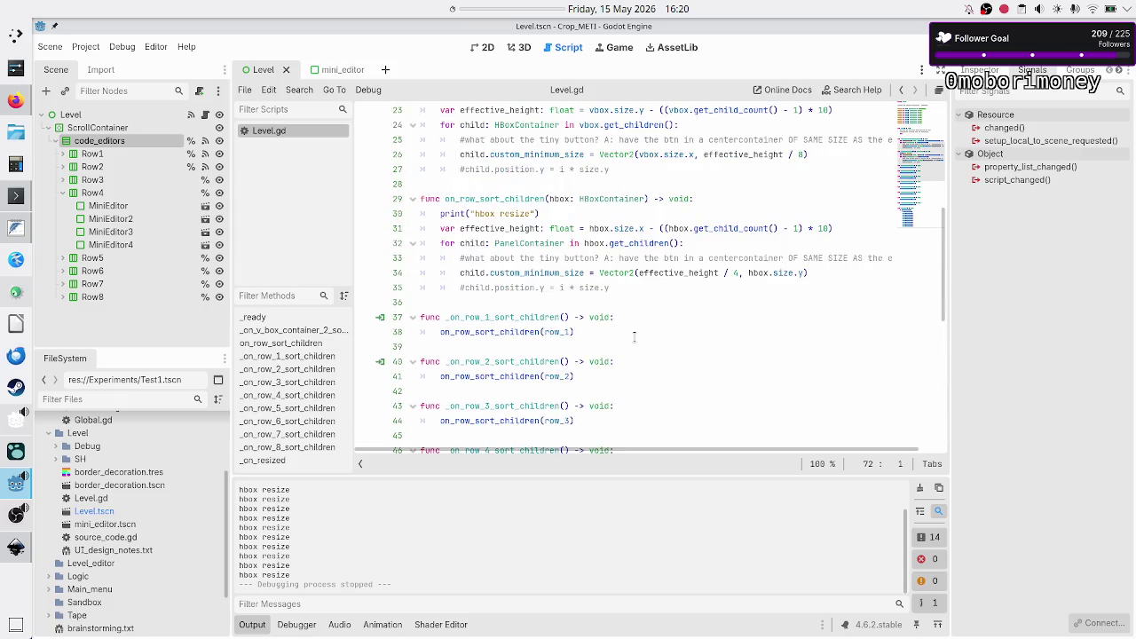
scroll(634, 337, "up", 3)
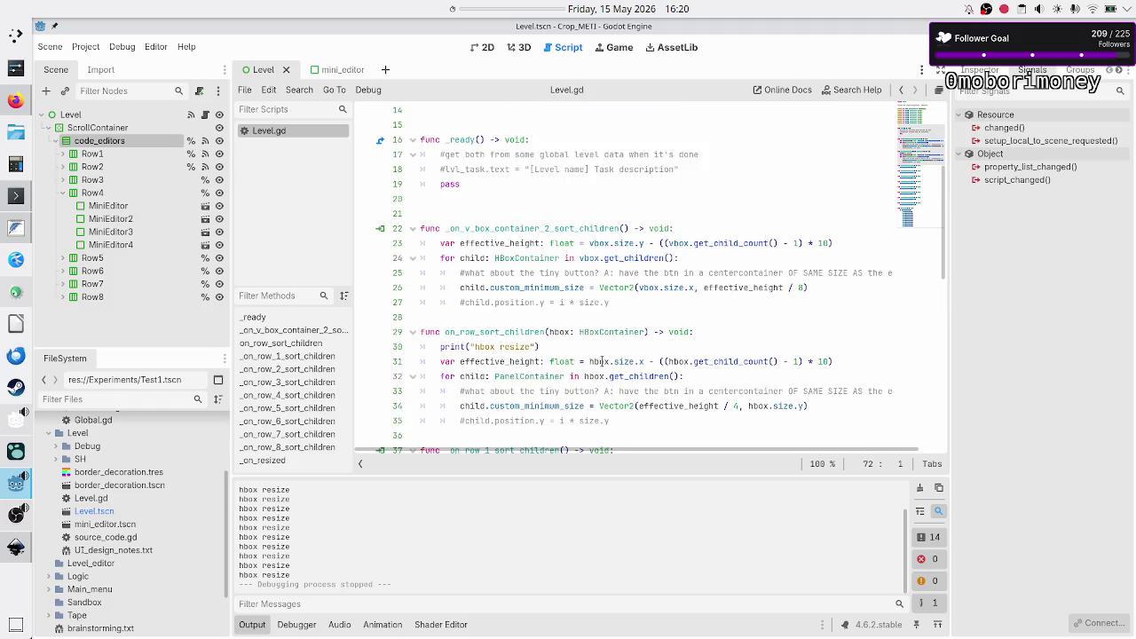
double_click(600, 361)
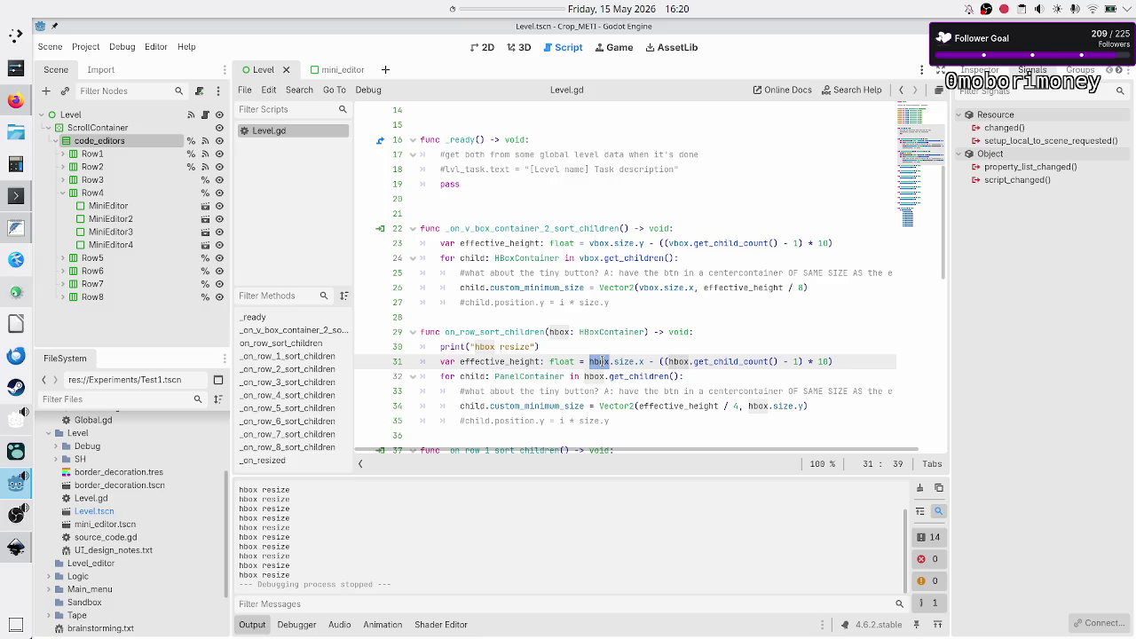
left_click(603, 362)
double_click(602, 361)
double_click(763, 406)
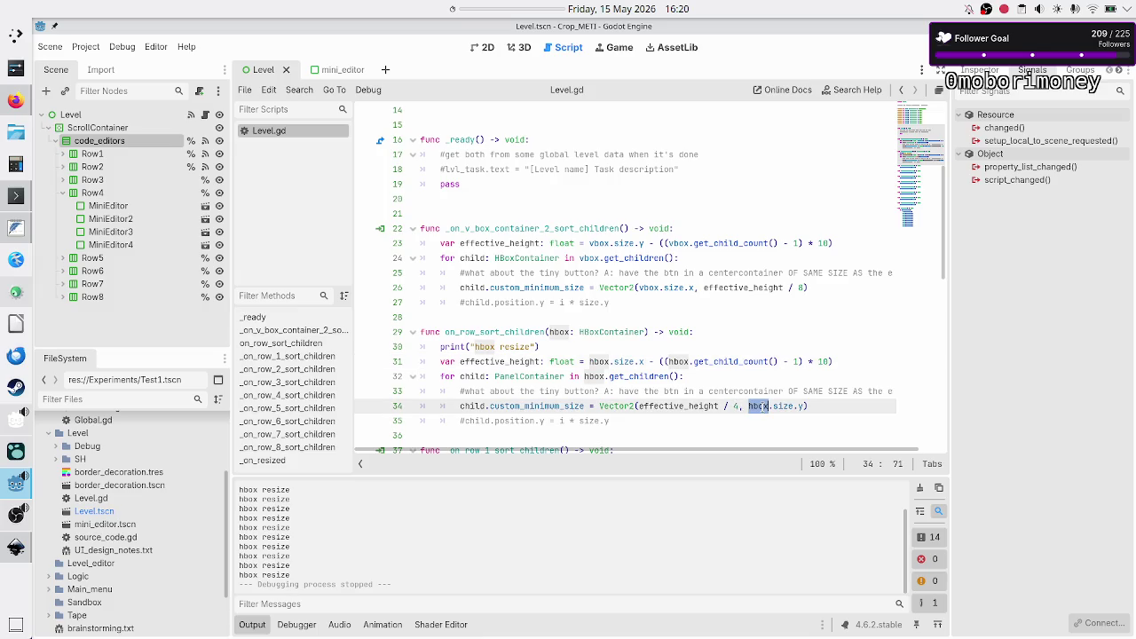
mouse_move(782, 405)
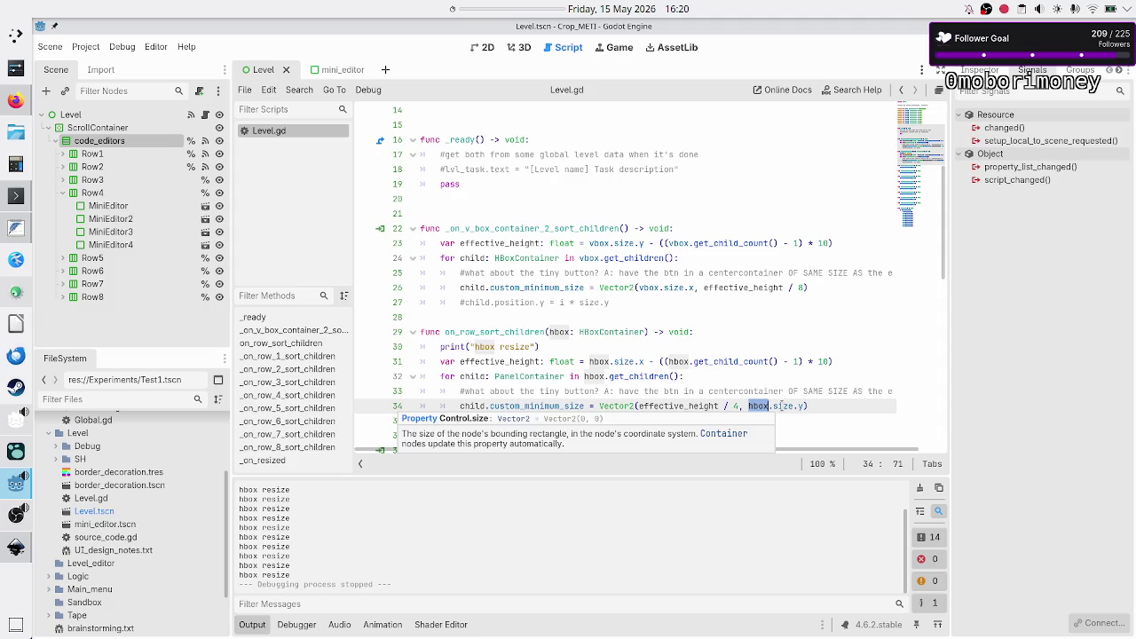
double_click(657, 408)
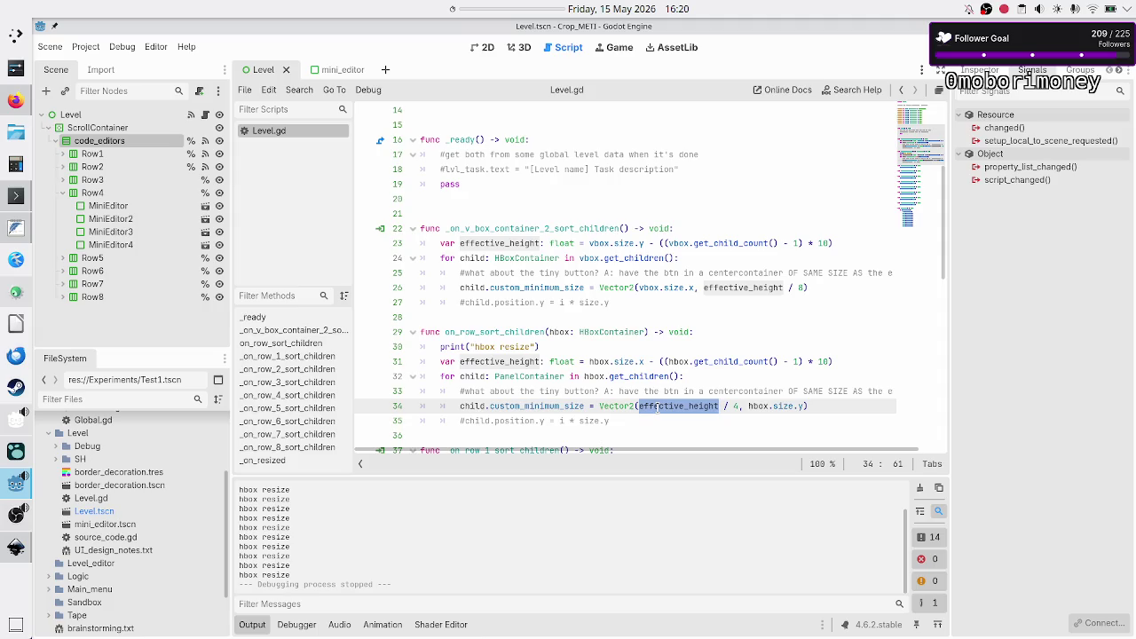
mouse_move(690, 406)
mouse_move(781, 405)
mouse_move(736, 363)
left_click(540, 362)
- Rename the line 31 variable from effective_height to effective_width
key("BackSpace")
key("BackSpace")
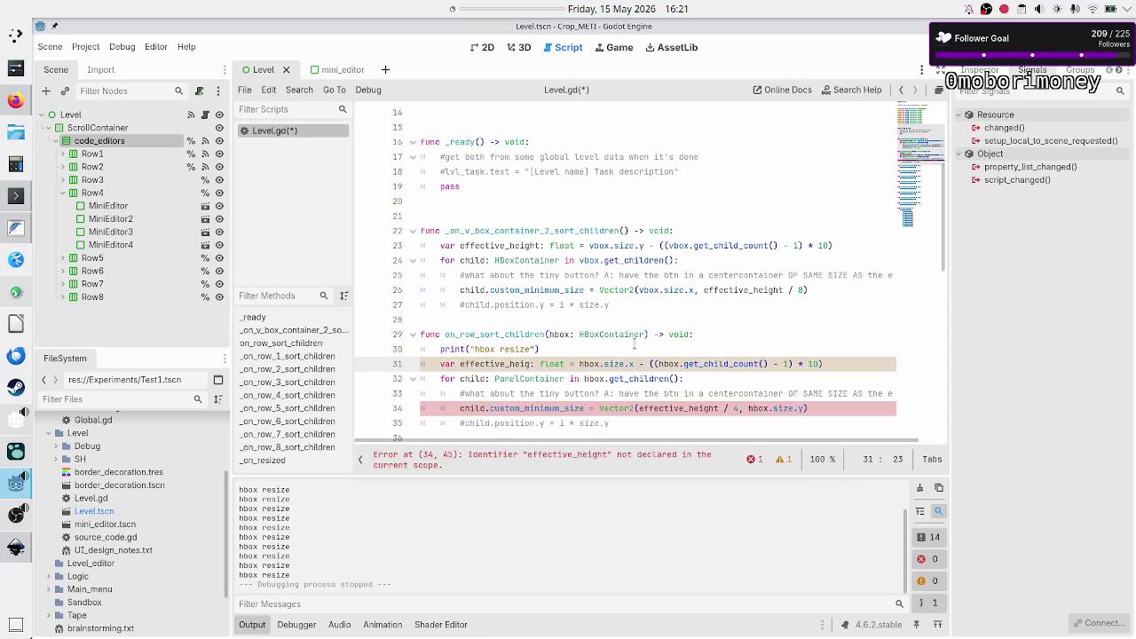
left_click(487, 230)
double_click(486, 229)
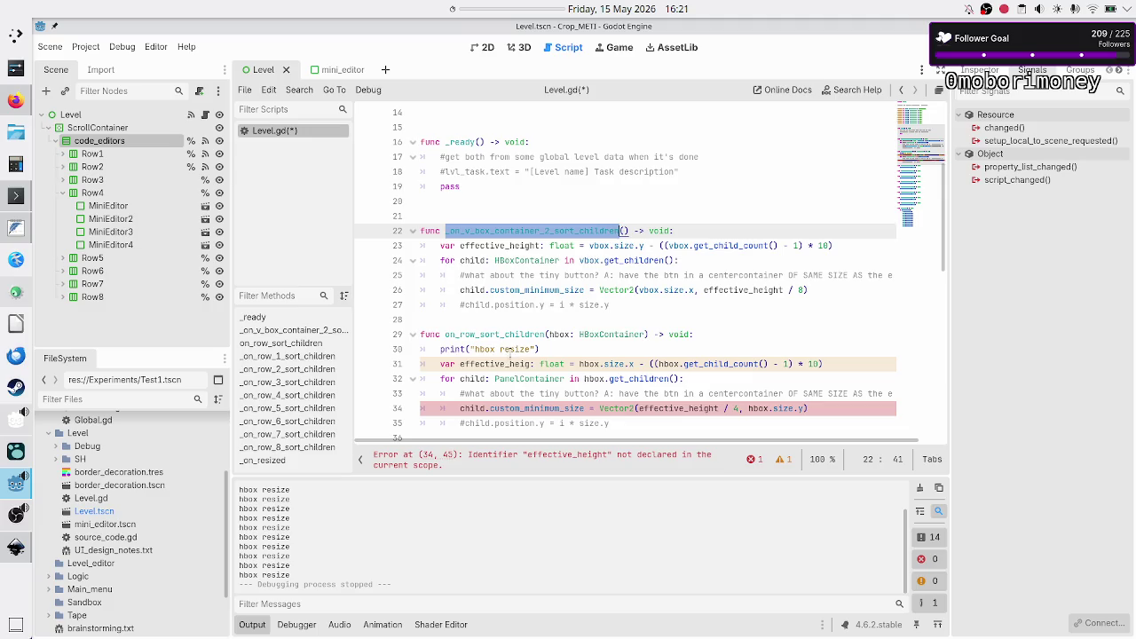
left_click(531, 362)
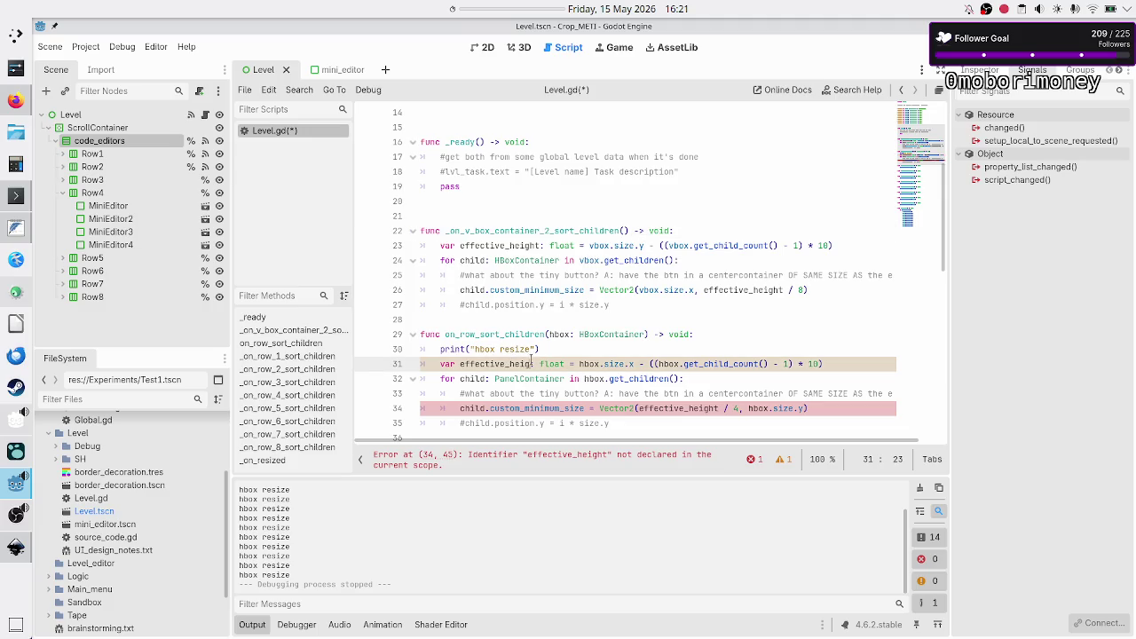
key("BackSpace")
key("BackSpace")
key("BackSpace")
type("wift")
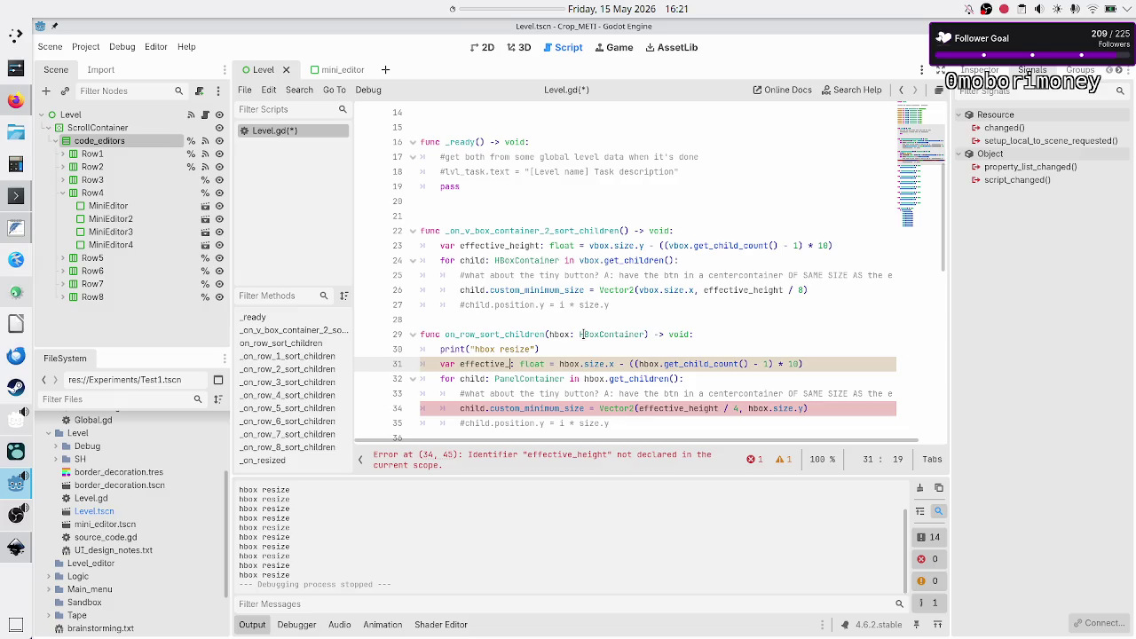
key("BackSpace")
type("dth")
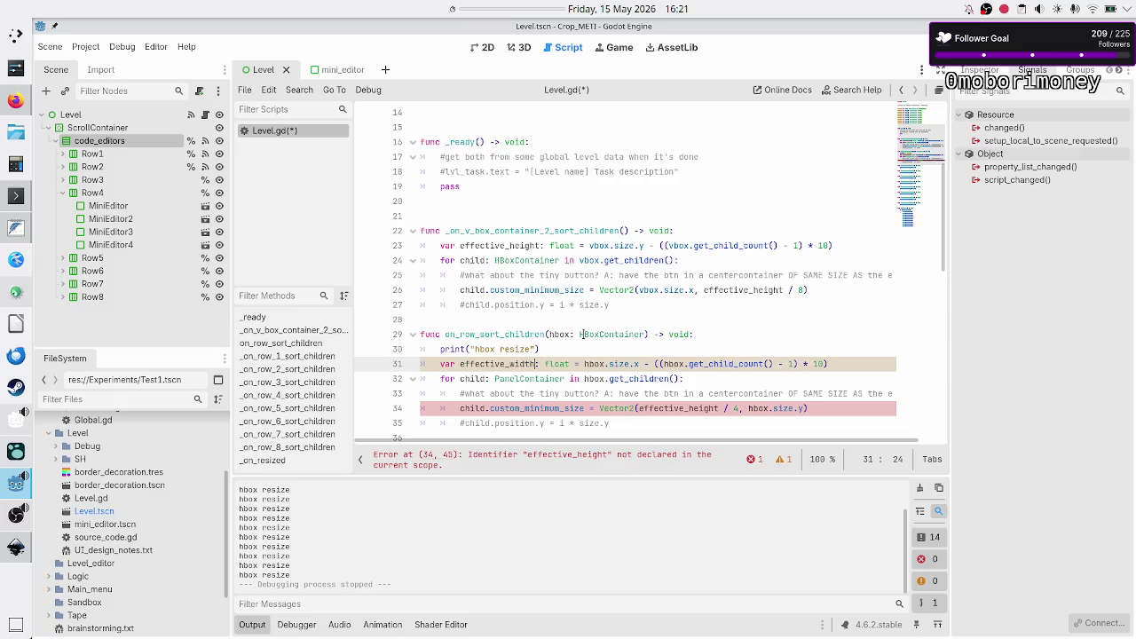
- Review the hbox.size.x expression and * 10 term on line 31
key("Right")
key("Right")
key("Right")
key("shift+Left")
key("shift+Left")
key("shift+Left")
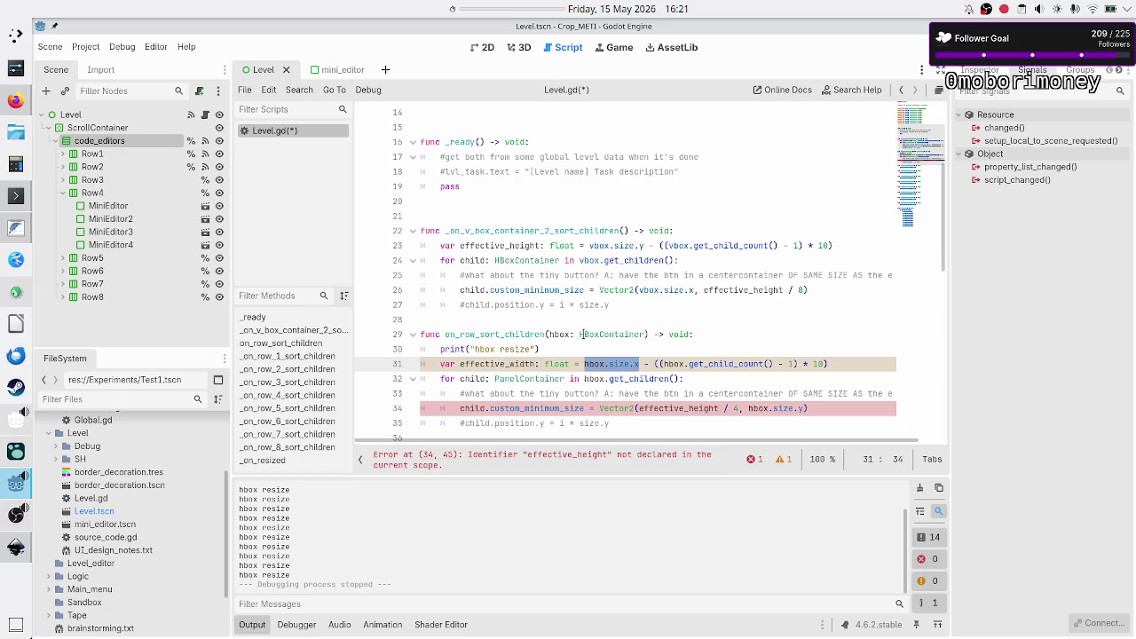
key("Right")
key("Right")
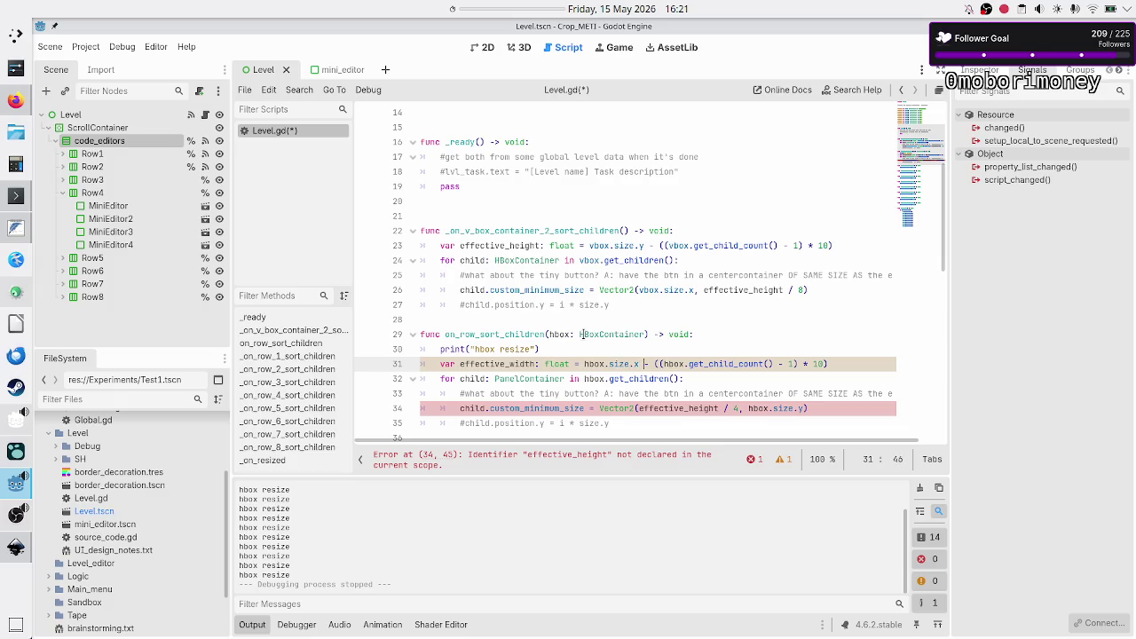
key("Right")
key("Right")
key("Right")
key("End")
key("Right")
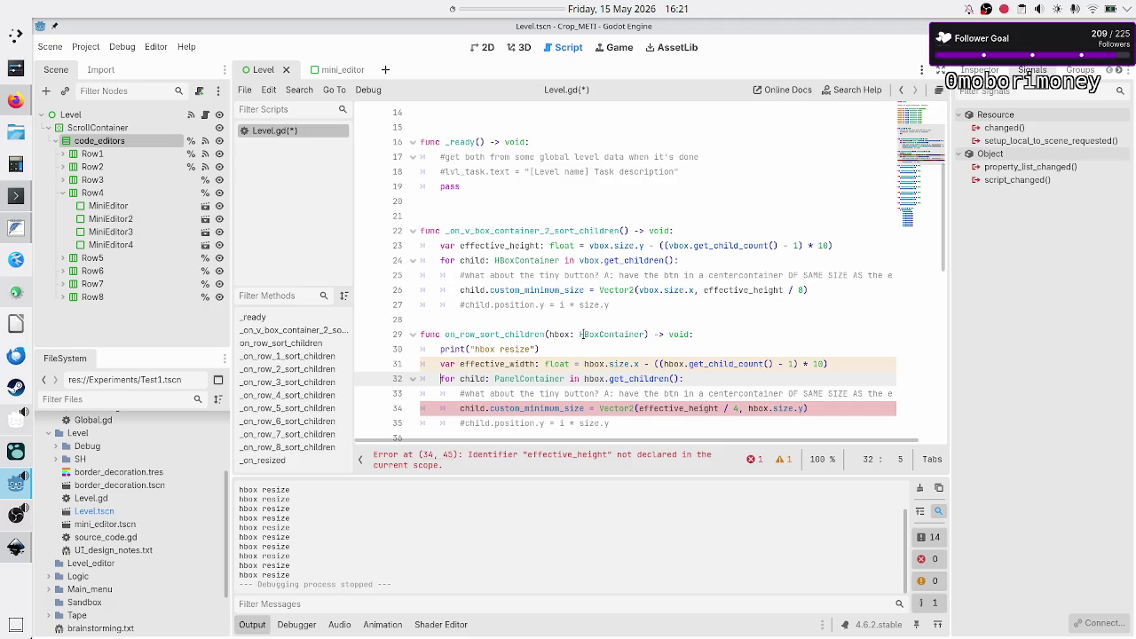
key("Down")
key("Up")
- Replace effective_height with effective_width in the Vector2 on line 34
key("Down")
key("Down")
key("Right")
key("Right")
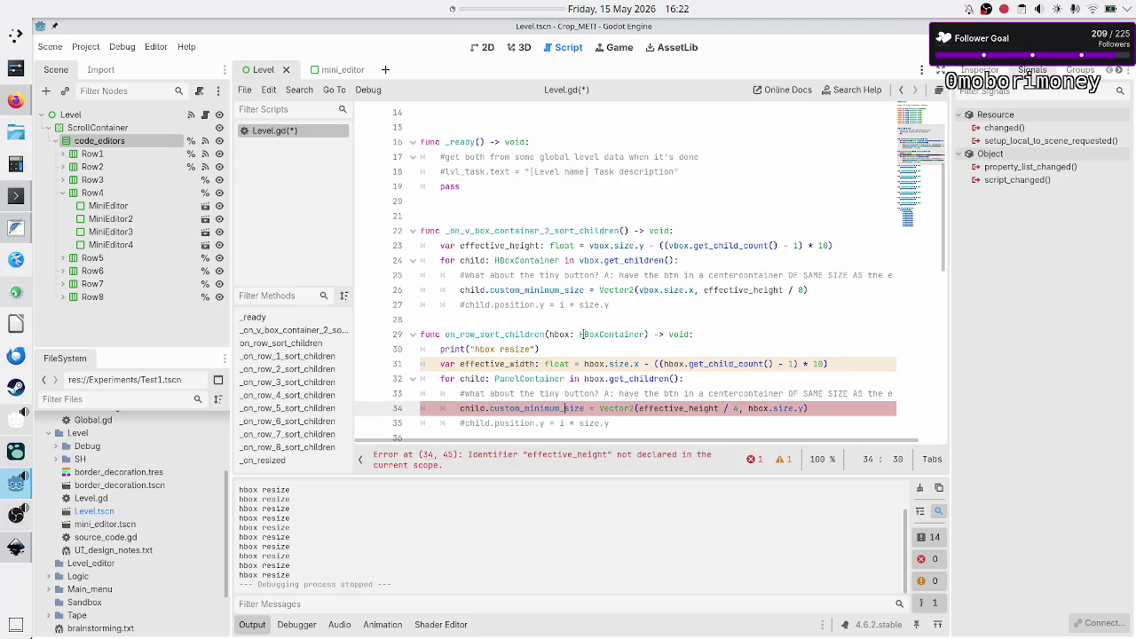
key("Right")
key("Right")
key("Right")
key("Right")
key("Right")
key("Right")
key("BackSpace")
key("BackSpace")
key("BackSpace")
type("width")
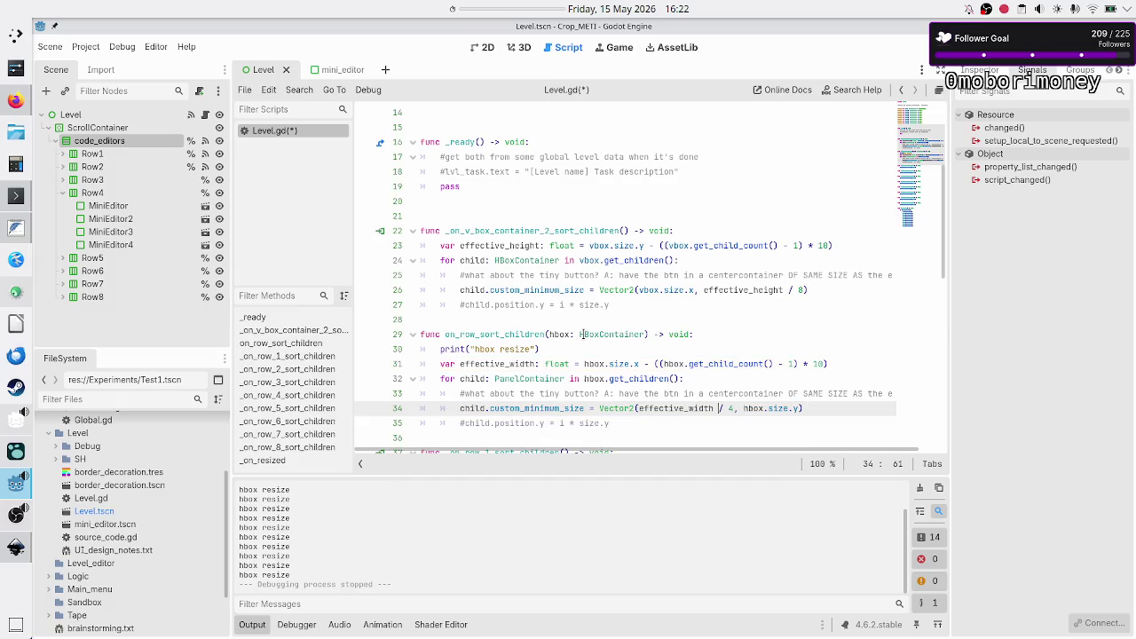
key("shift+Left")
key("shift+Left")
key("shift+Left")
key("Right")
key("Right")
- Check the 4 divisor and hbox.size.y term in the line 34 Vector2
key("shift+Left")
key("shift+Left")
key("shift+Left")
key("shift+Left")
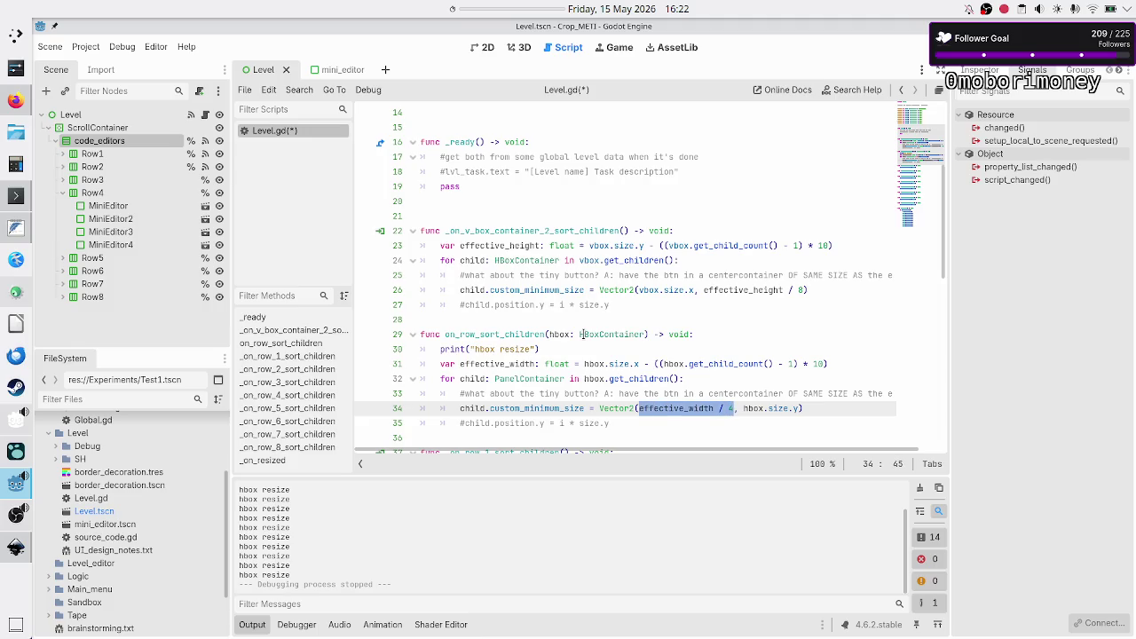
key("Right")
key("Right")
key("Right")
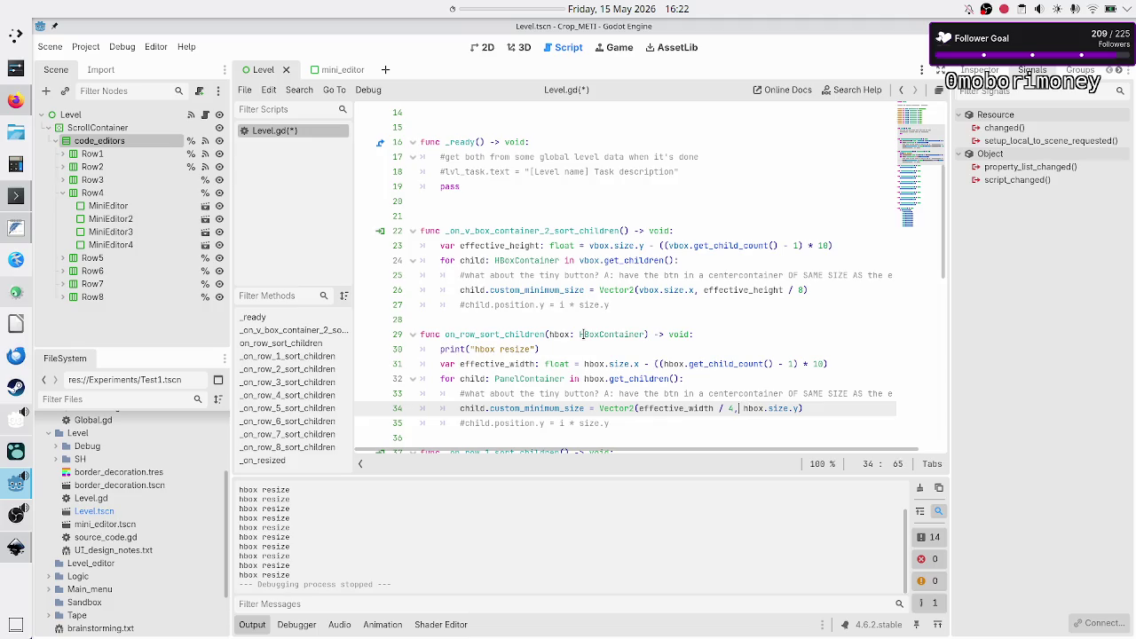
key("shift+Left")
key("Right")
key("Right")
key("Right")
key("shift+Right")
key("shift+Right")
key("shift+Right")
key("shift+Right")
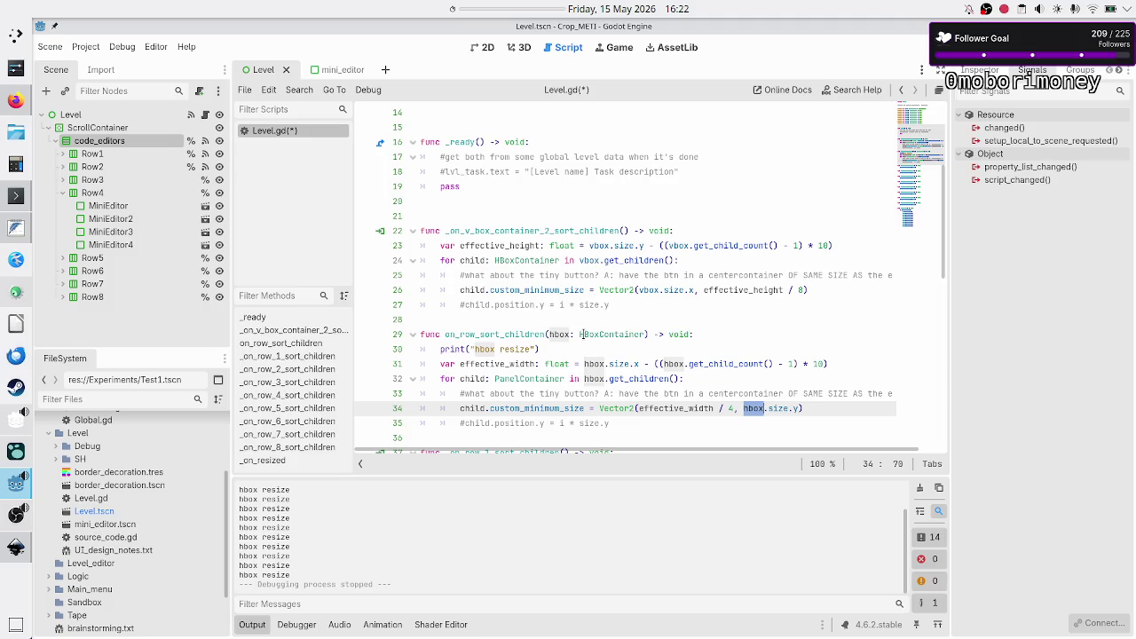
key("shift+Right")
key("shift+Right")
key("shift+Right")
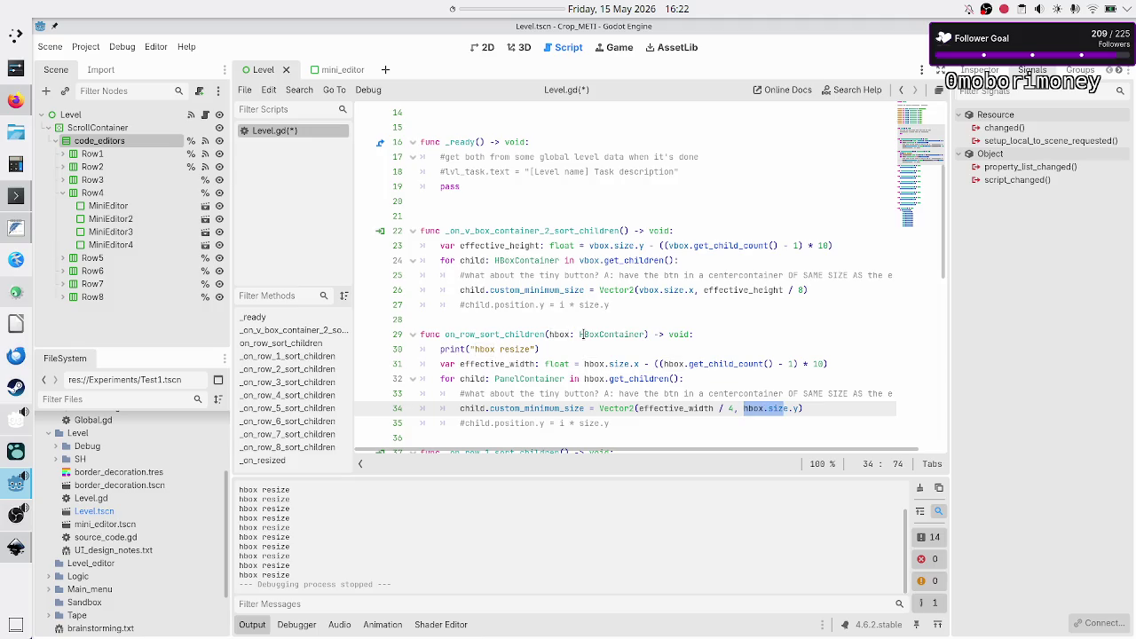
key("shift+Right")
key("shift+Right")
key("shift+Right")
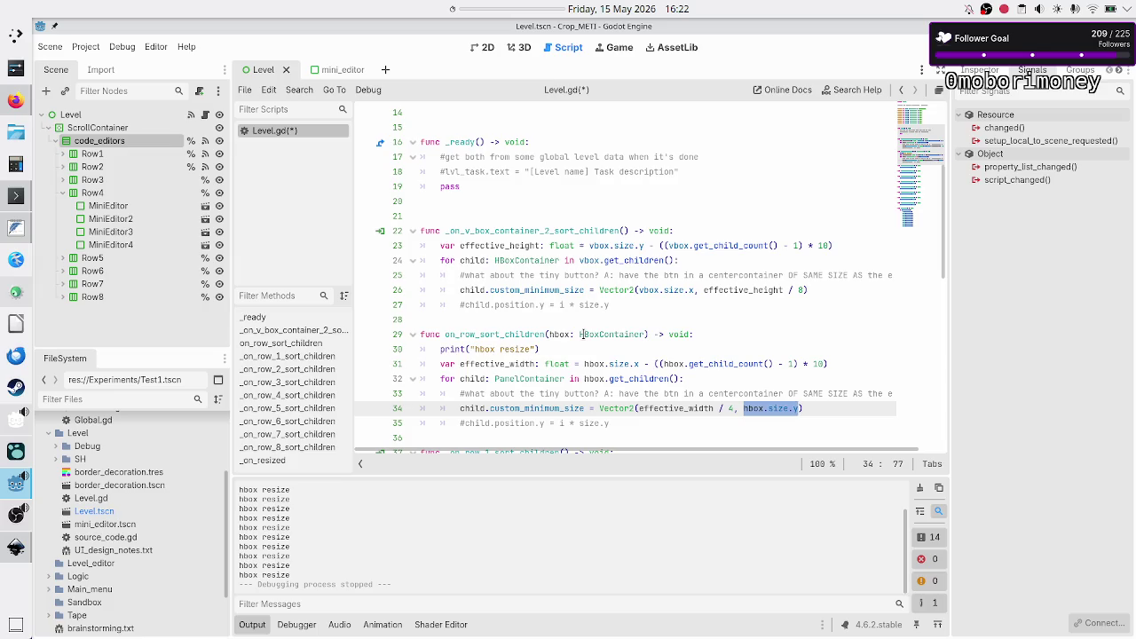
key("End")
key("Down")
key("Down")
key("Down")
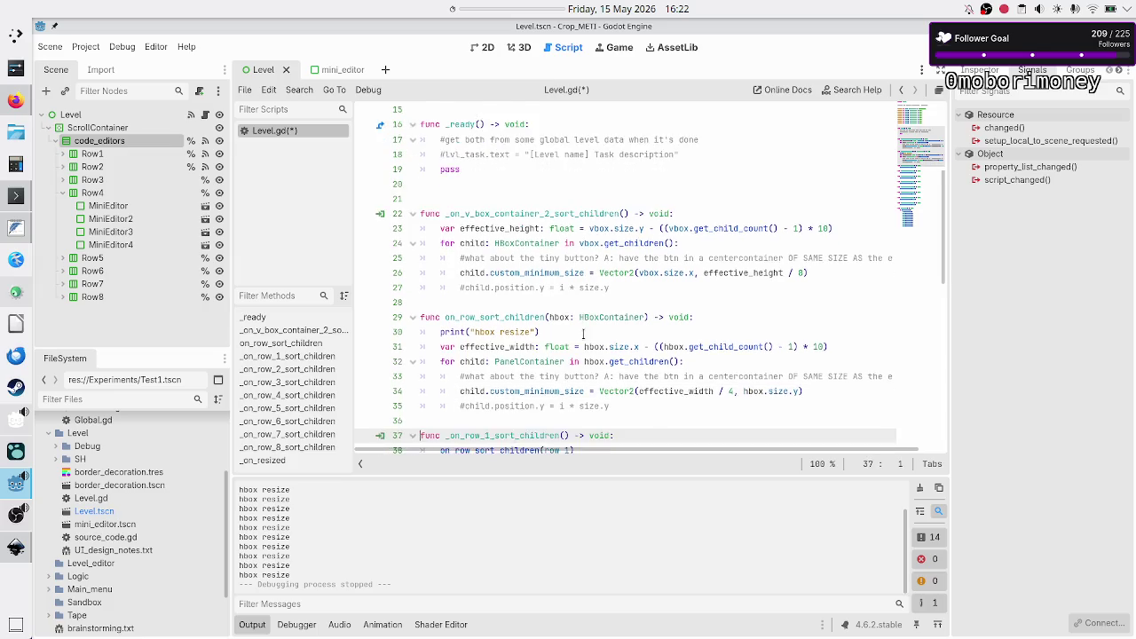
key("Up")
key("Up")
key("Up")
key("Up")
key("Up")
key("Up")
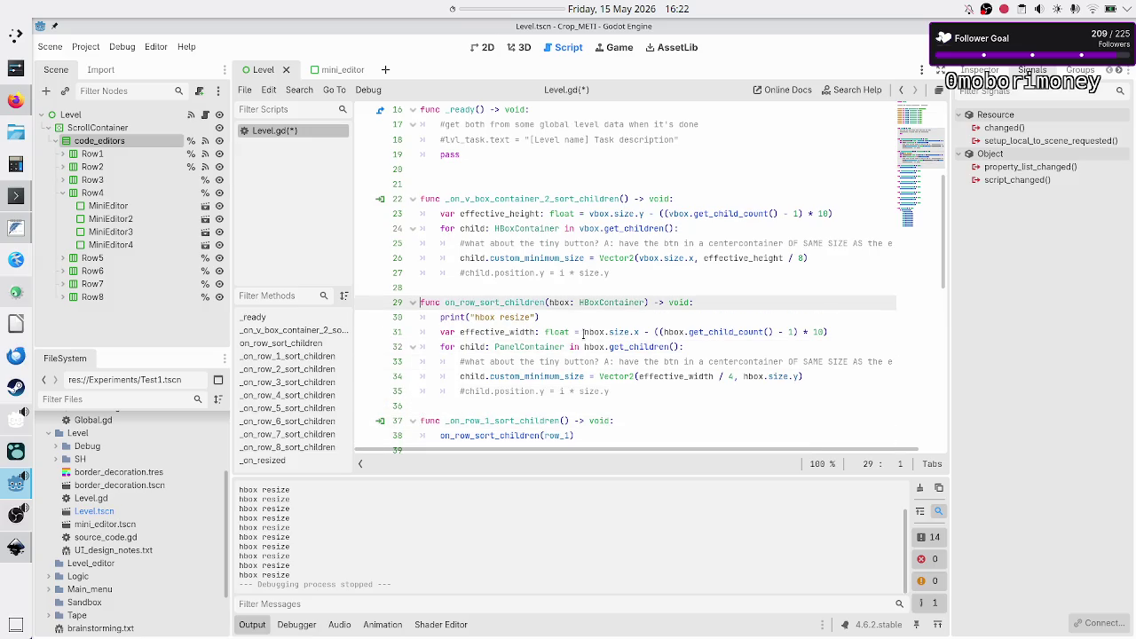
key("Down")
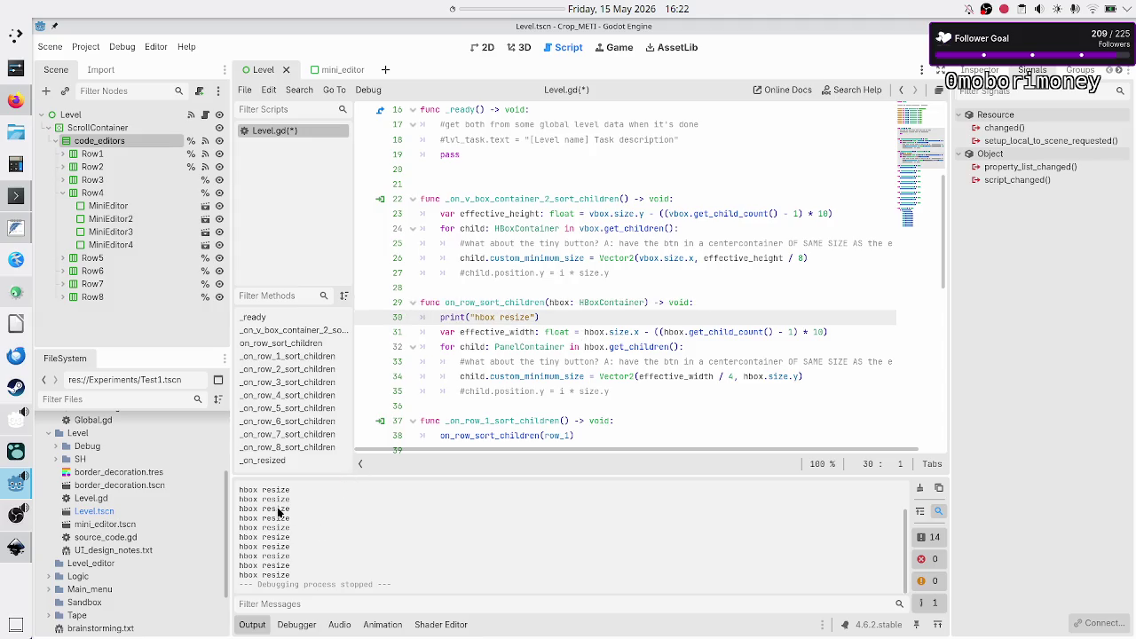
- Inspect the repeated hbox resize output, the uses of hbox, and Row1 in the scene tree
left_click_drag(276, 509, 292, 565)
left_click(292, 565)
mouse_move(555, 331)
double_click(593, 332)
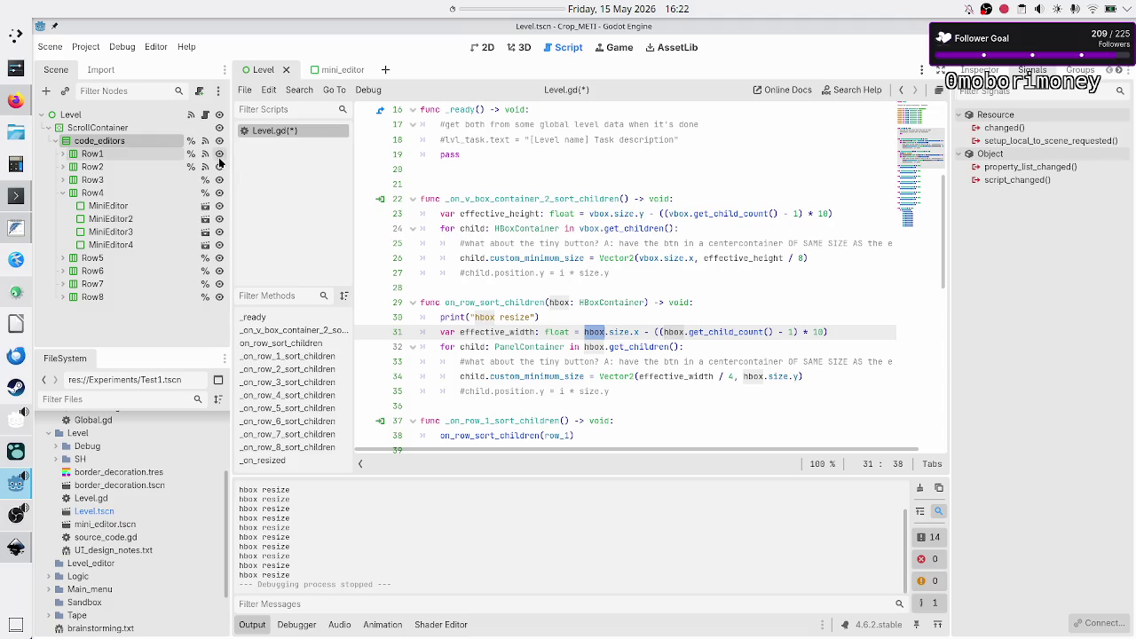
left_click(98, 156)
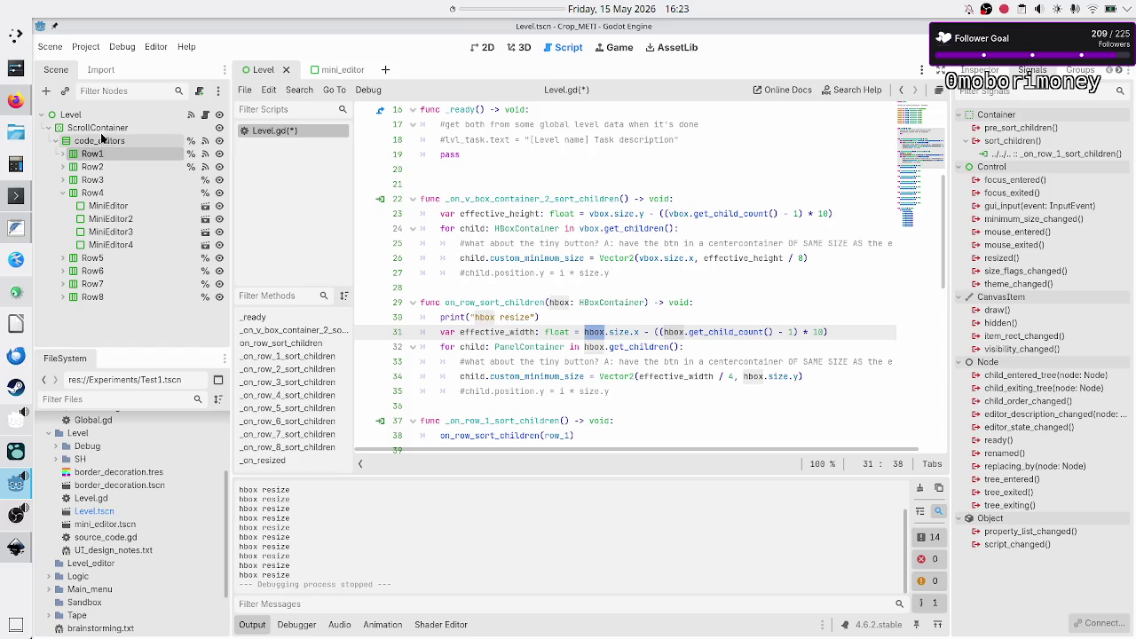
left_click(485, 48)
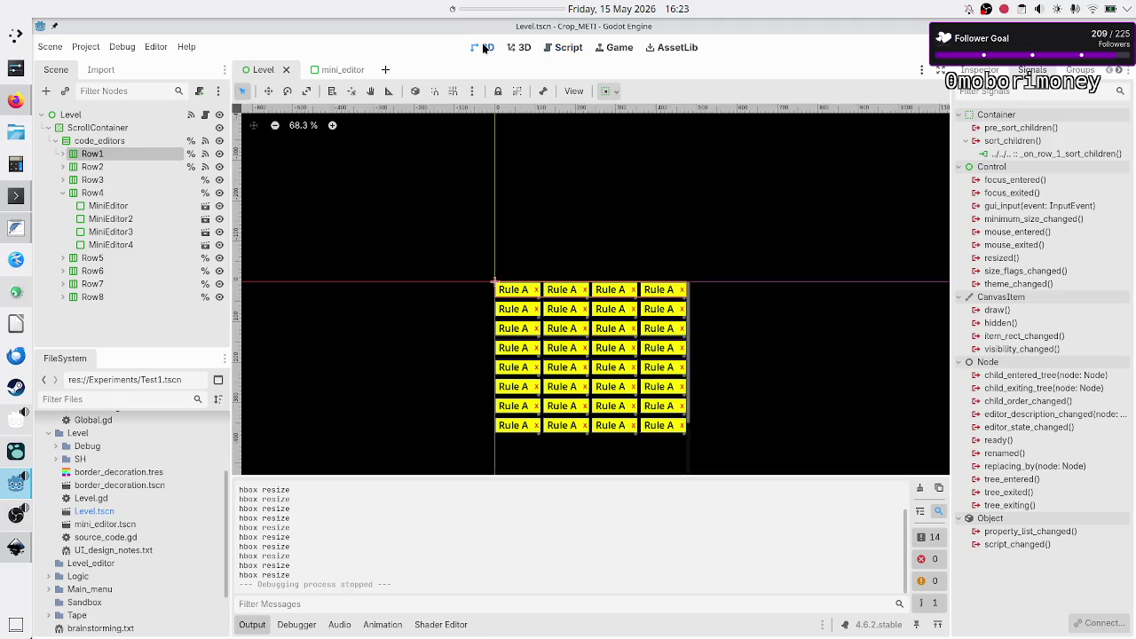
left_click(91, 142)
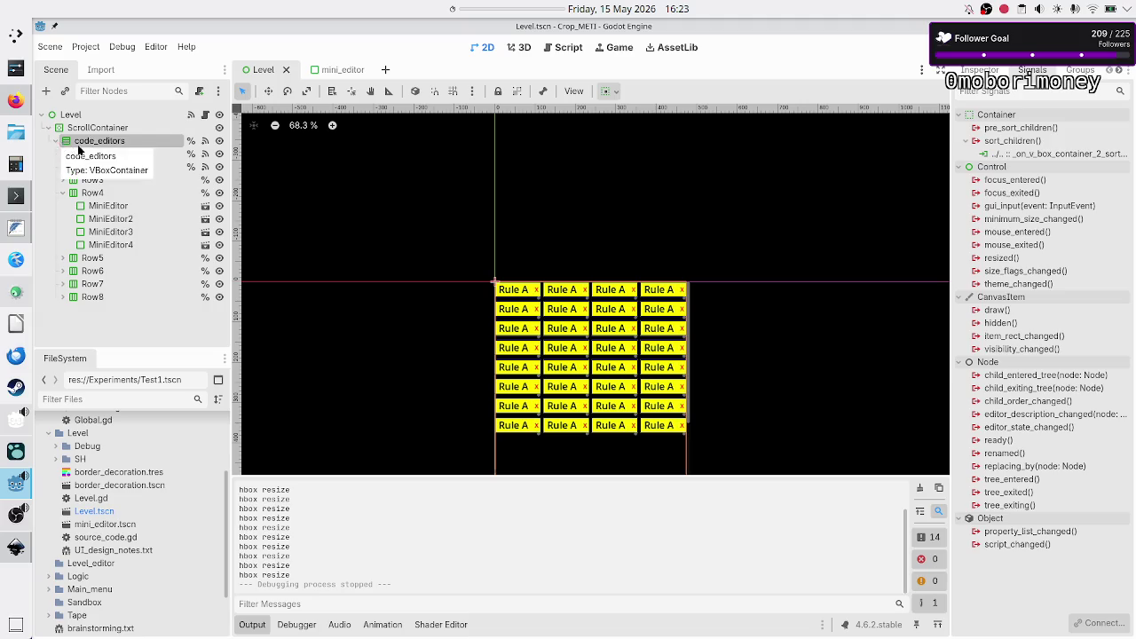
left_click(88, 154)
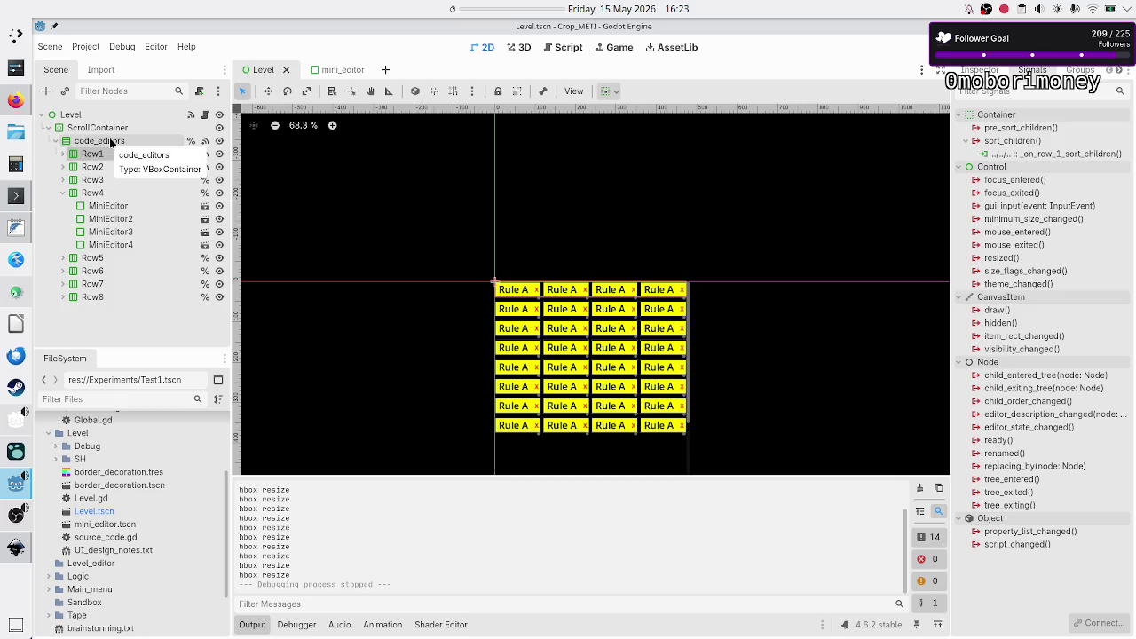
left_click(111, 143)
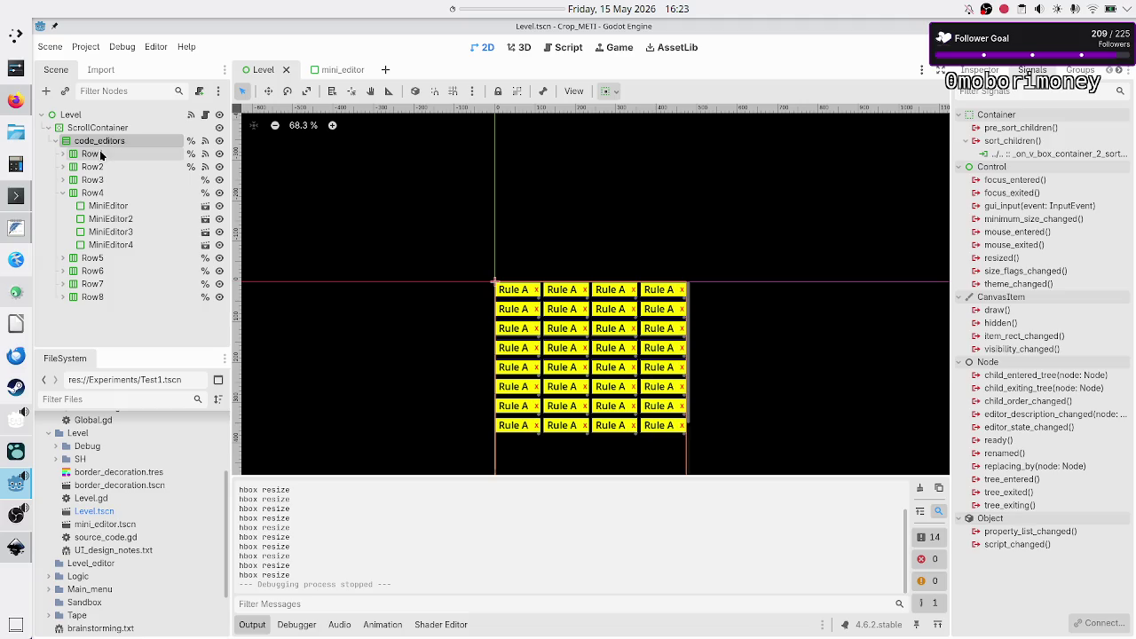
left_click(101, 155)
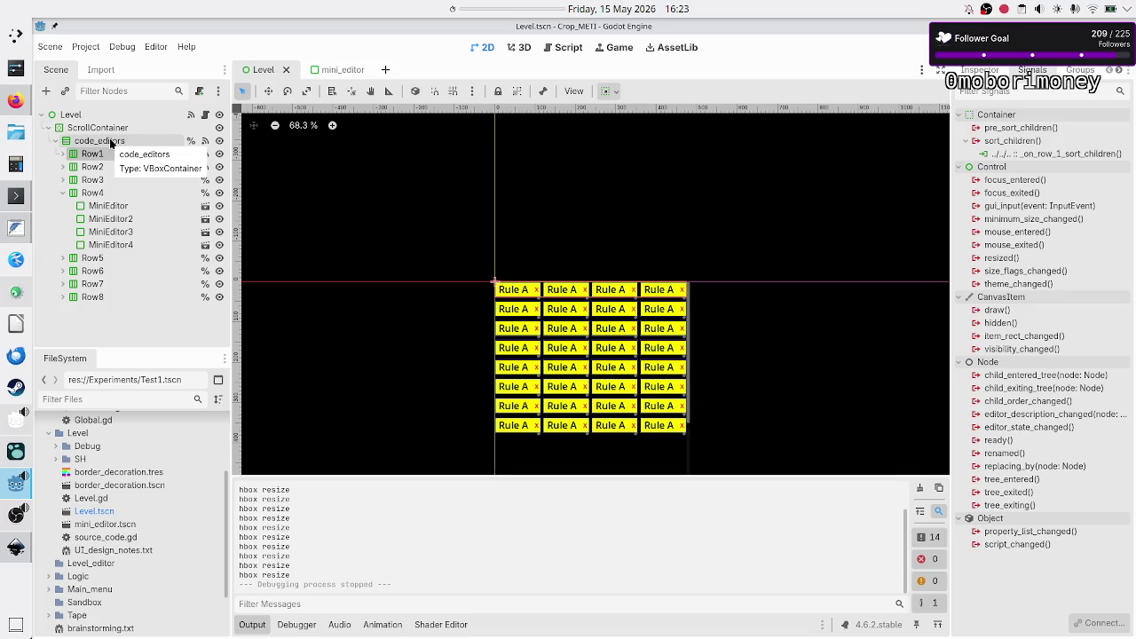
left_click(111, 143)
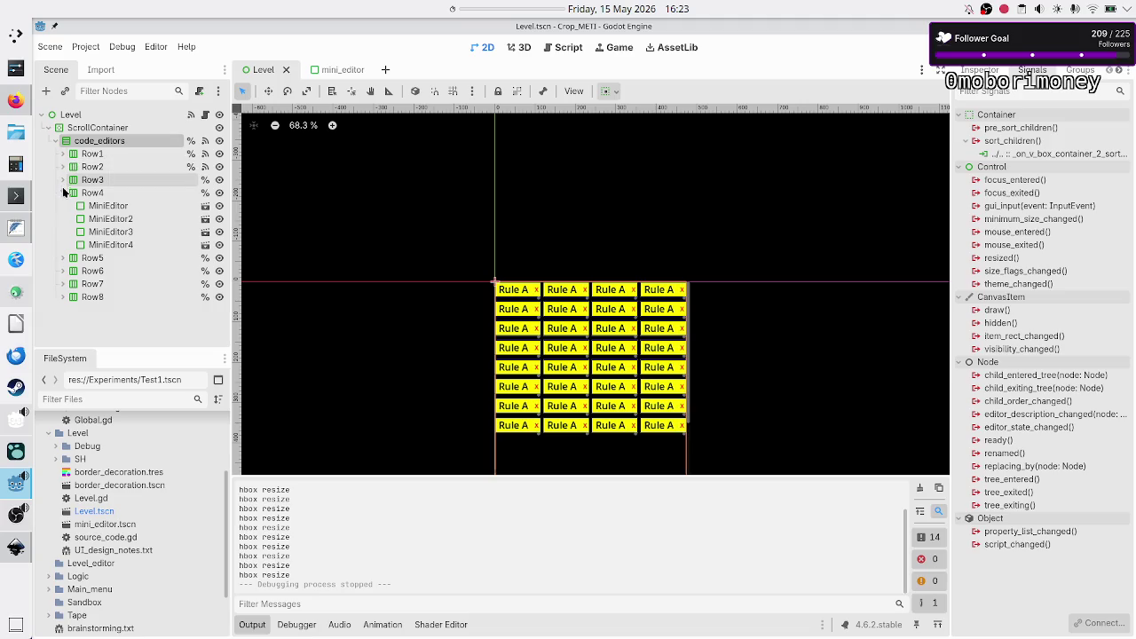
left_click(63, 192)
left_click(97, 154)
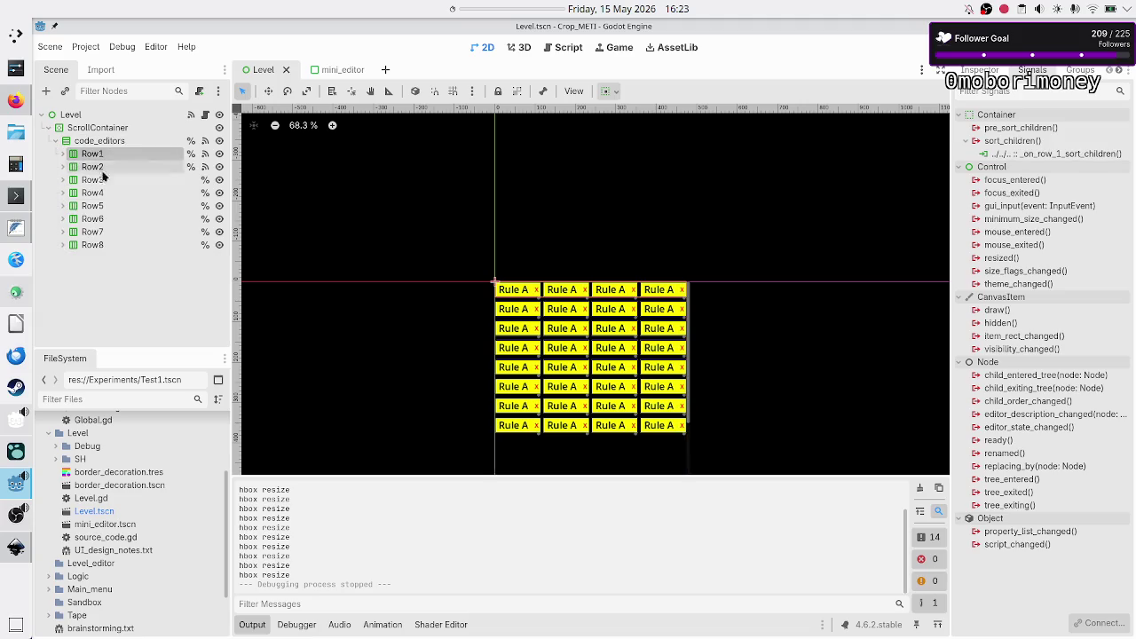
left_click(104, 246, "shift")
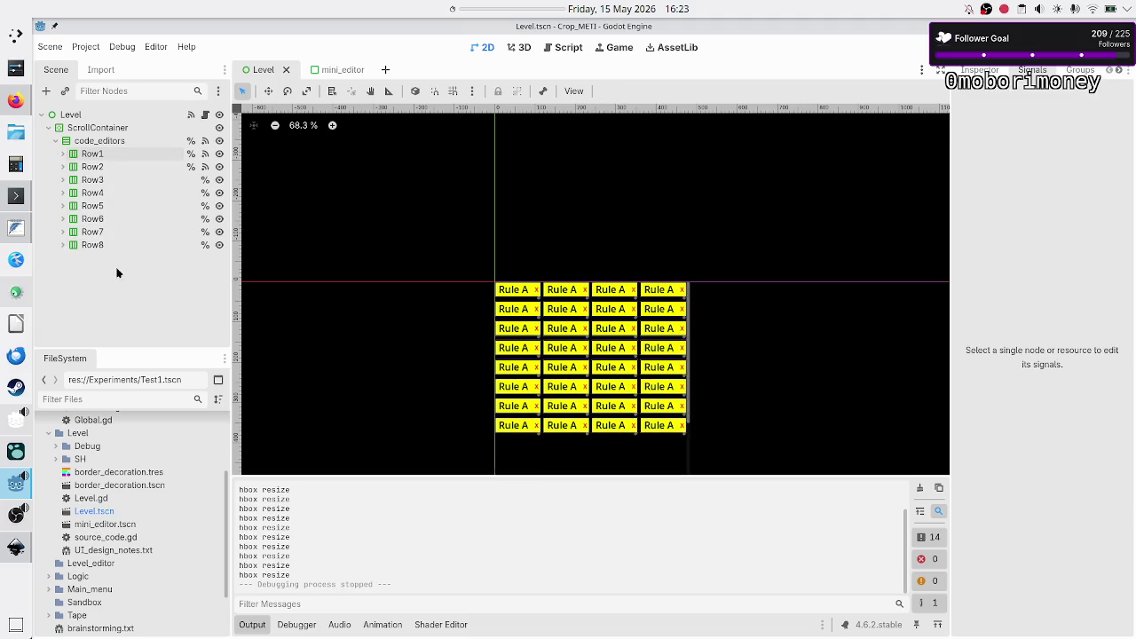
left_click(112, 144)
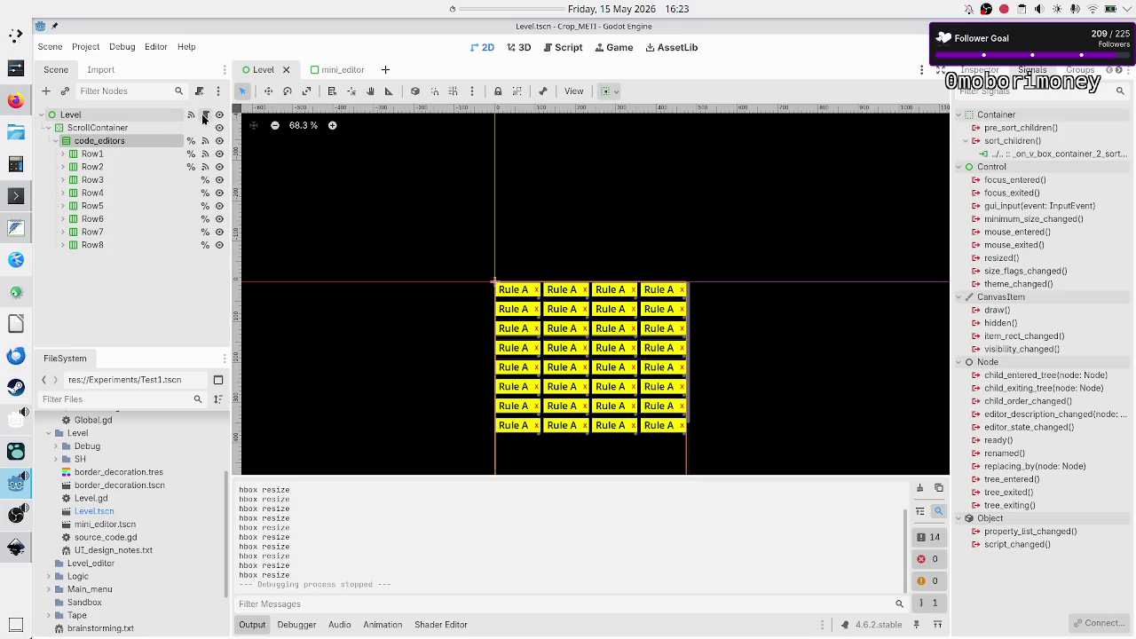
left_click(205, 115)
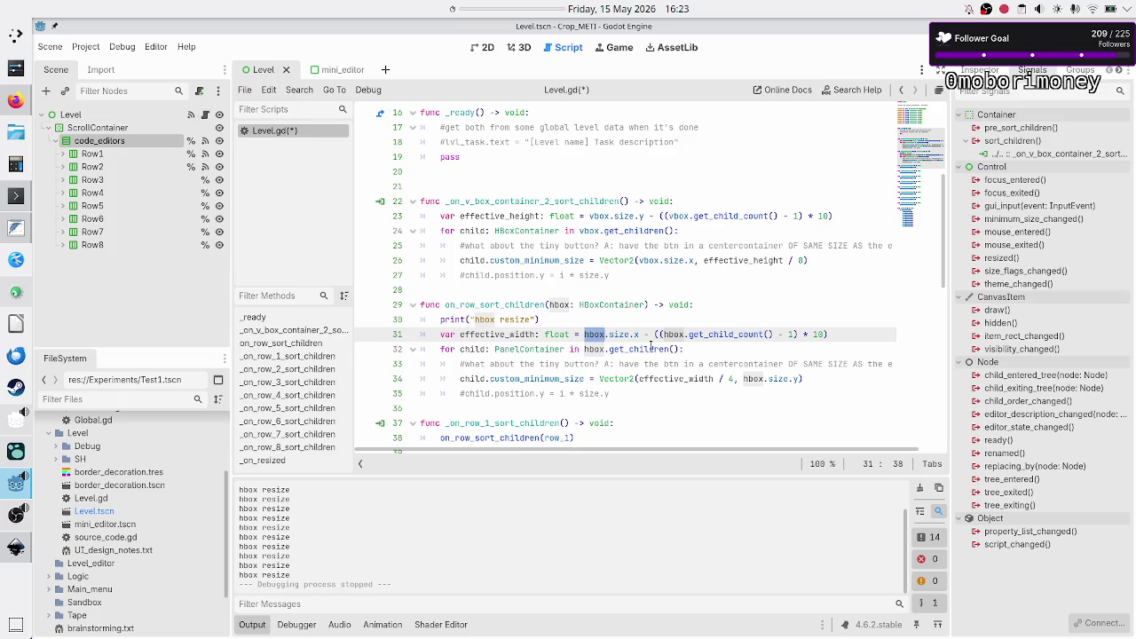
- Comment out the row_1 to row_8 queue_sort() lines 64–71 in _on_resized
left_click(651, 348)
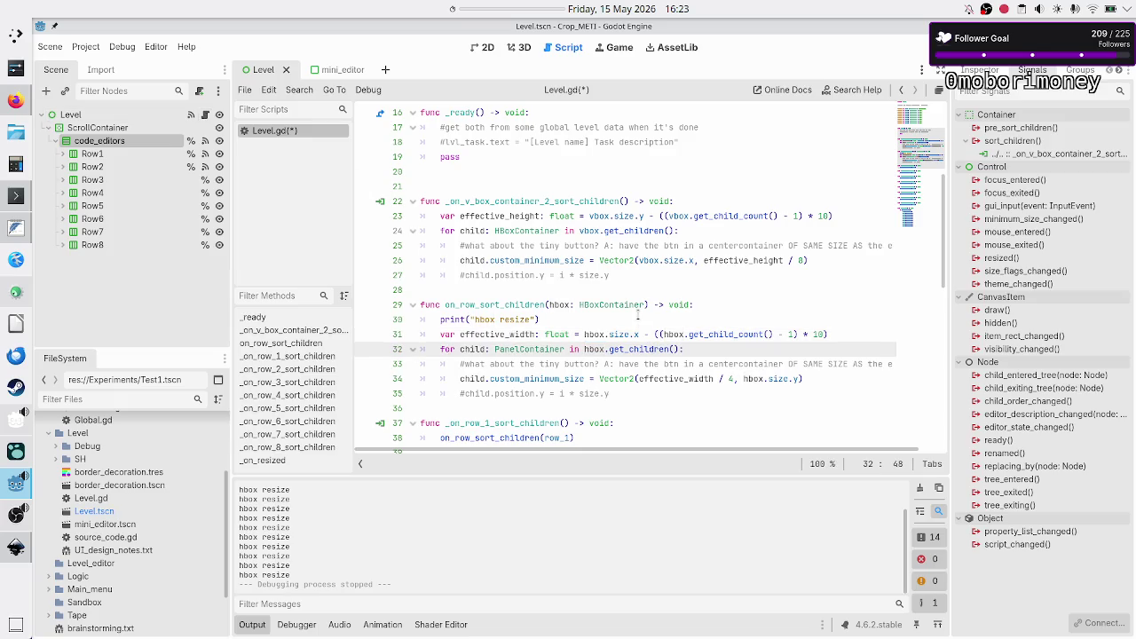
scroll(622, 310, "down", 10)
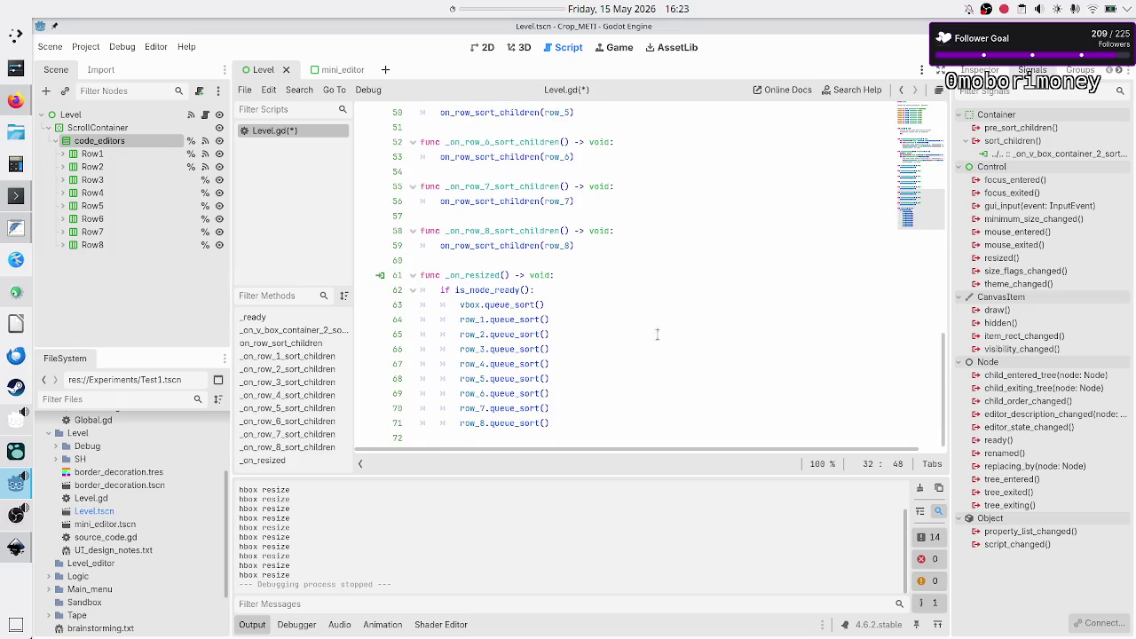
mouse_move(460, 320)
left_mouse_down()
mouse_move(543, 335)
mouse_move(536, 393)
mouse_move(547, 432)
mouse_move(554, 419)
left_mouse_up()
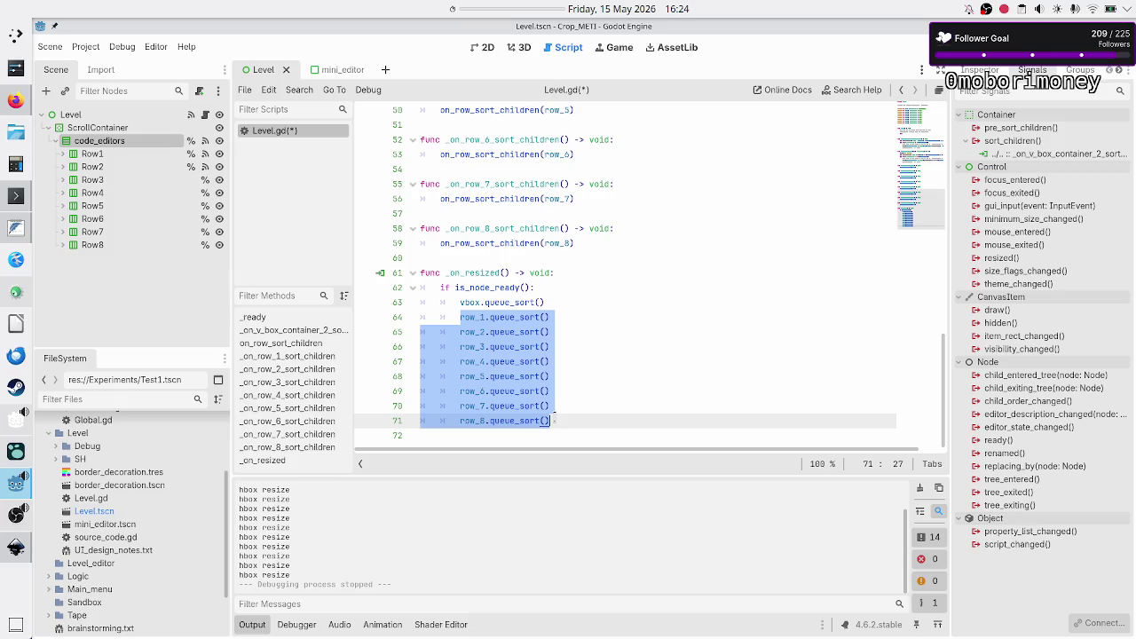
key("ctrl+k")
left_click(567, 301)
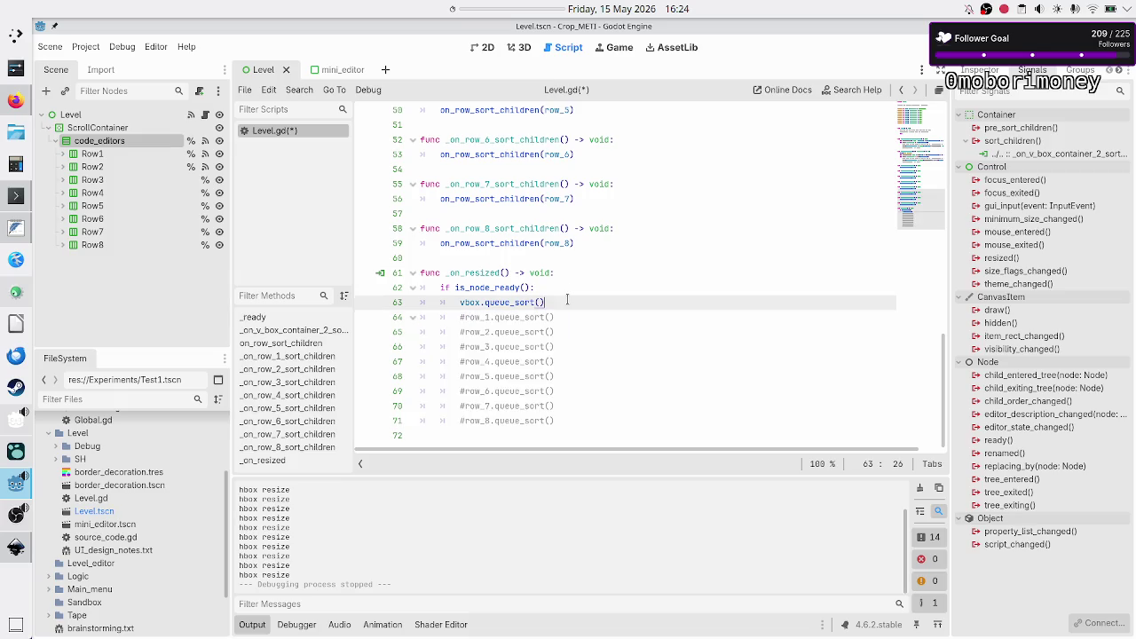
scroll(654, 295, "up", 12)
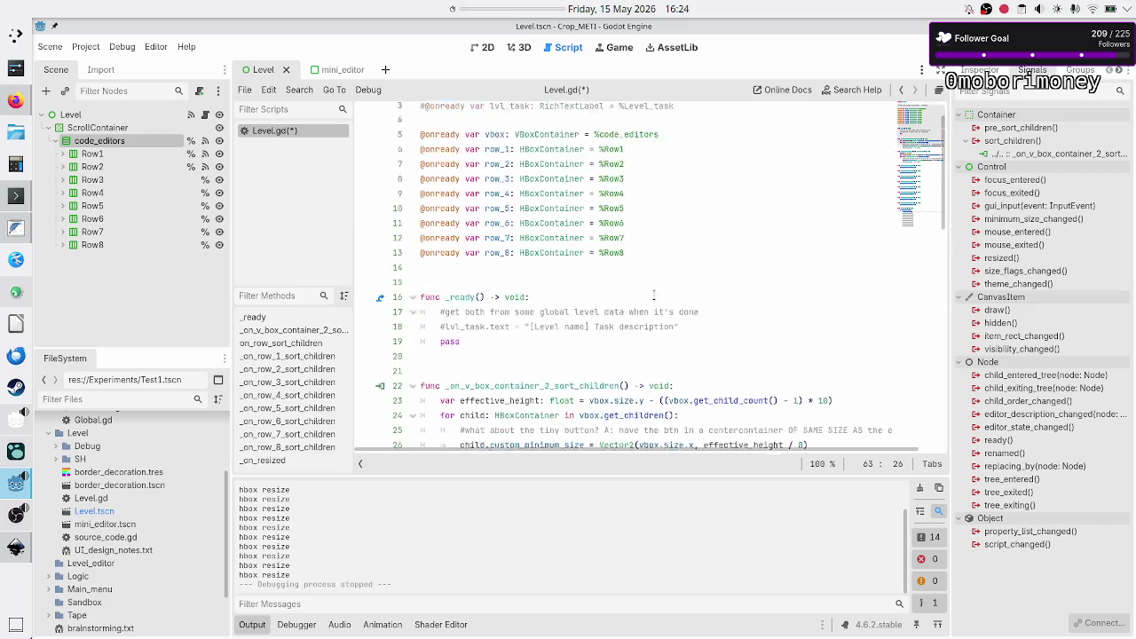
scroll(654, 295, "down", 1)
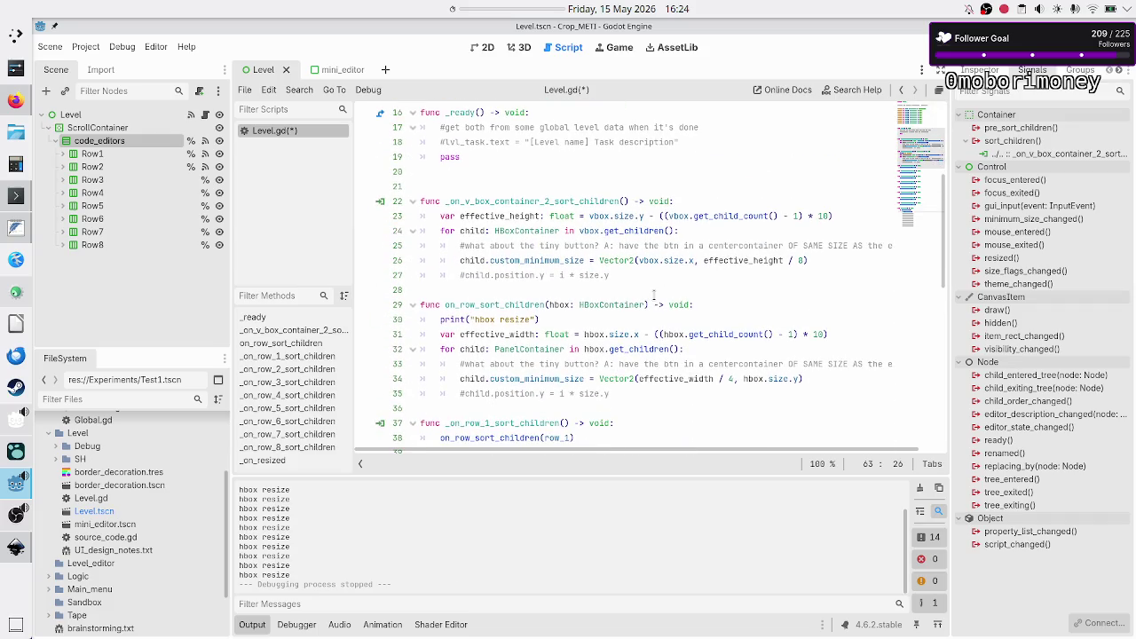
- Remove empty line 21 and add print("vbox is resizing") at the top of the vbox sort function
left_click(548, 180)
key("BackSpace")
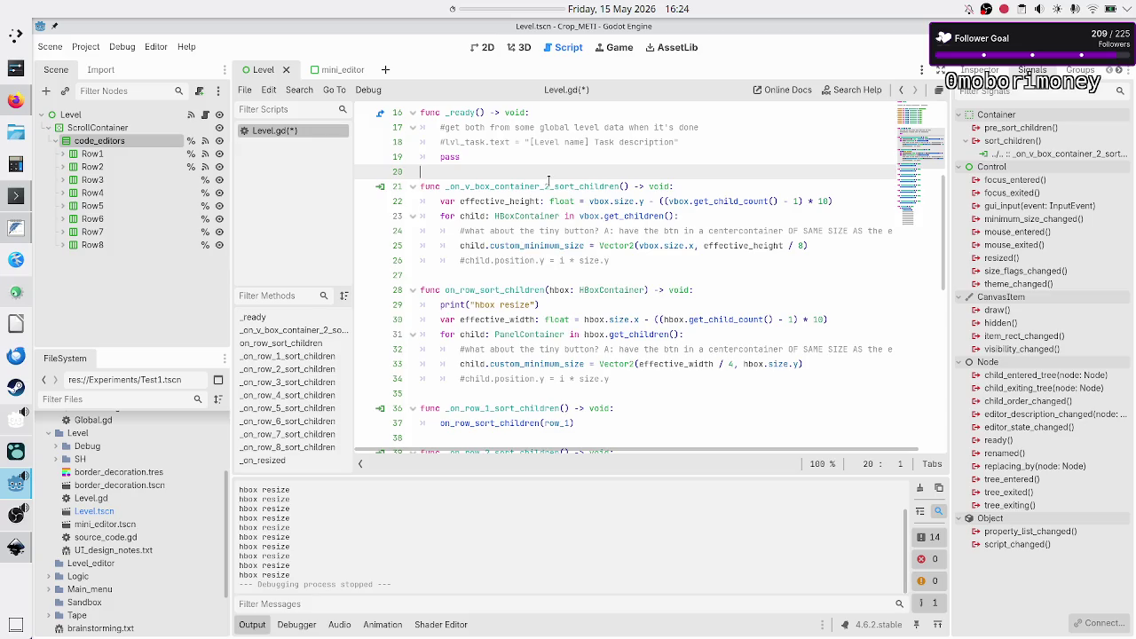
key("Down")
key("Down")
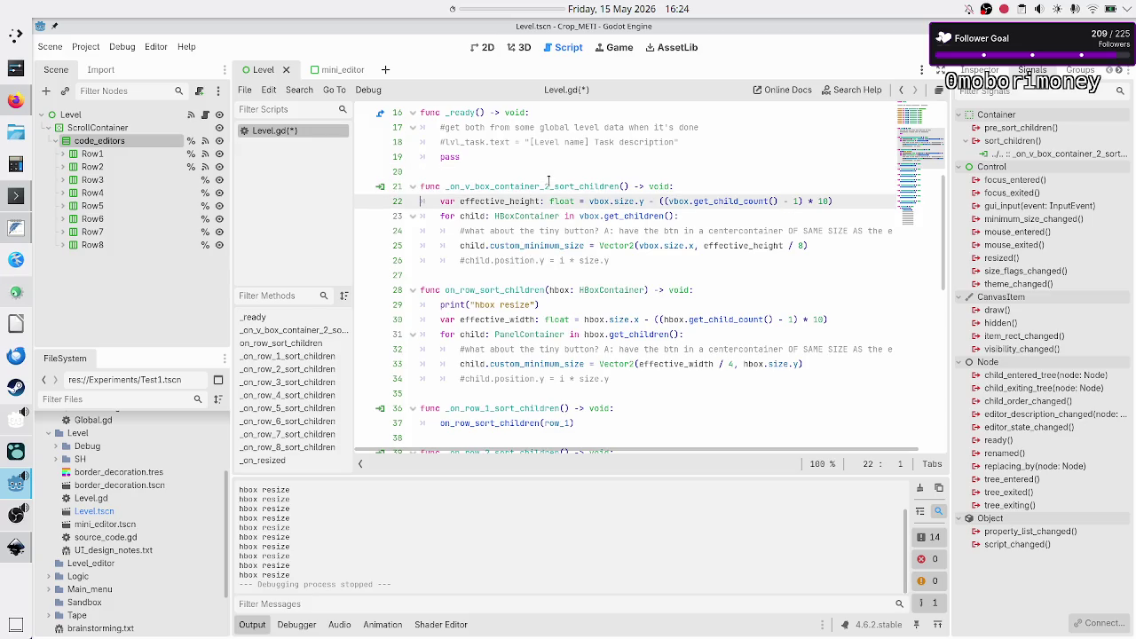
key("Left")
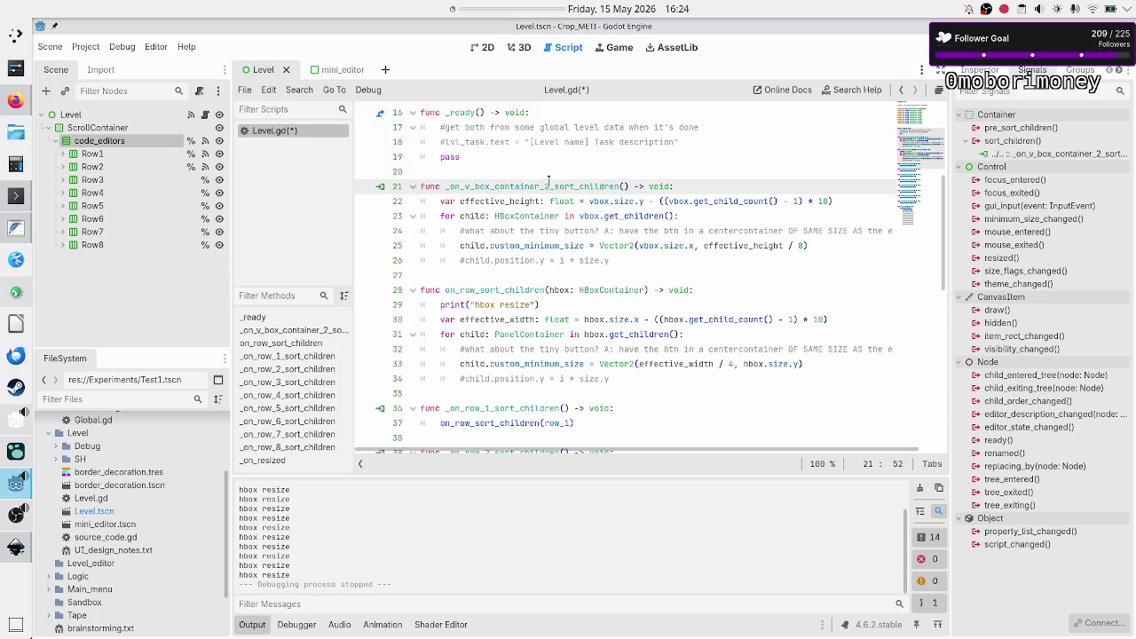
key("Return")
type("p")
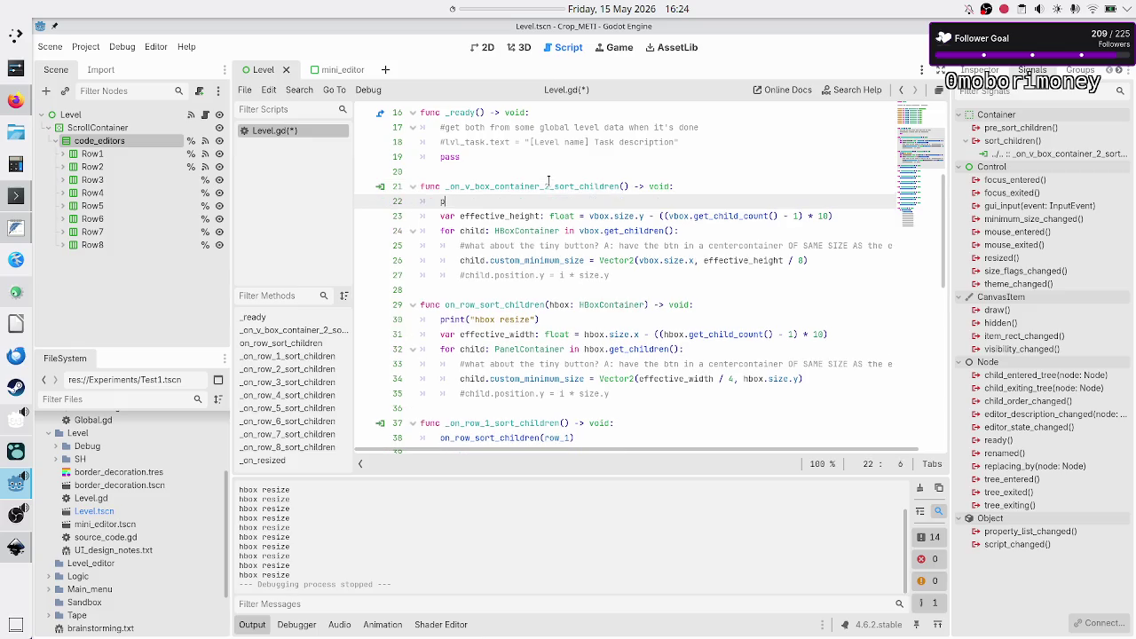
type("rint(\"vbox is resizing")
key("Down")
key("Home")
key("Up")
key("End")
key("Home")
- Turn it into prints("vbox is resizing", vbox.size)
type("s")
key("Home")
key("Down")
key("Up")
key("End")
type(",")
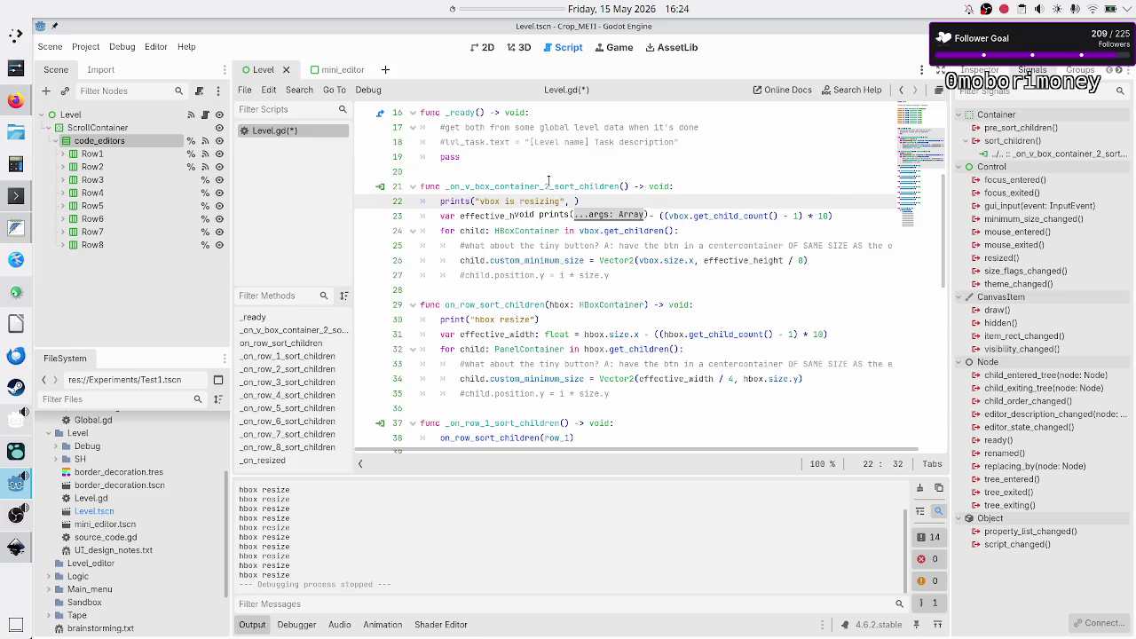
key("Escape")
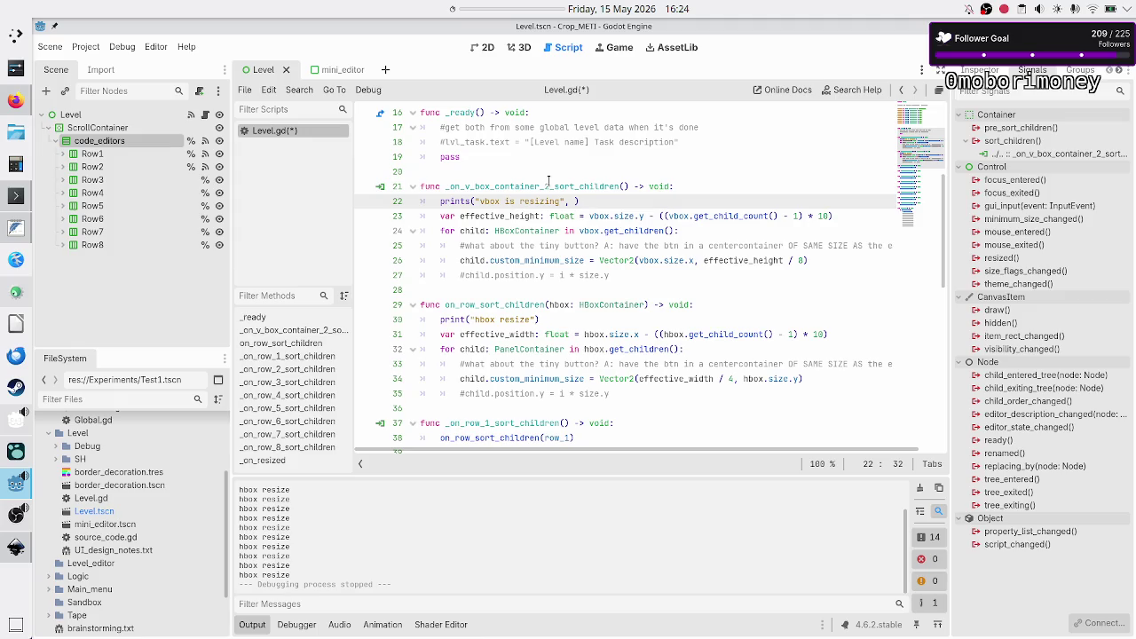
type("vbox.si")
key("Return")
- Comment out the hbox print, reworded to "hbox is resized" with hbox.size, and run with F6
key("Down")
key("Down")
key("Down")
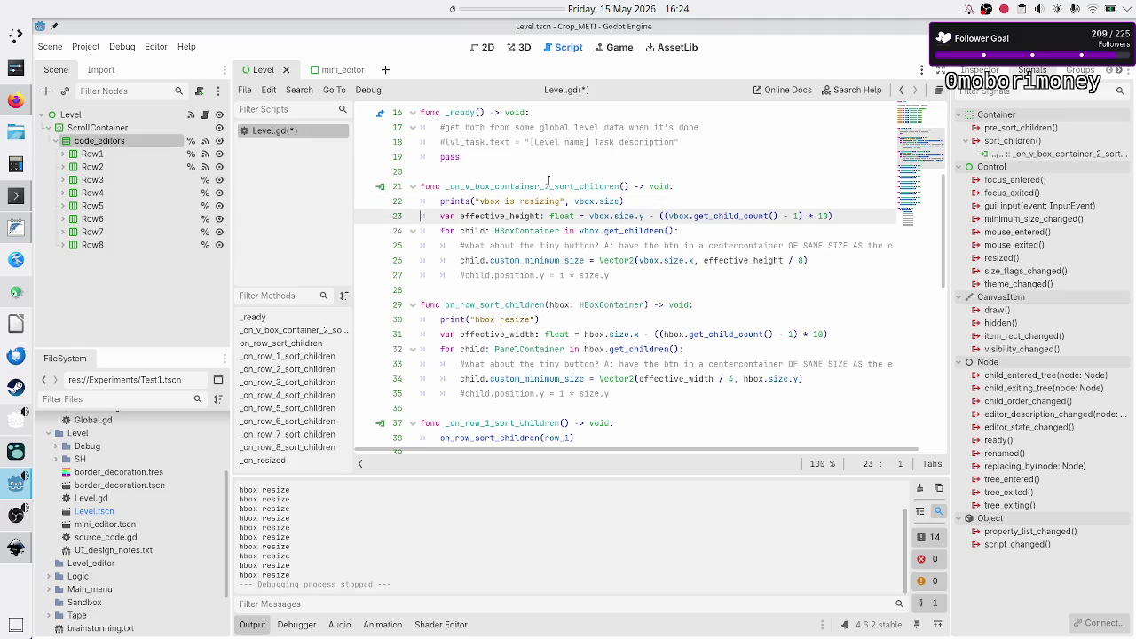
key("Up")
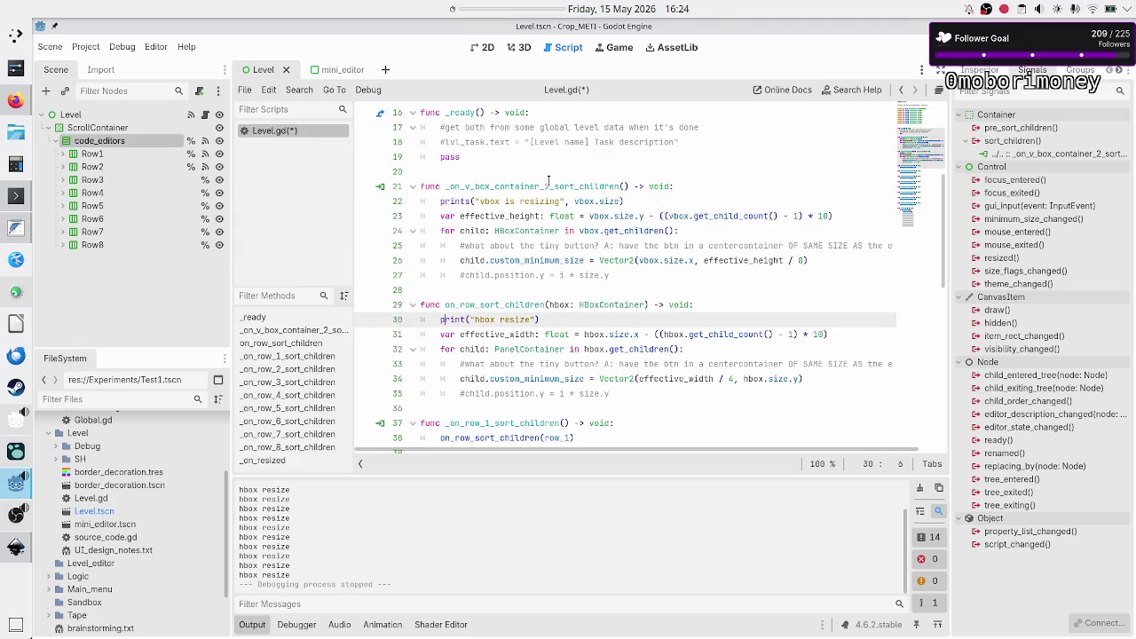
key("ctrl+k")
type("size\"")
type(", hbox.size")
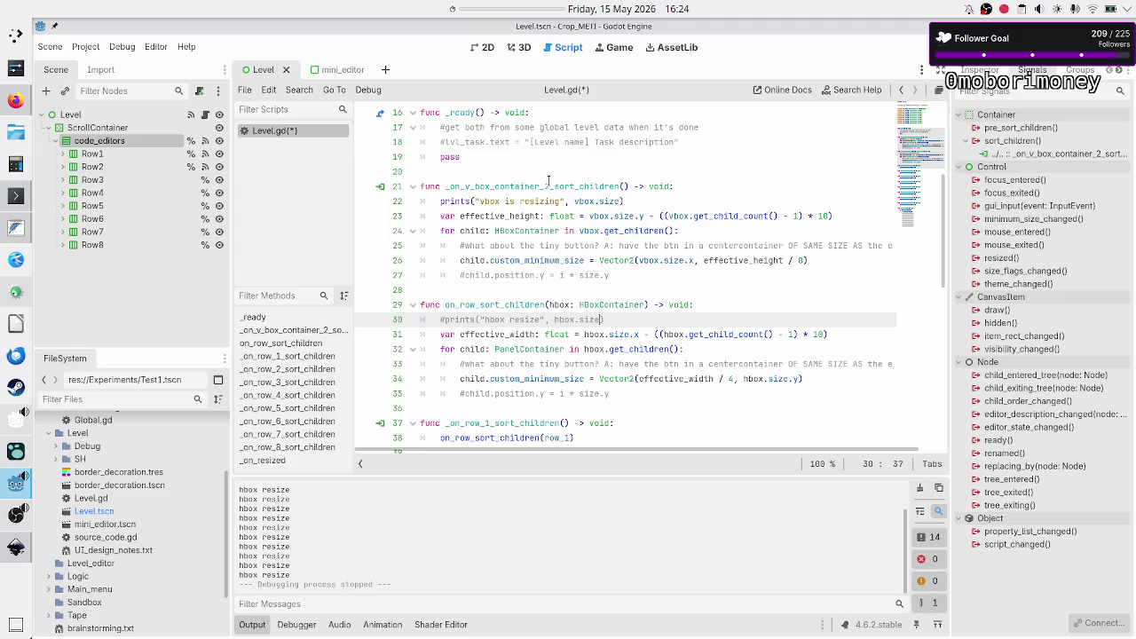
key("Left")
key("Left")
key("Left")
key("BackSpace")
key("BackSpace")
key("BackSpace")
key("BackSpace")
type("is resized")
key("Down")
key("Down")
key("Down")
key("Home")
key("F6")
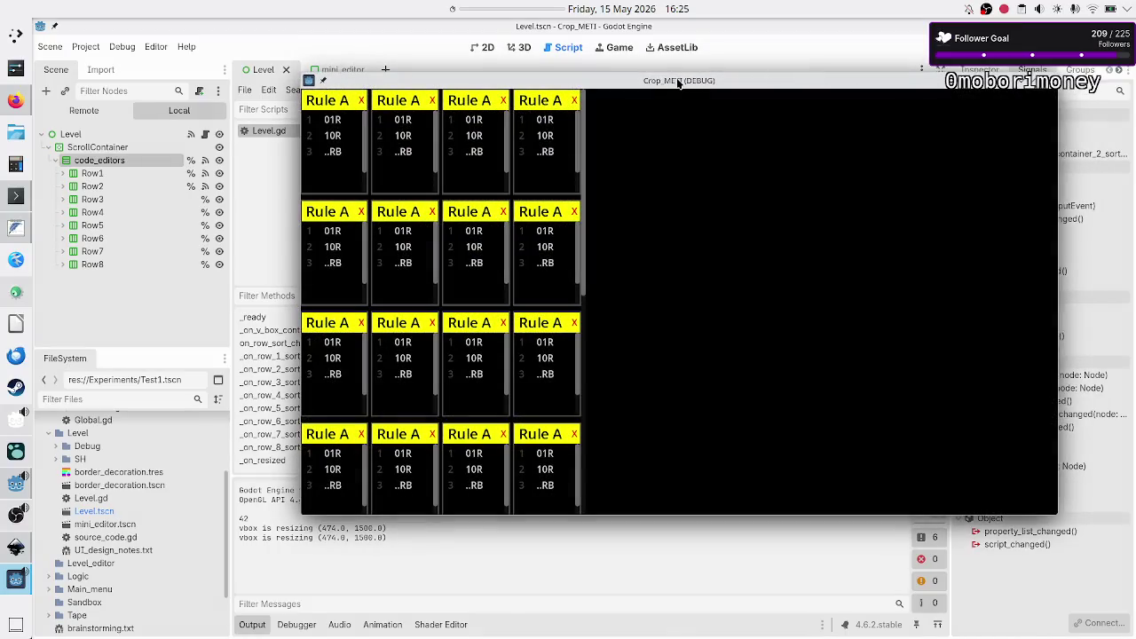
- Stop the game, clear the Output log, and run the scene again with F6
double_click(678, 82)
key("F8")
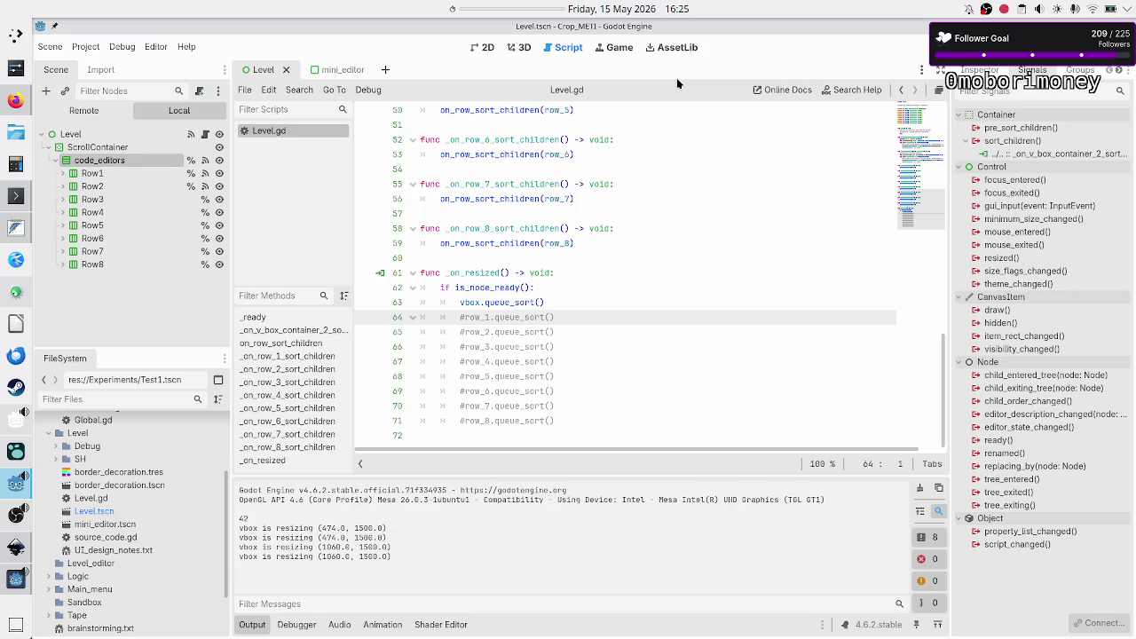
left_click(921, 488)
key("F6")
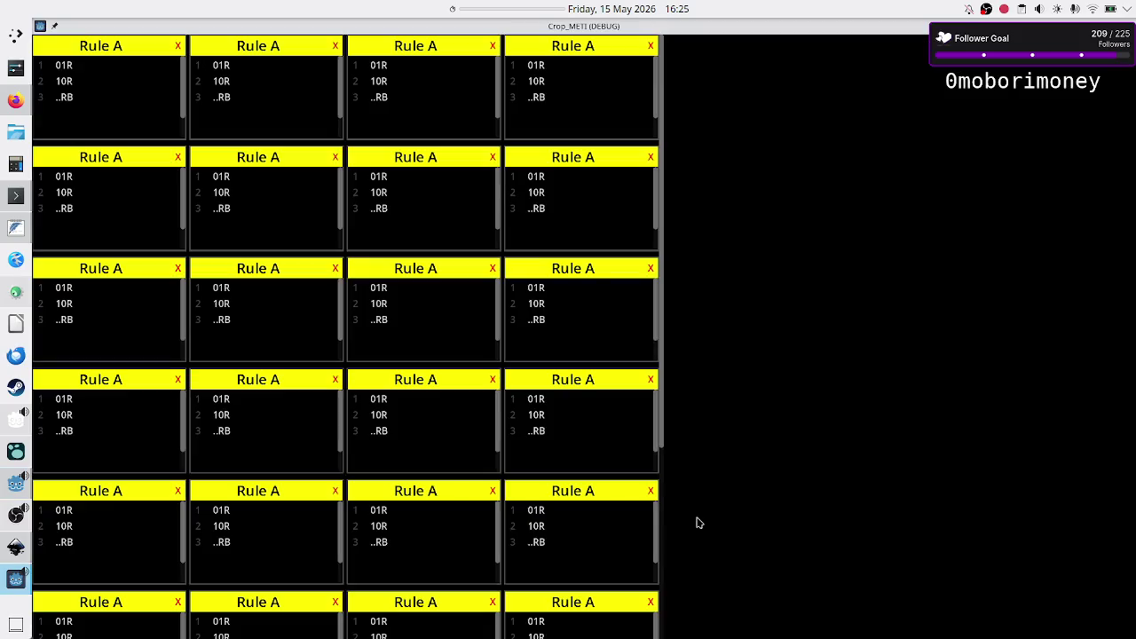
- Restore the game window, drag it around to watch the Rule A grid resize, then close it
double_click(822, 28)
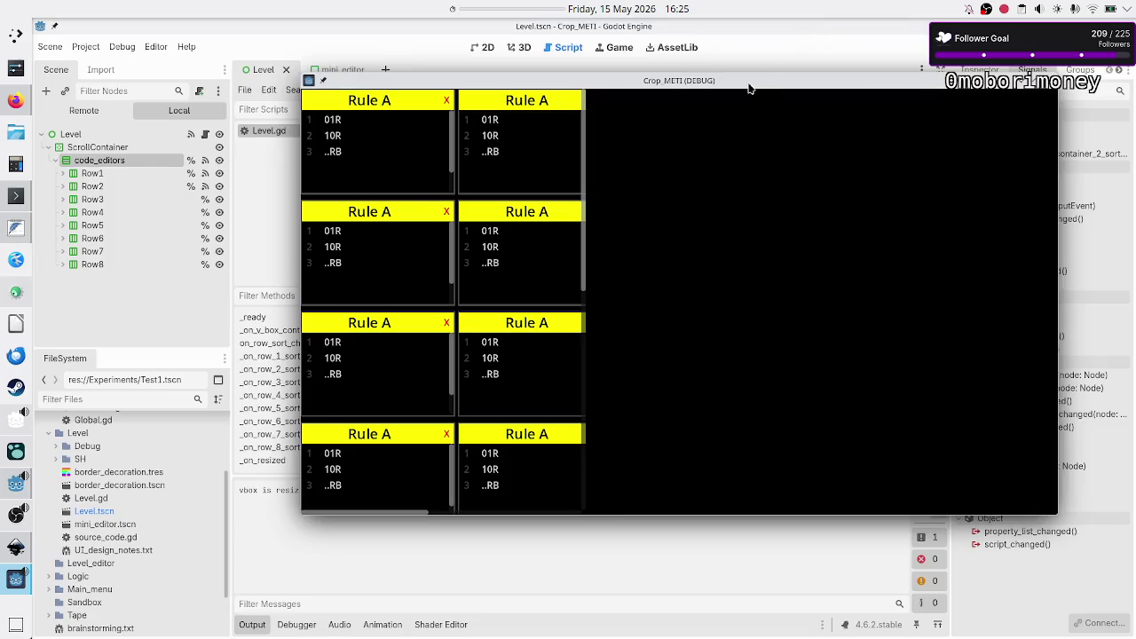
mouse_move(750, 87)
left_mouse_down()
mouse_move(810, 76)
mouse_move(805, 30)
left_mouse_up()
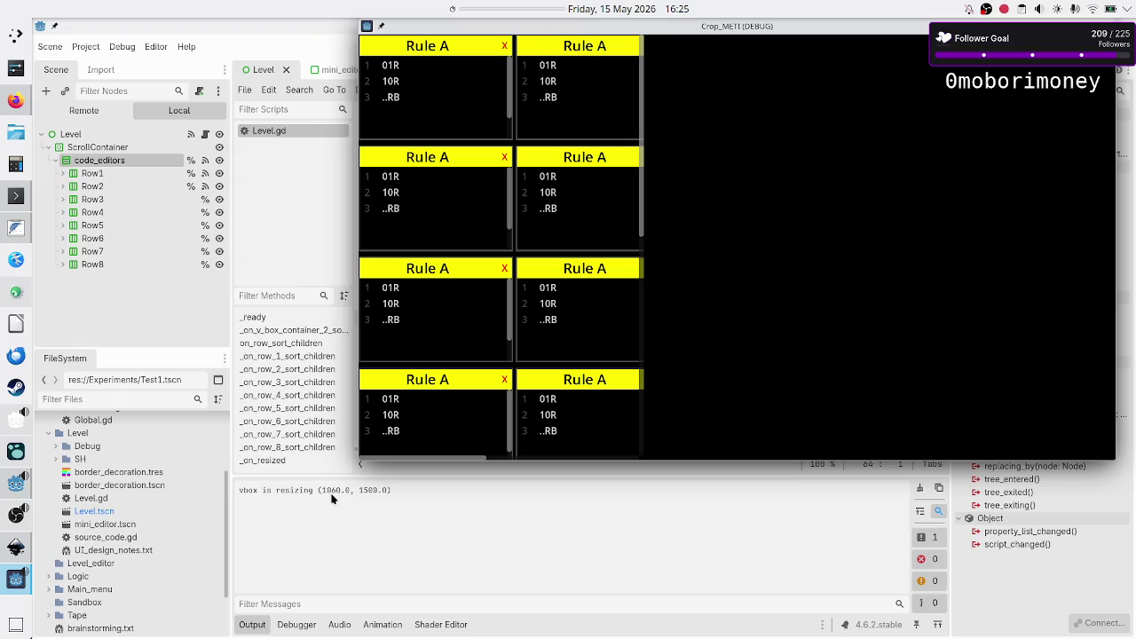
mouse_move(788, 33)
left_mouse_down()
mouse_move(684, 61)
mouse_move(698, 41)
mouse_move(712, 122)
left_mouse_up()
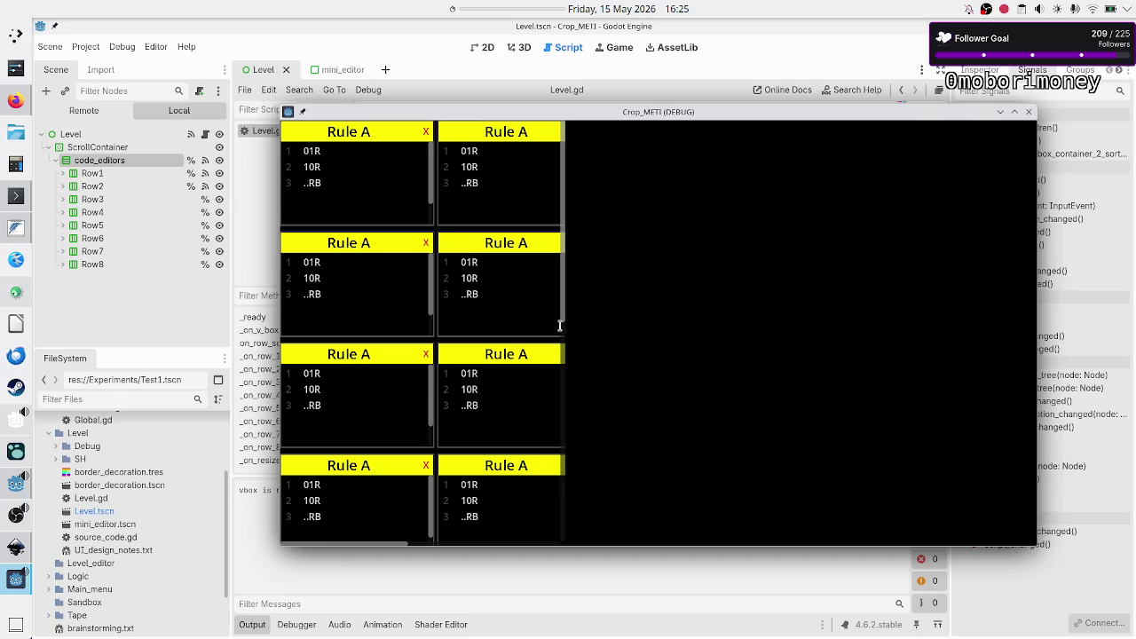
mouse_move(676, 113)
left_mouse_down()
mouse_move(695, 72)
mouse_move(728, 124)
mouse_move(771, 134)
mouse_move(728, 122)
left_mouse_up()
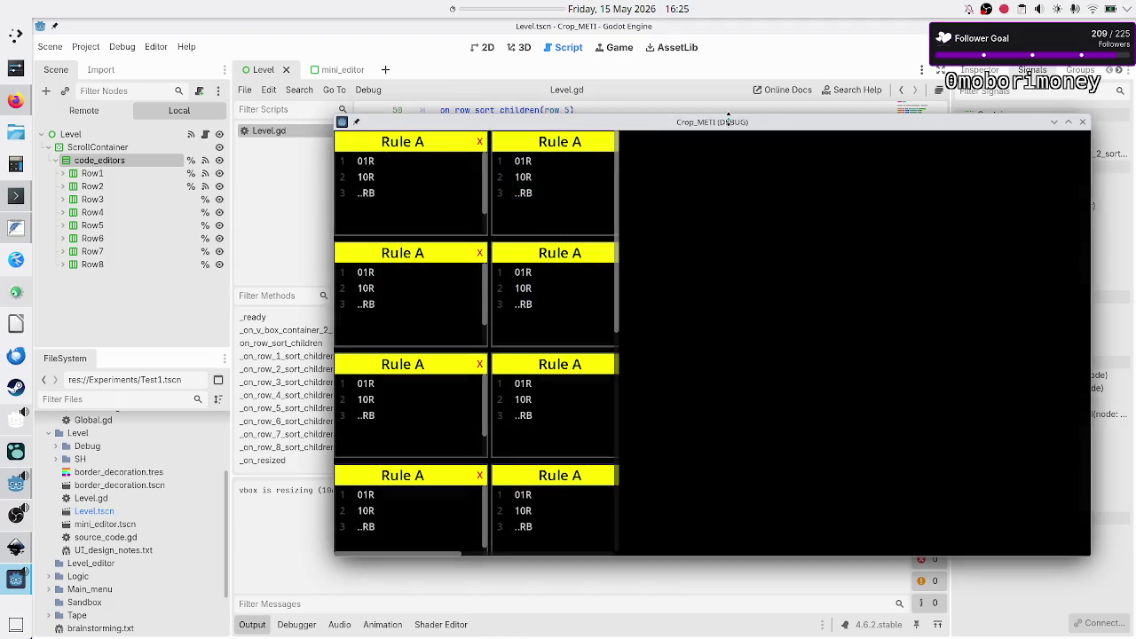
mouse_move(727, 121)
left_mouse_down()
mouse_move(771, 93)
mouse_move(709, 113)
left_mouse_up()
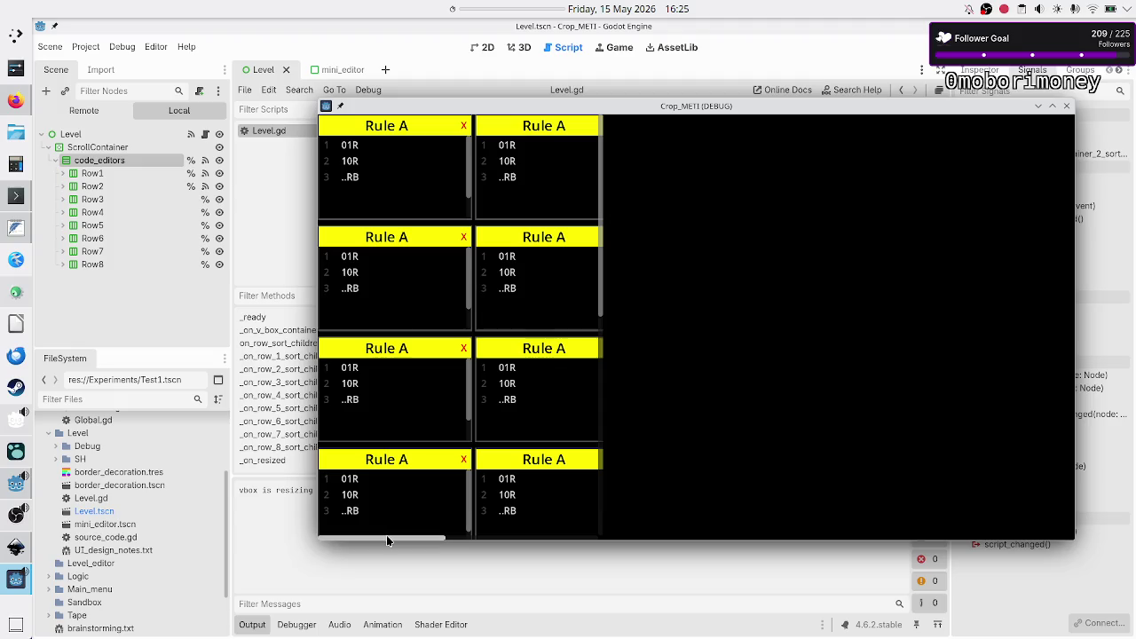
scroll(389, 540, "right", 1)
scroll(553, 527, "left", 1)
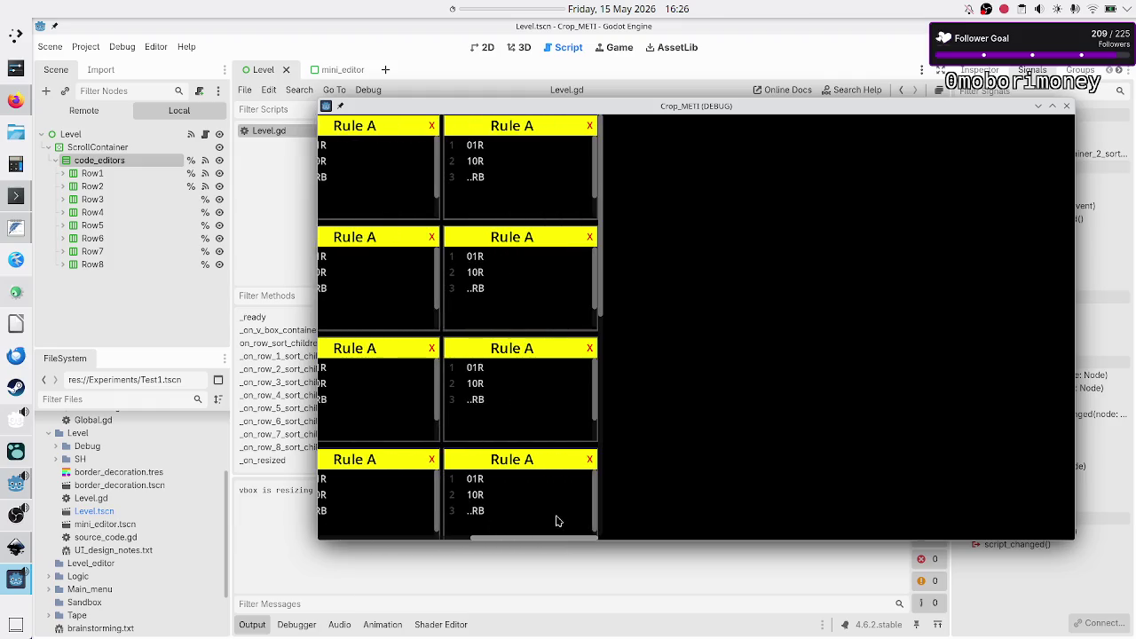
mouse_move(742, 107)
left_mouse_down()
mouse_move(854, 100)
mouse_move(772, 53)
left_mouse_up()
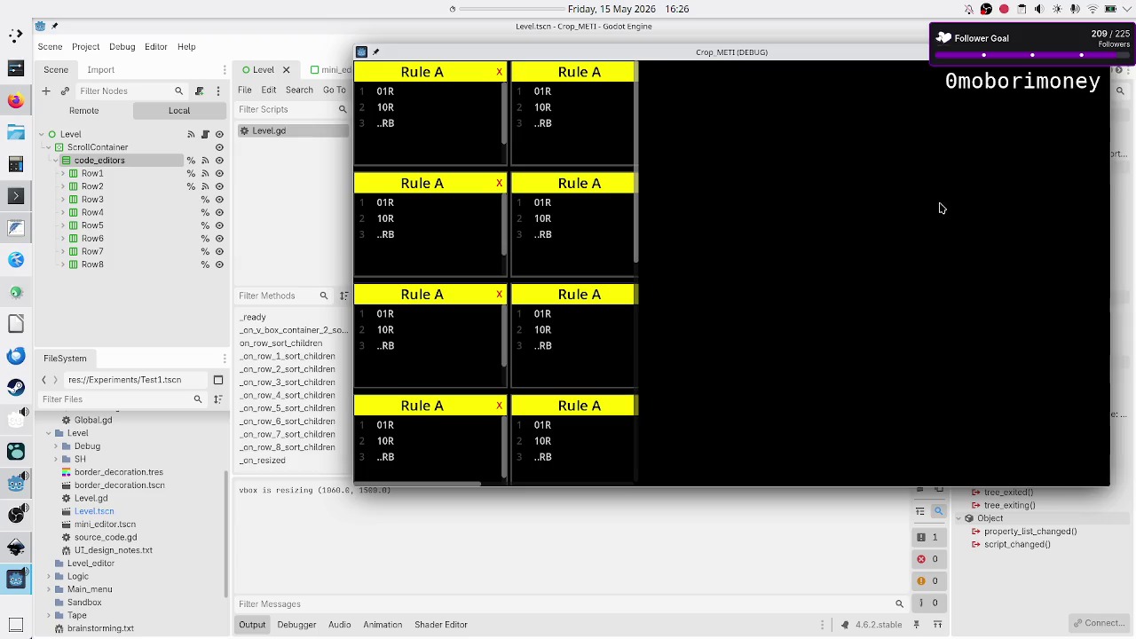
left_click(1099, 51)
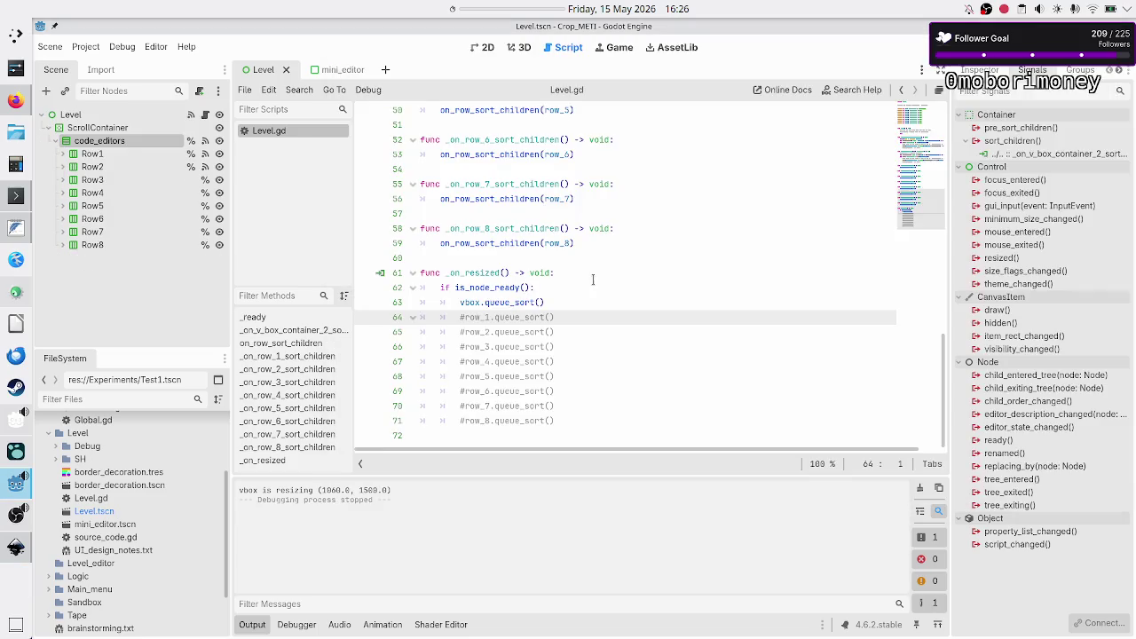
- Insert 'await get_tree().process_frame' above vbox.queue_sort() inside the is_node_ready() guard
scroll(606, 288, "up", 3)
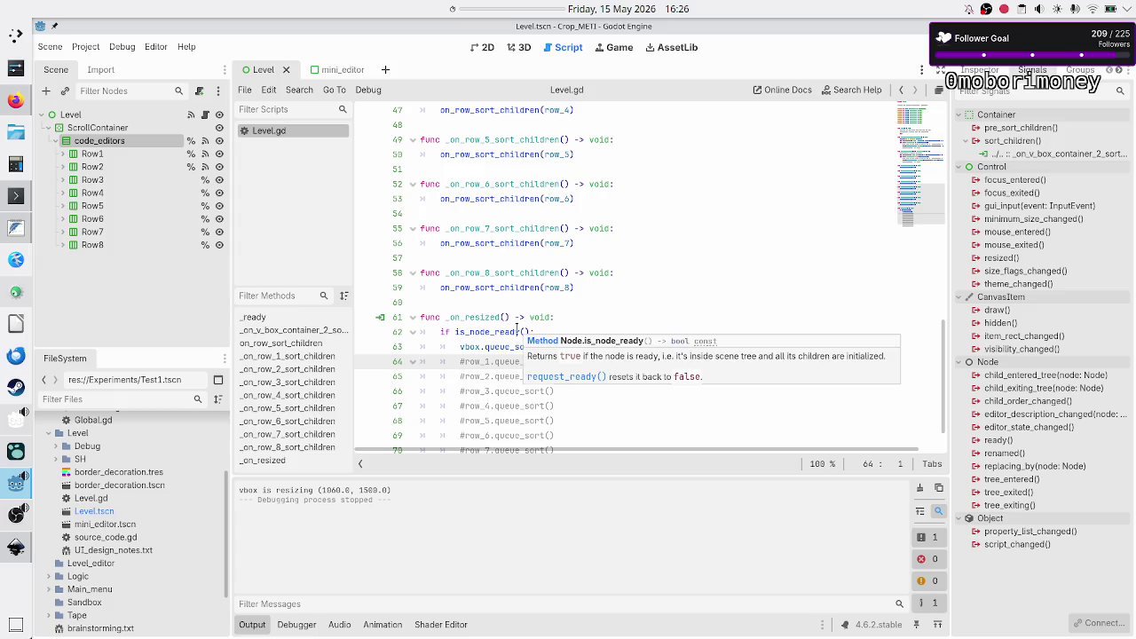
left_click(563, 330)
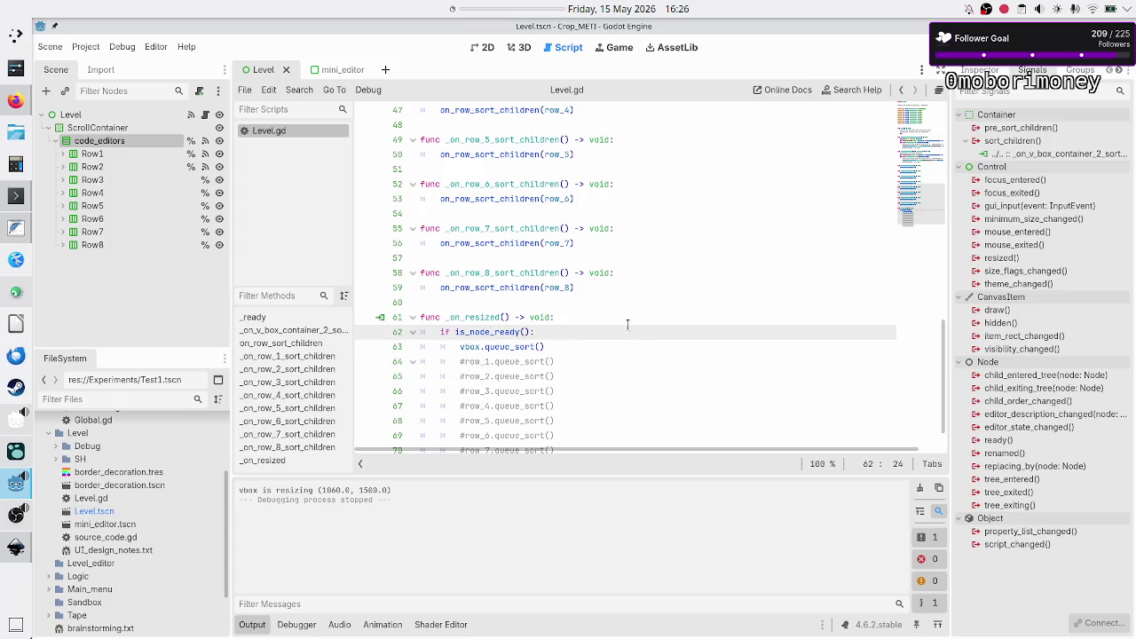
key("Return")
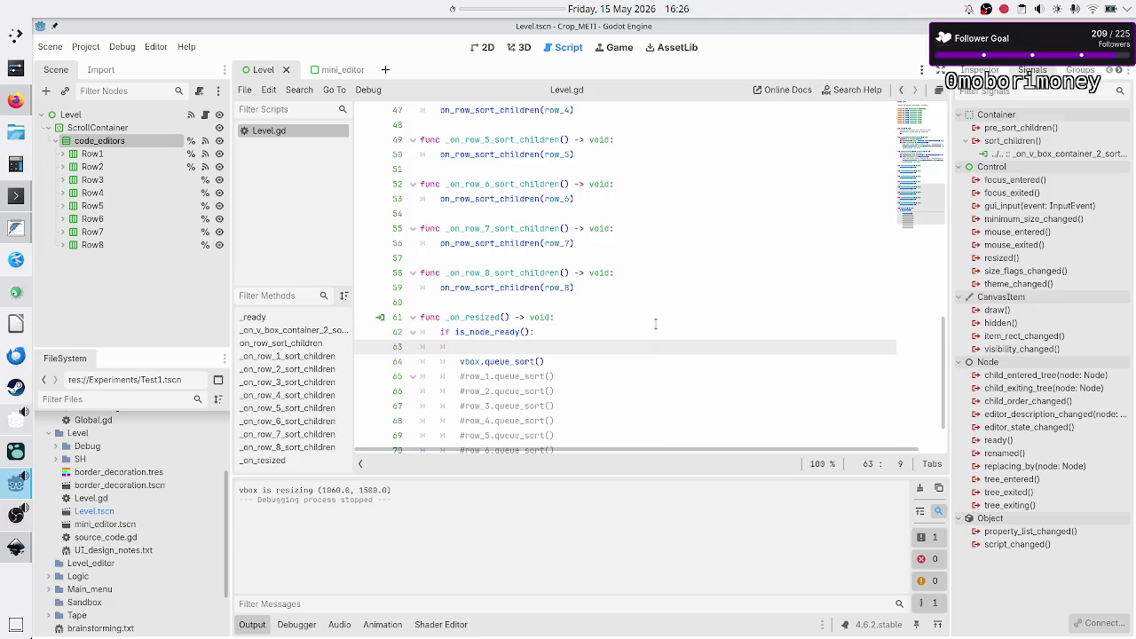
type("await g")
type("et_")
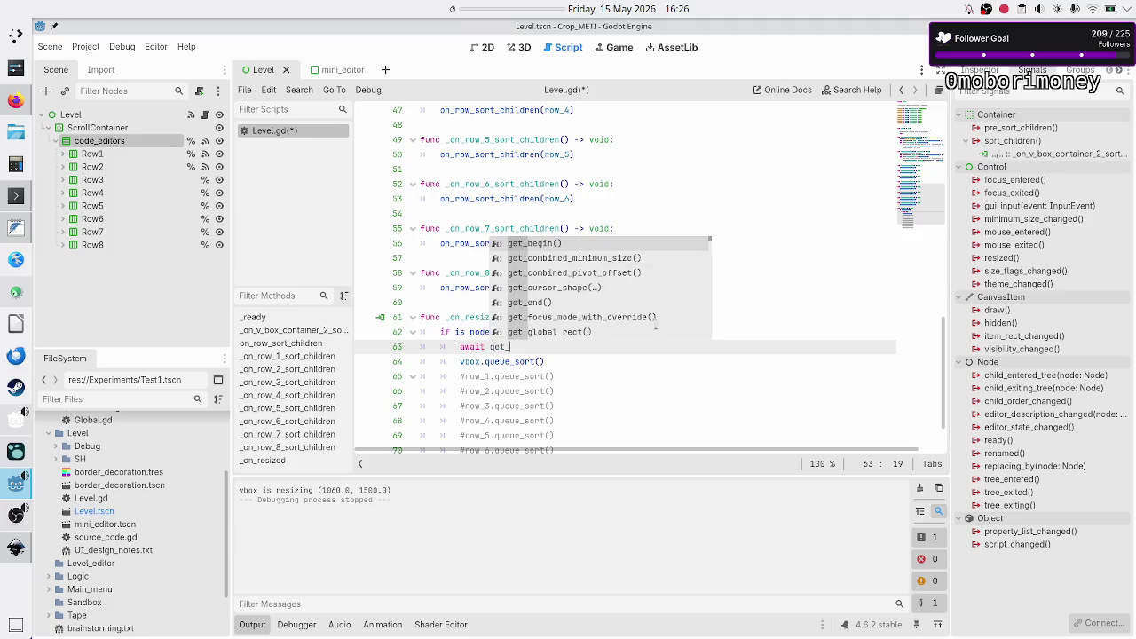
type("tre")
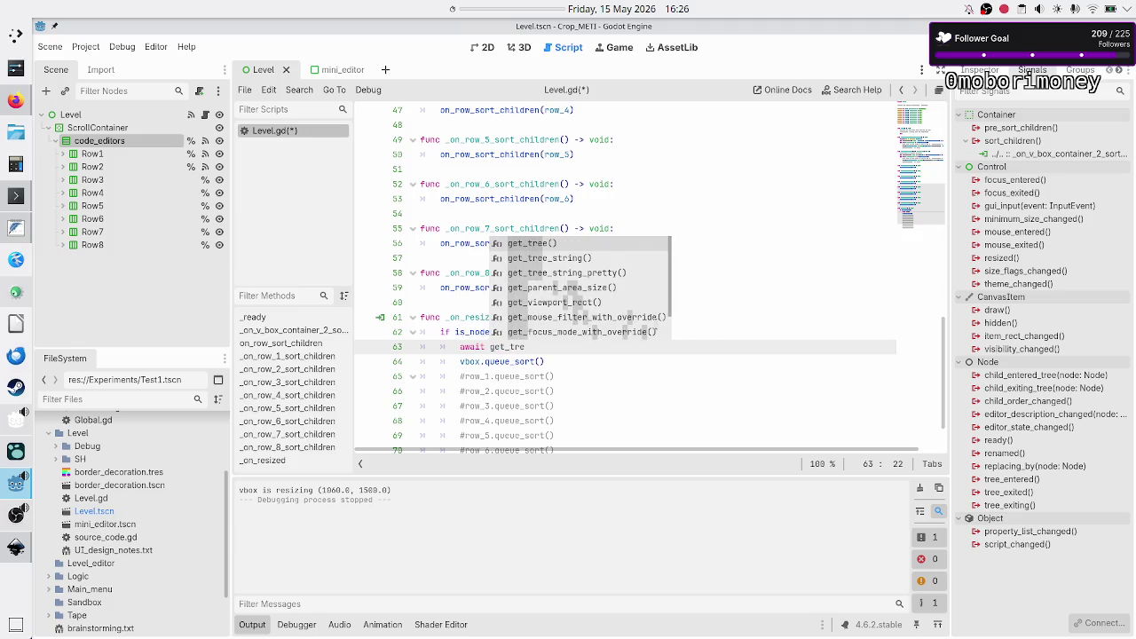
key("Return")
type(".")
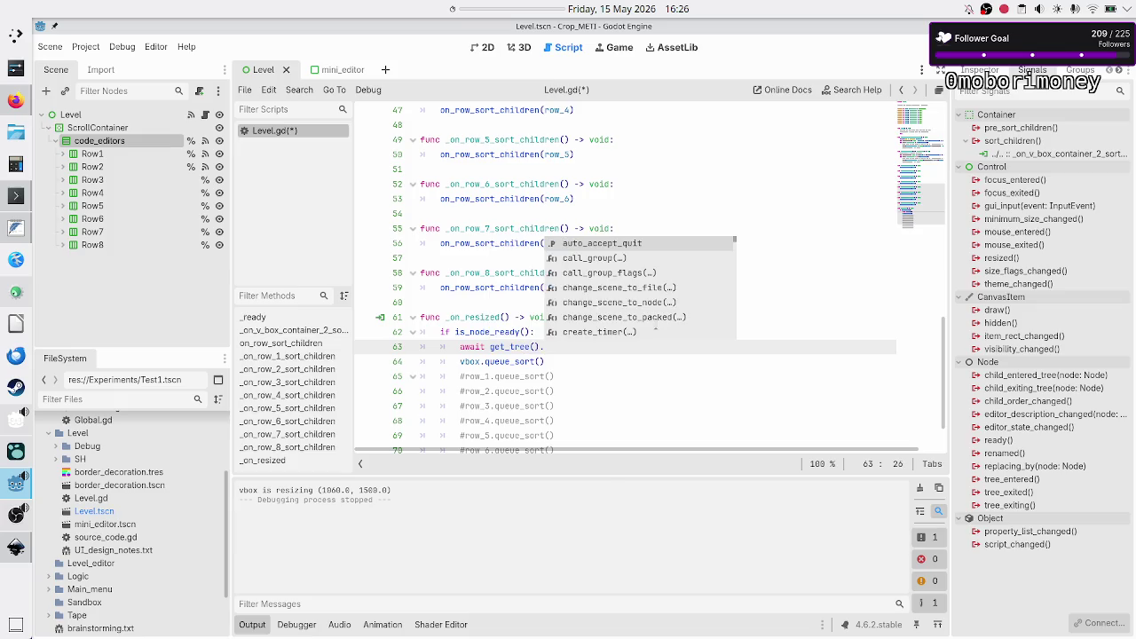
type("process_frame")
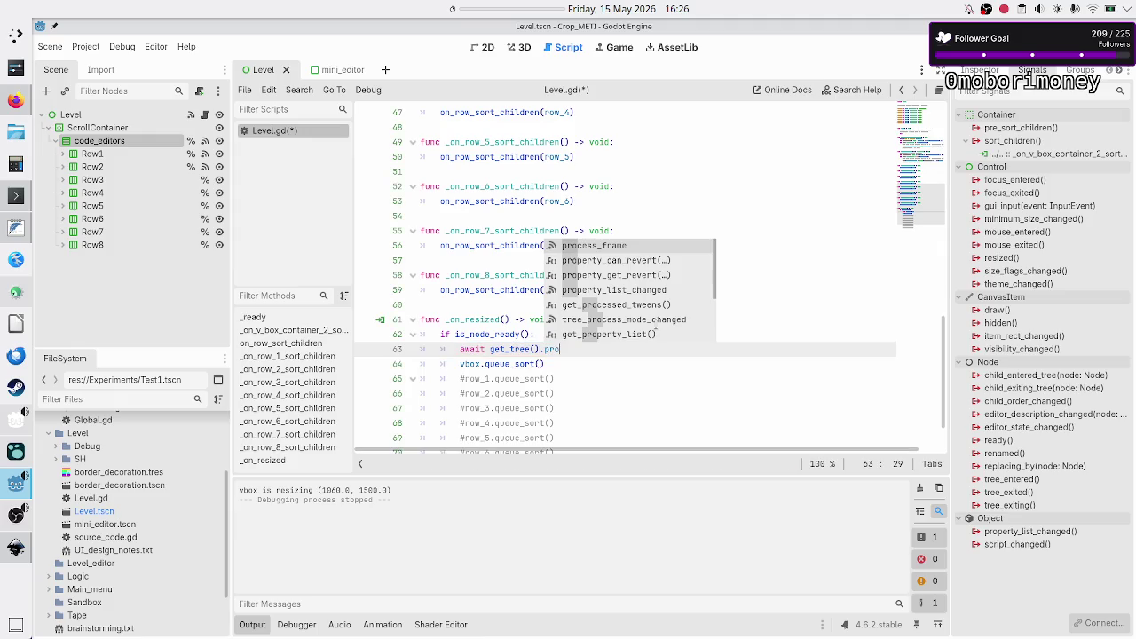
key("Return")
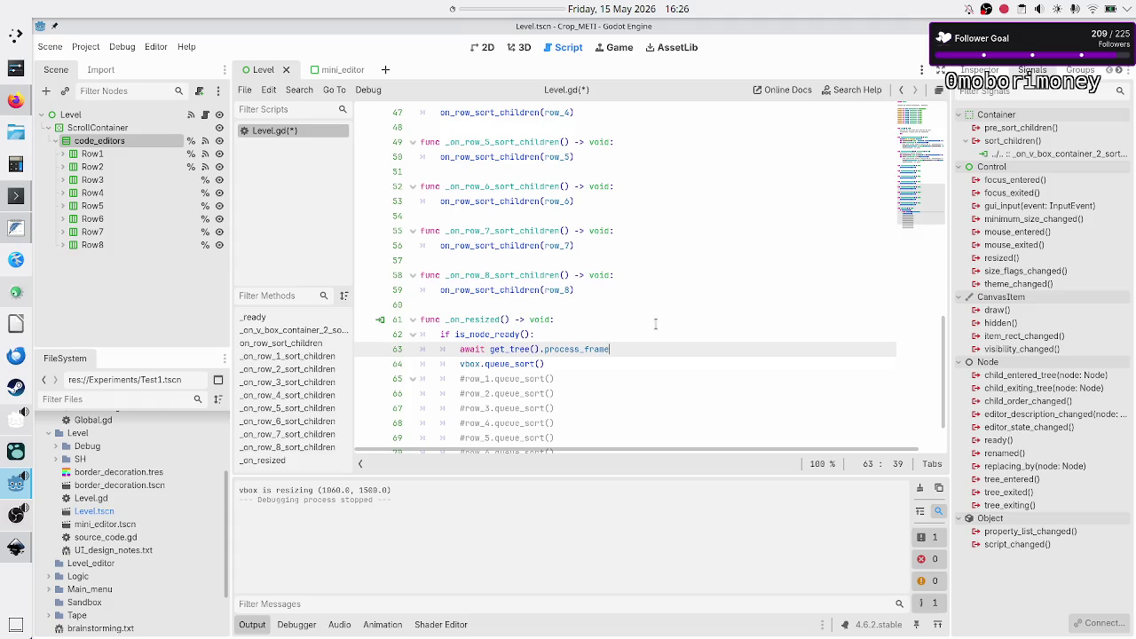
- Run the project, close the game window, and mark the 474.0 width entries in the output log
key("F5")
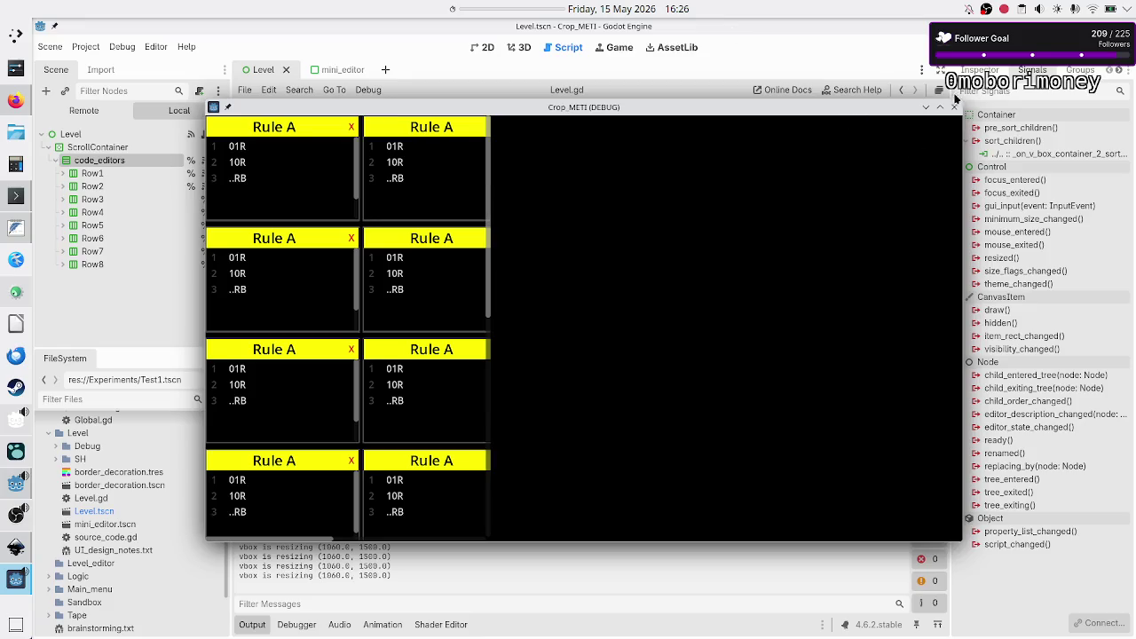
left_click(954, 106)
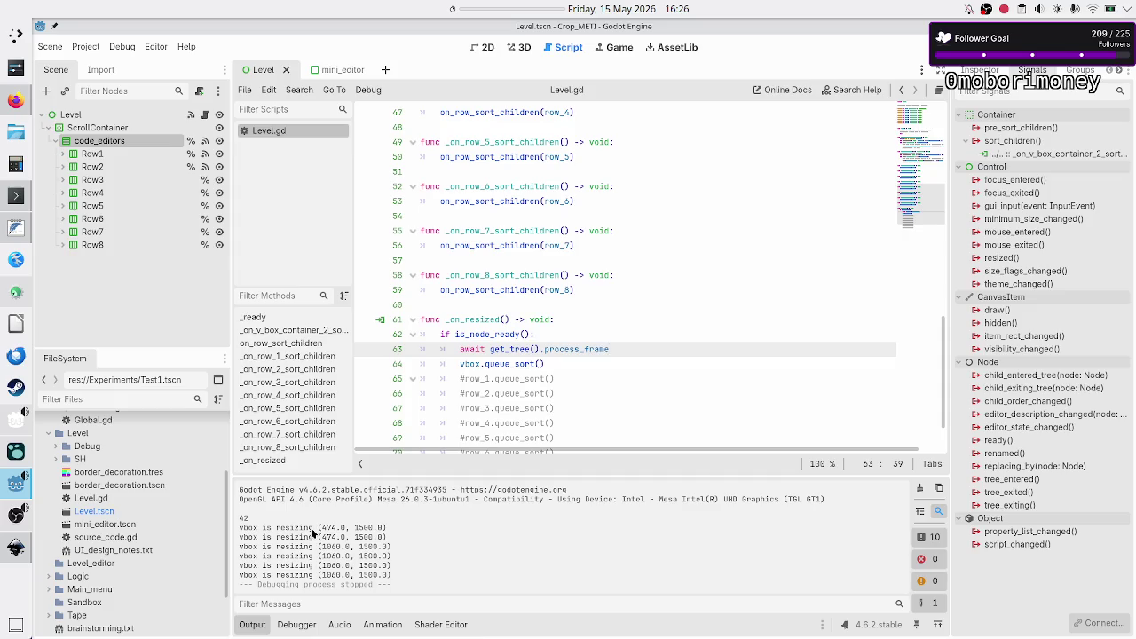
left_click_drag(317, 529, 412, 533)
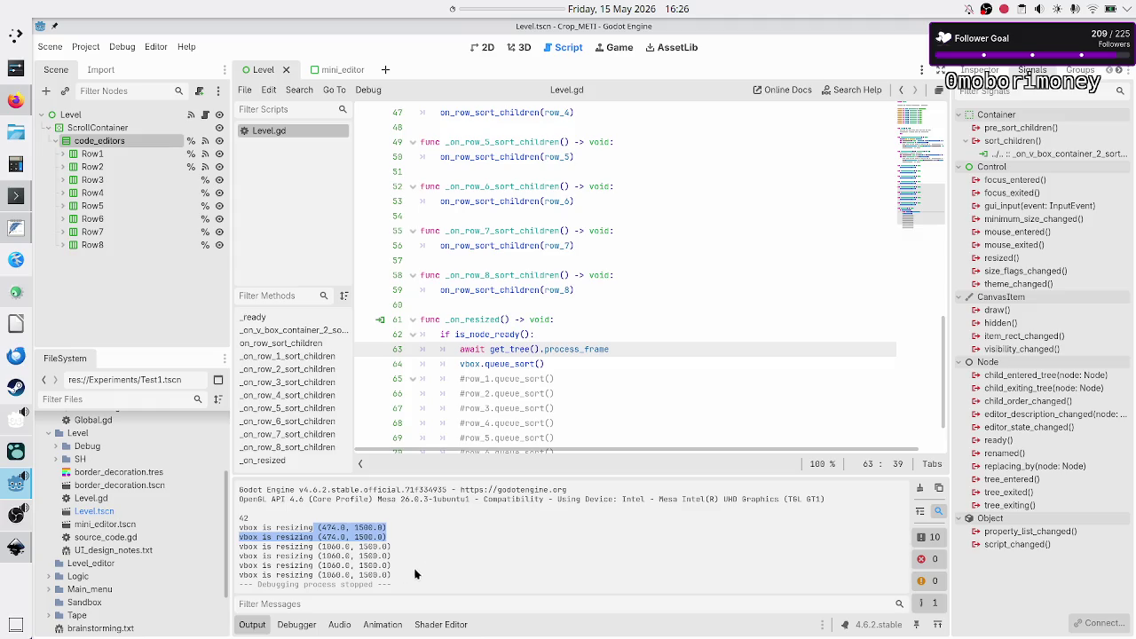
left_click(364, 558)
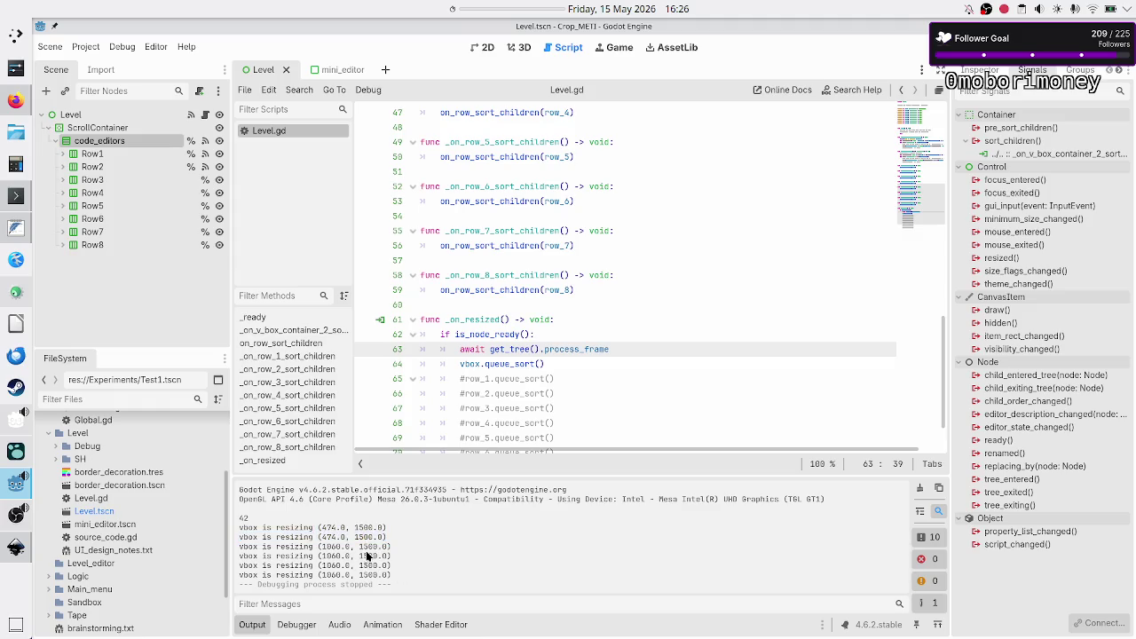
- Compare the logged 1500.0 height and 474 width values, then start a new line after the await line
double_click(369, 547)
left_click(360, 549)
double_click(360, 549)
left_click(360, 537)
left_click_drag(374, 546, 381, 546)
left_click(376, 548)
mouse_move(336, 528)
left_mouse_down()
mouse_move(317, 527)
mouse_move(342, 546)
mouse_move(322, 527)
mouse_move(333, 530)
left_mouse_up()
left_click(477, 537)
key("Return")
- Repeat the 'await get_tree().process_frame' line so _on_resized waits six frames
key("shift+Down")
key("shift+Home")
key("shift+Left")
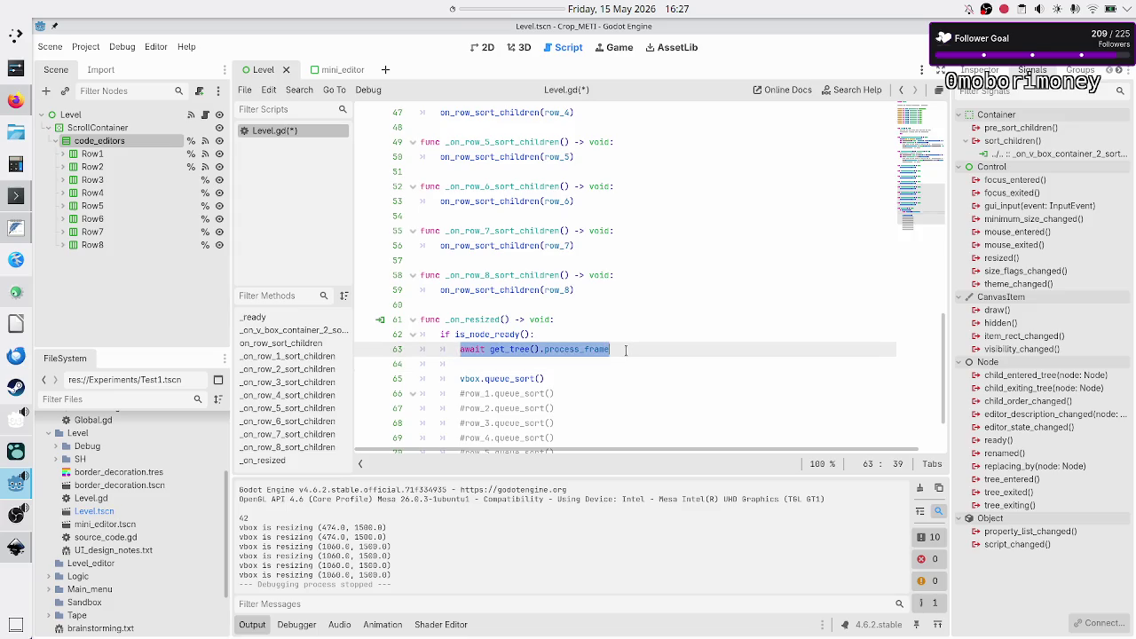
key("ctrl+c")
key("Down")
key("ctrl+v")
key("Return")
key("ctrl+v")
key("Return")
key("ctrl+v")
key("Return")
key("ctrl+v")
key("Return")
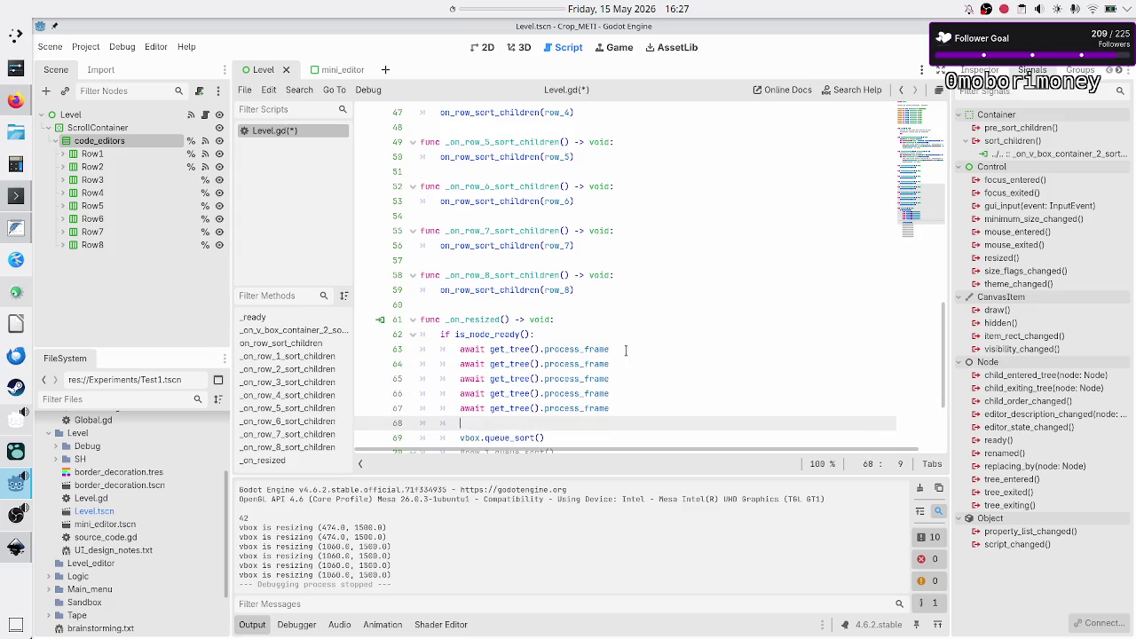
key("ctrl+v")
- Save and run the scene, maximize and restore the game window, then close it
key("F6")
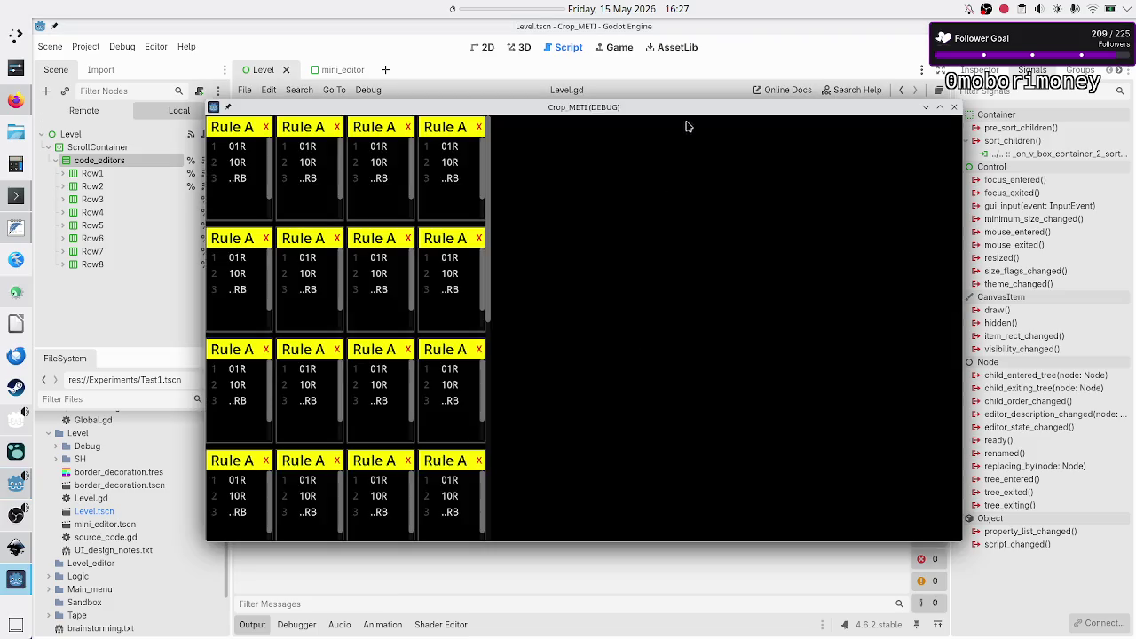
double_click(684, 110)
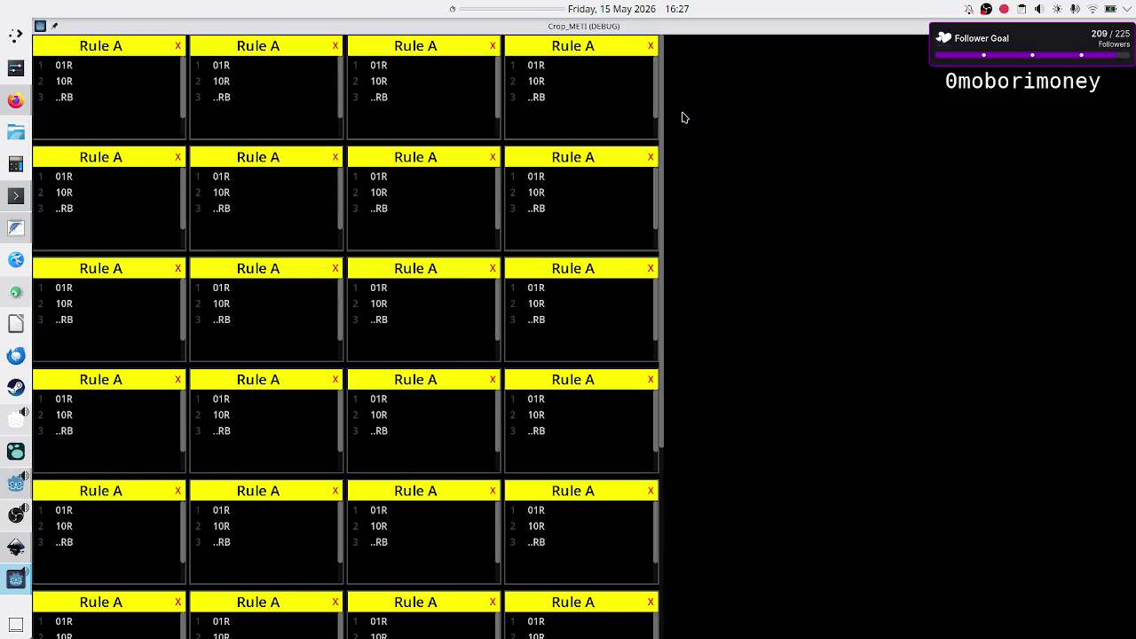
double_click(711, 33)
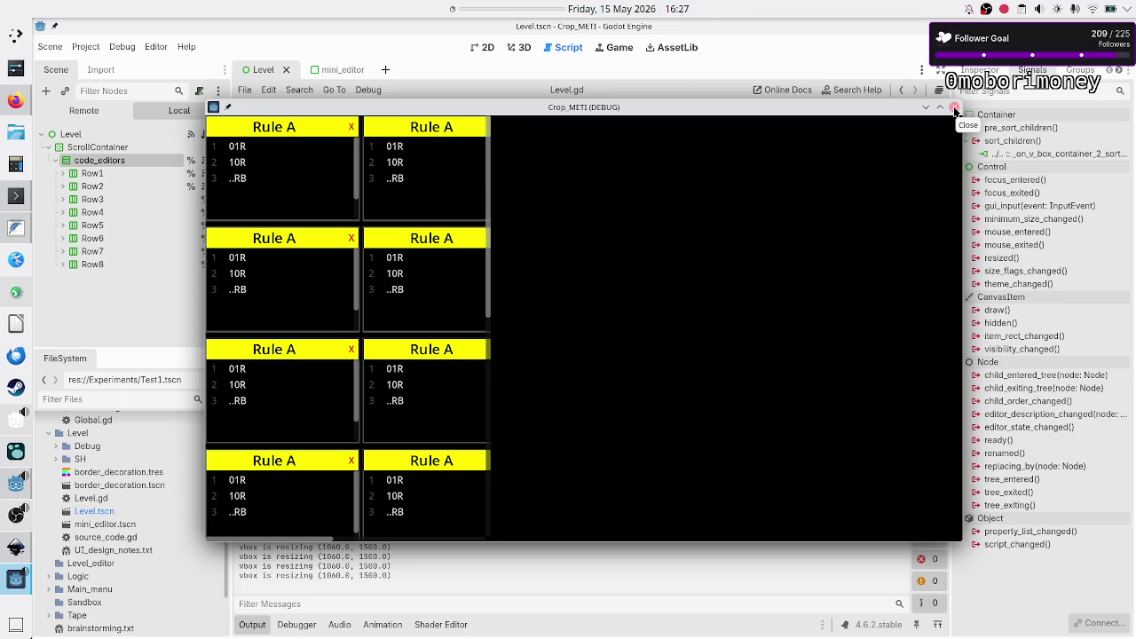
left_click(955, 110)
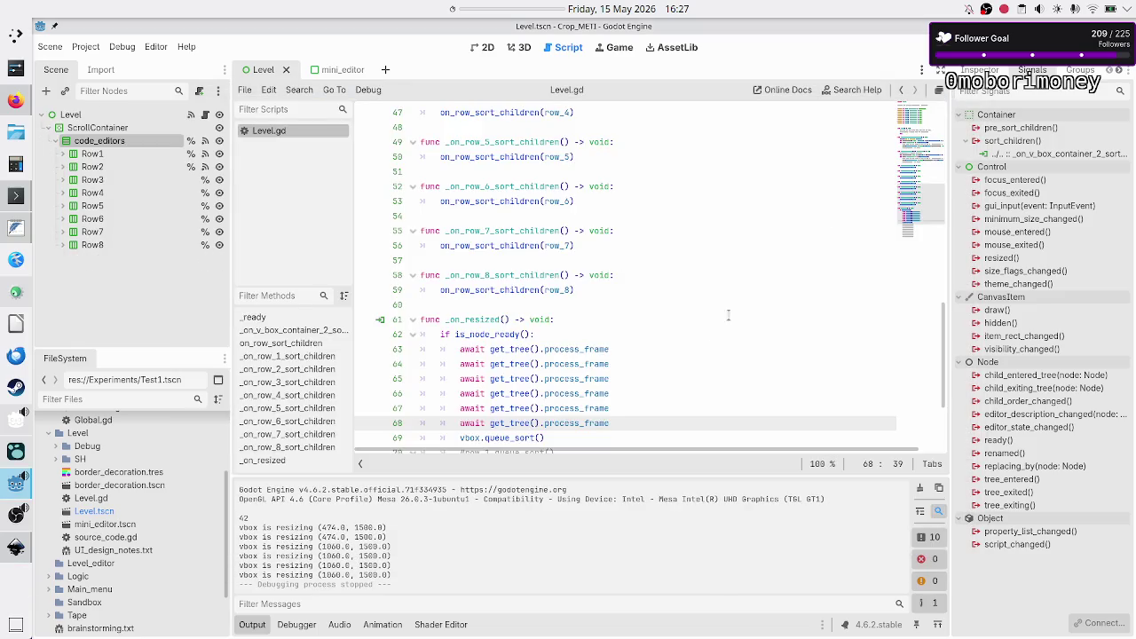
- Delete the six process_frame await lines, save Level.gd, and mark the 1060.0 × 1500.0 log lines
left_click(655, 400)
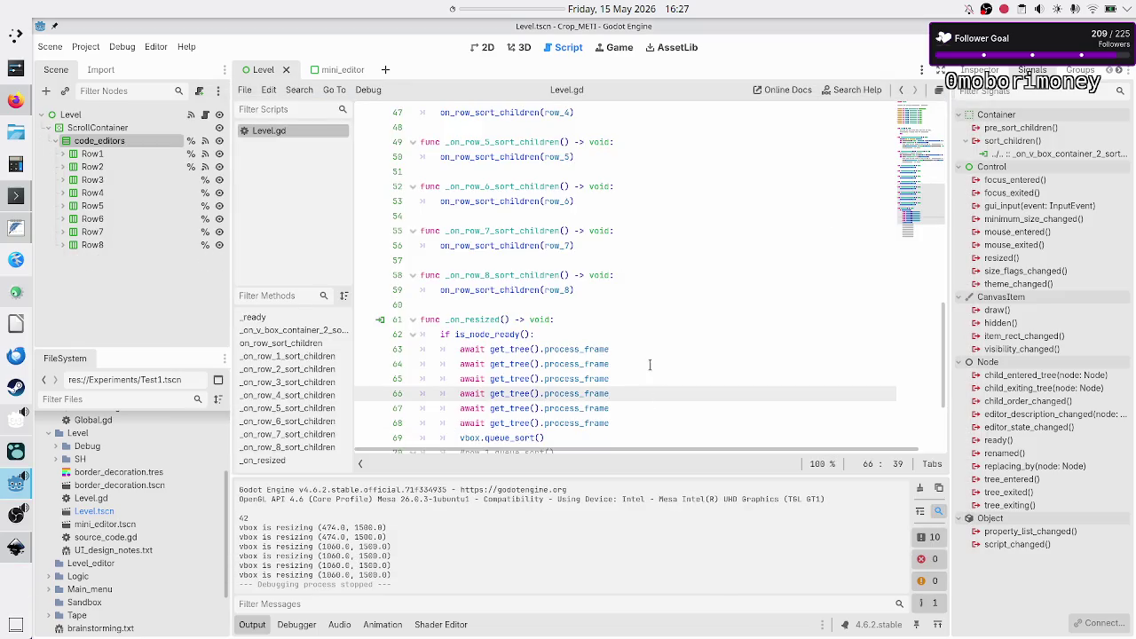
left_click(650, 364)
key("Up")
key("Home")
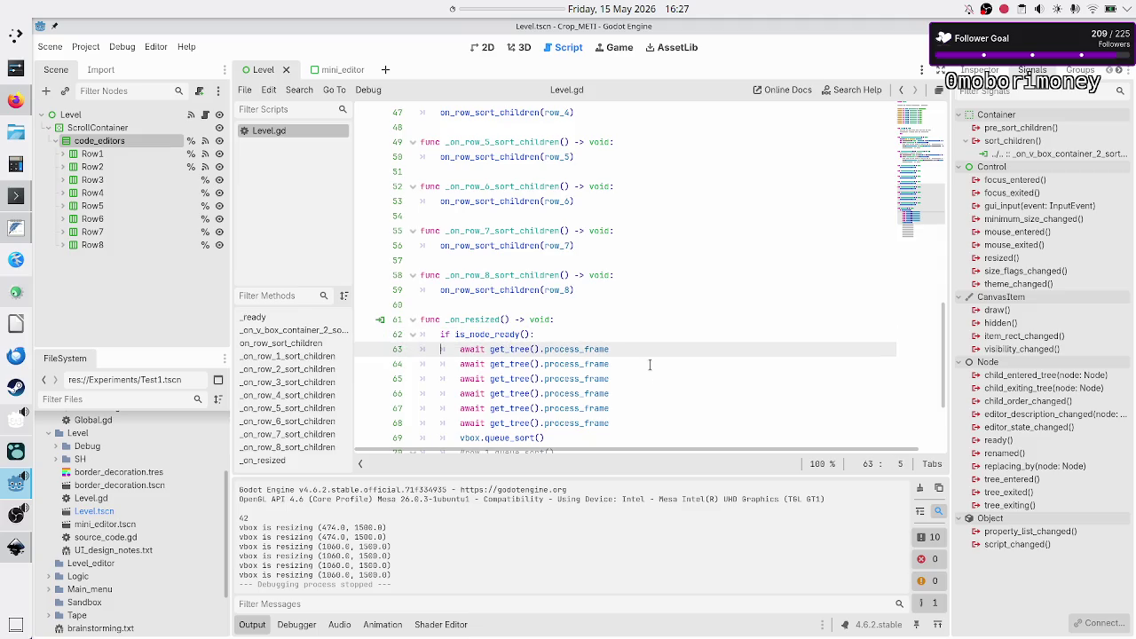
key("shift+Down")
key("shift+Up")
key("shift+End")
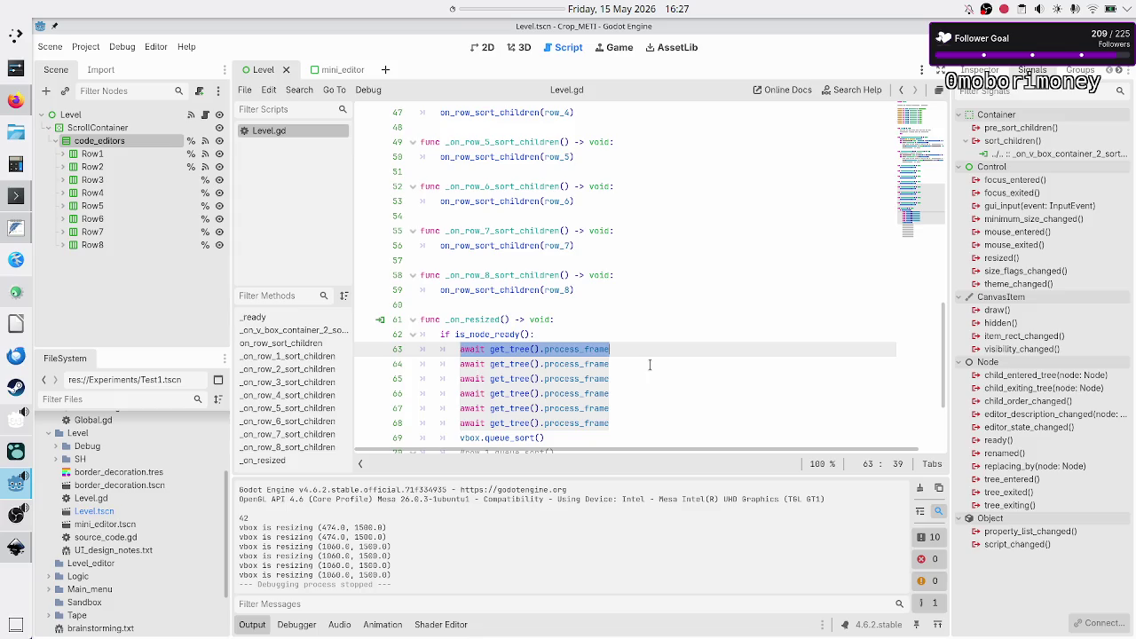
key("shift+Down")
key("shift+Down")
key("shift+Down")
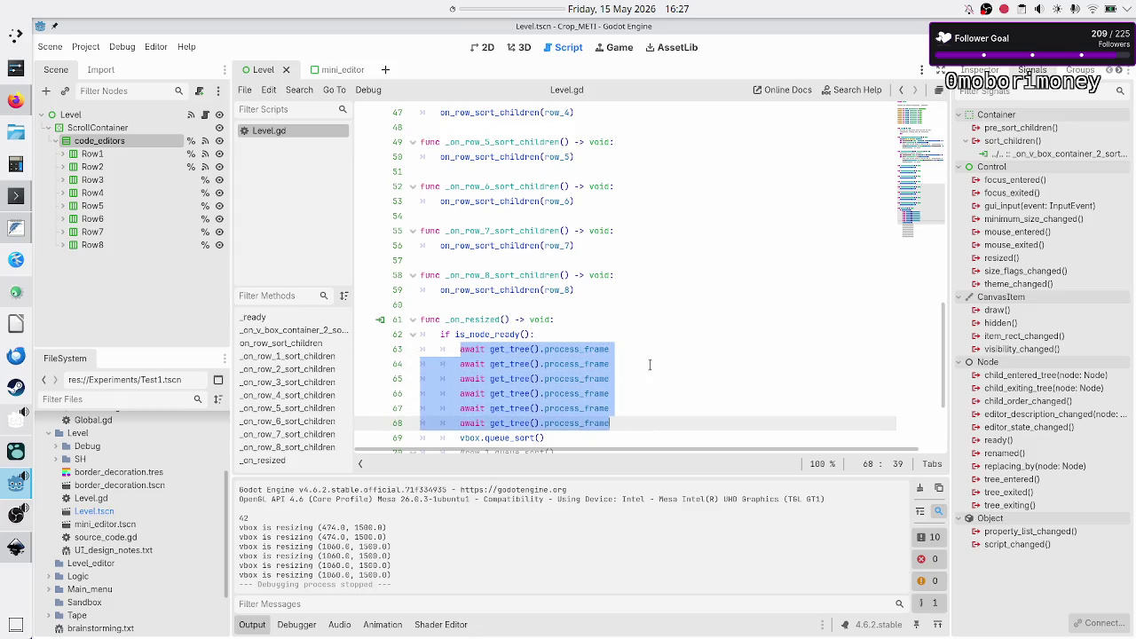
key("BackSpace")
key("BackSpace")
key("BackSpace")
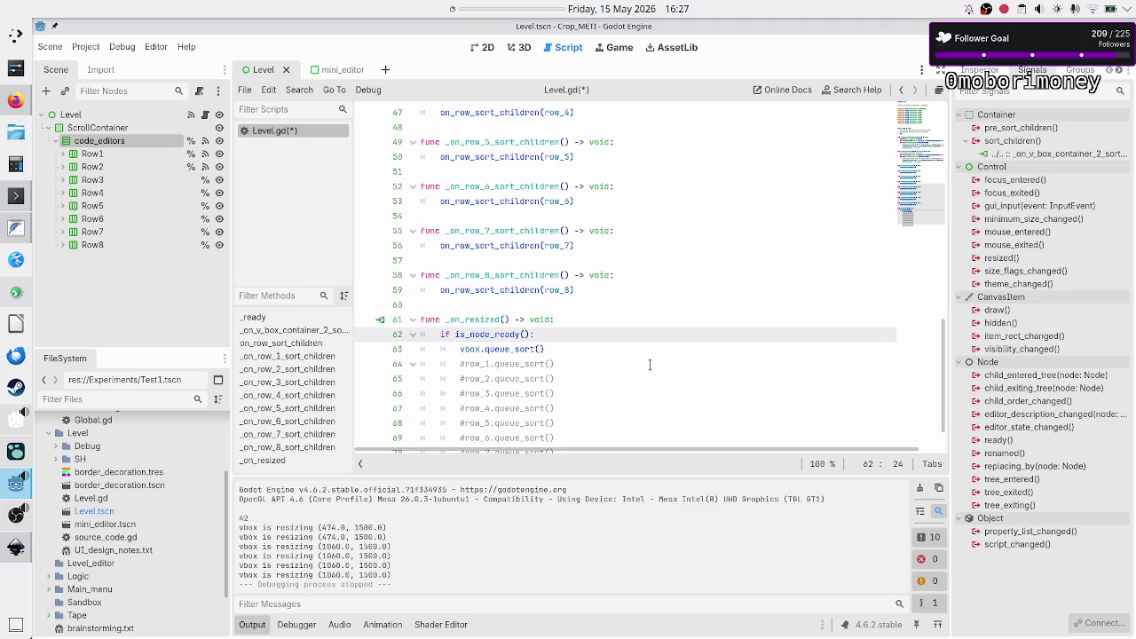
key("Down")
key("ctrl+s")
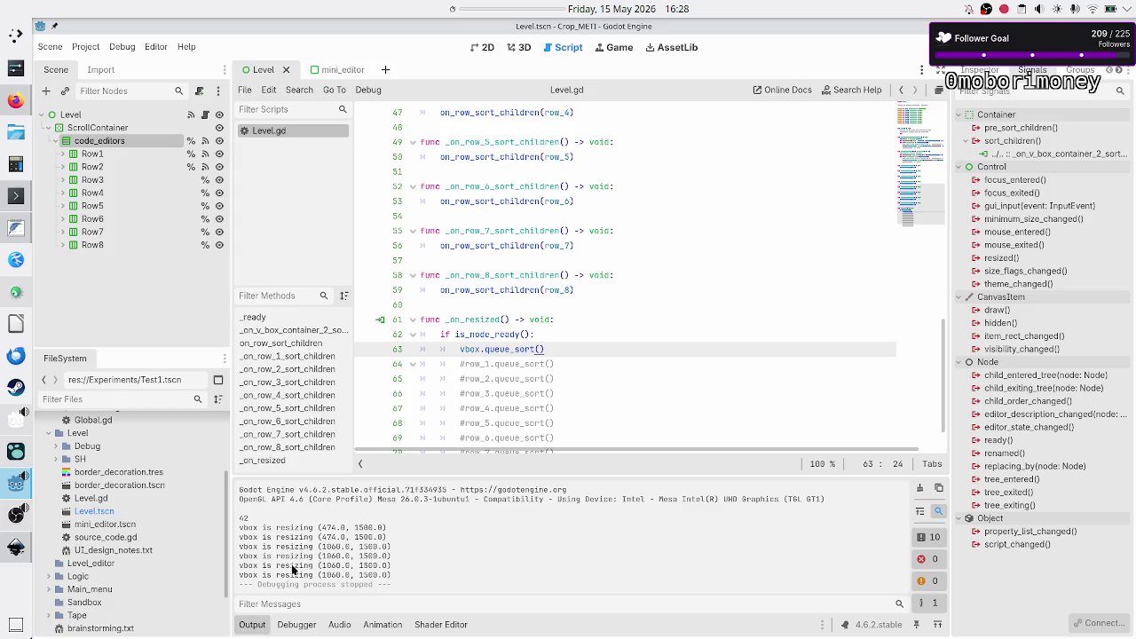
left_click_drag(249, 566, 390, 575)
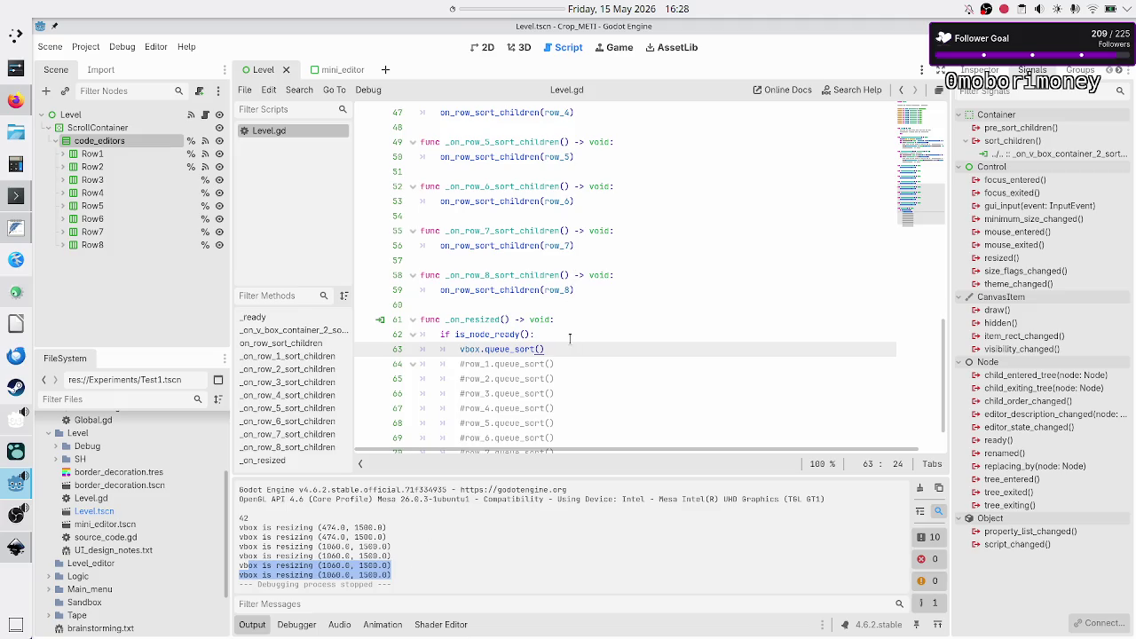
scroll(570, 338, "up", 10)
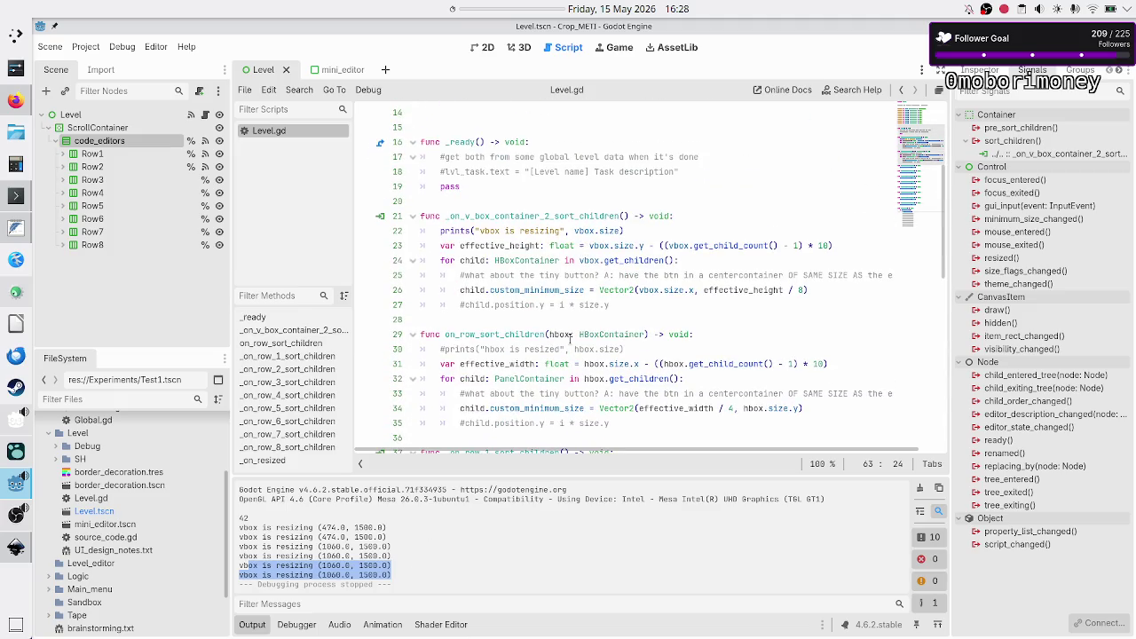
scroll(570, 338, "up", 3)
scroll(587, 304, "down", 6)
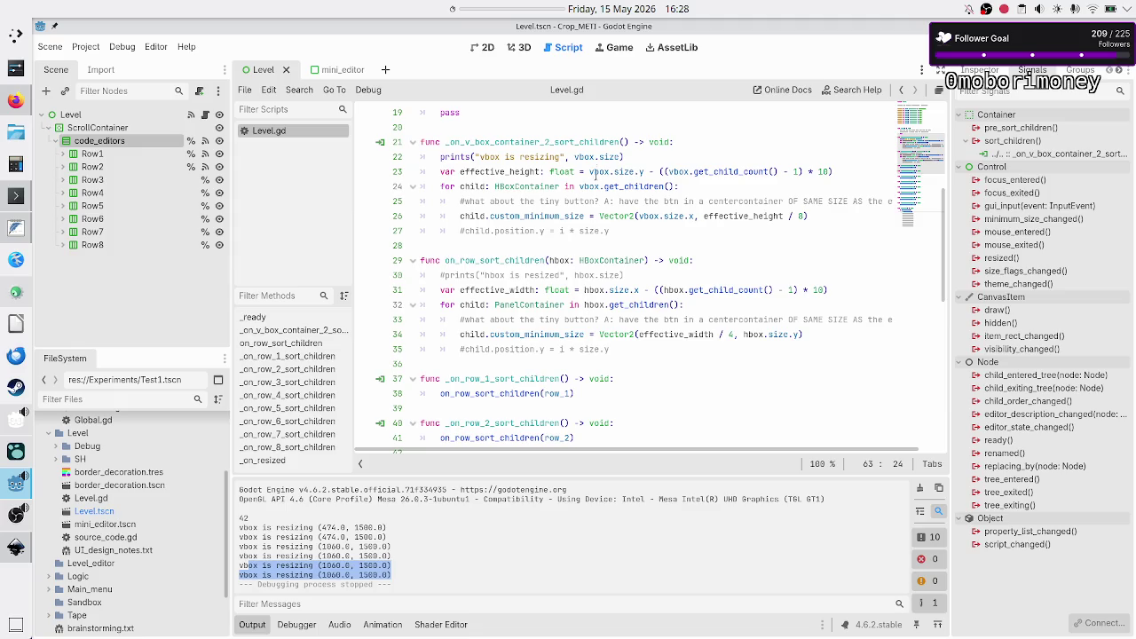
left_click_drag(584, 157, 605, 156)
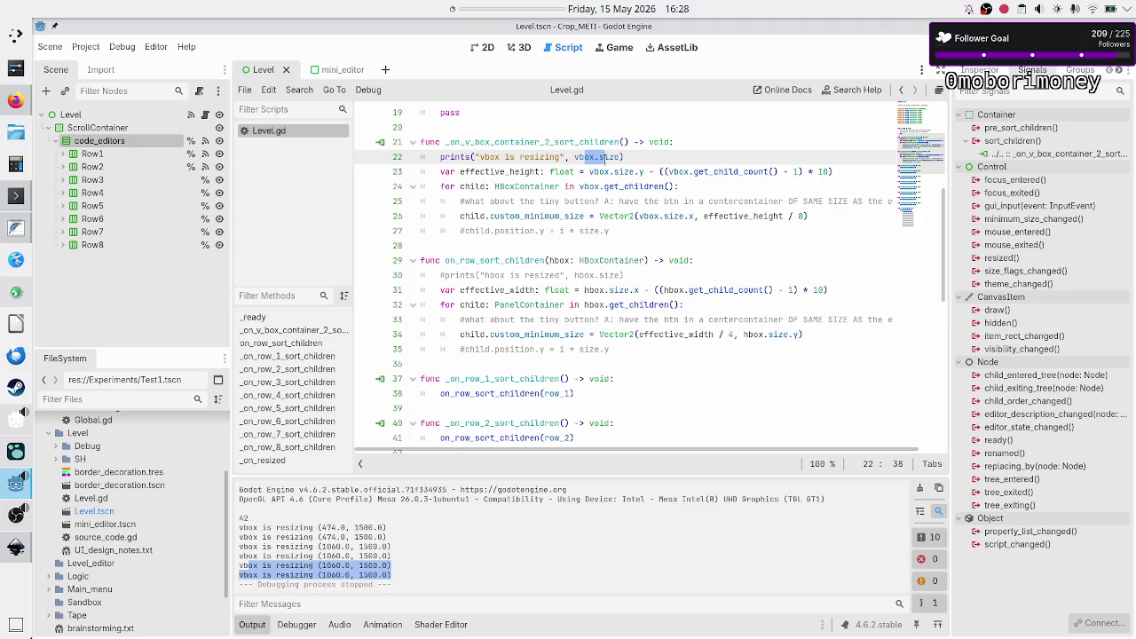
left_click(604, 157)
left_click_drag(555, 142, 618, 142)
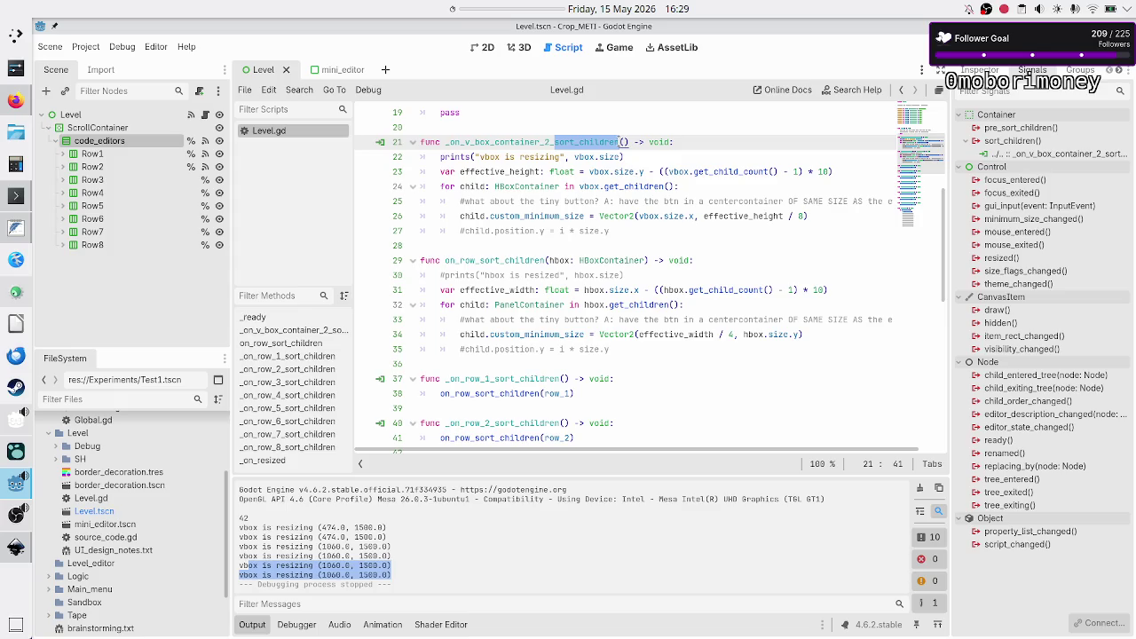
left_click(648, 171)
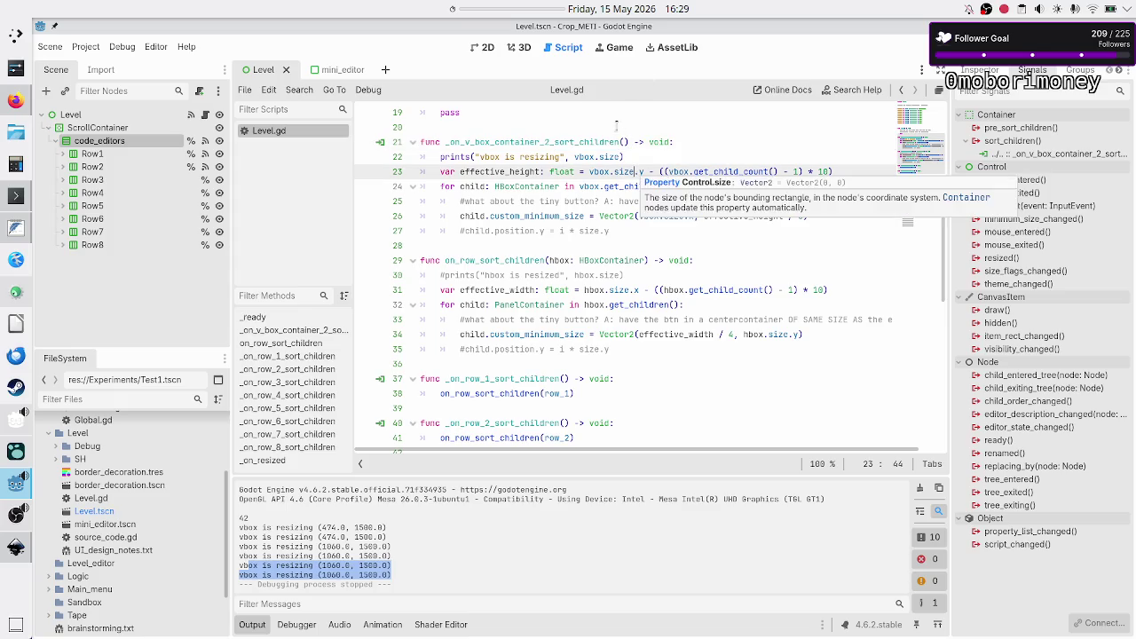
- Add a Button node as a child of the Level root in the 2D view
left_click(485, 50)
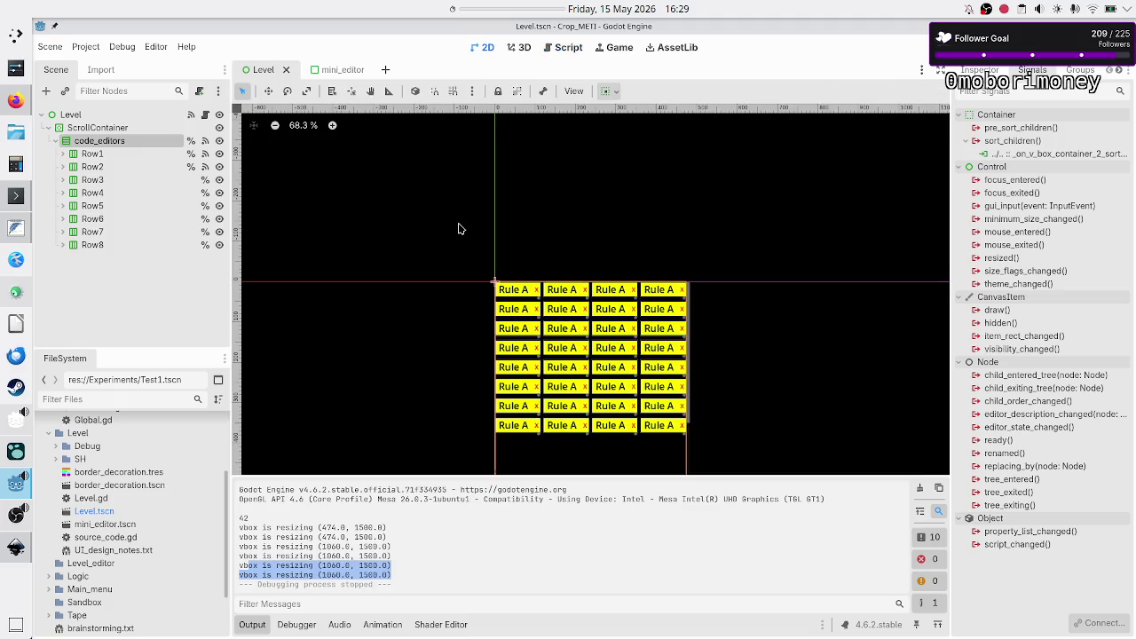
left_click(71, 114)
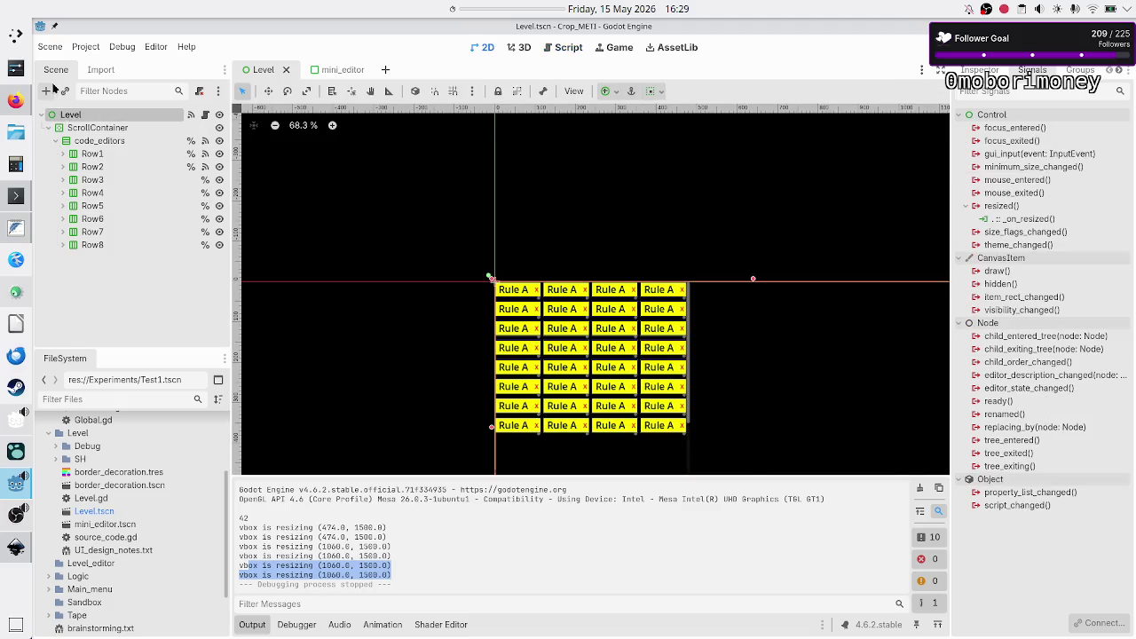
left_click(46, 90)
type("bu")
double_click(340, 284)
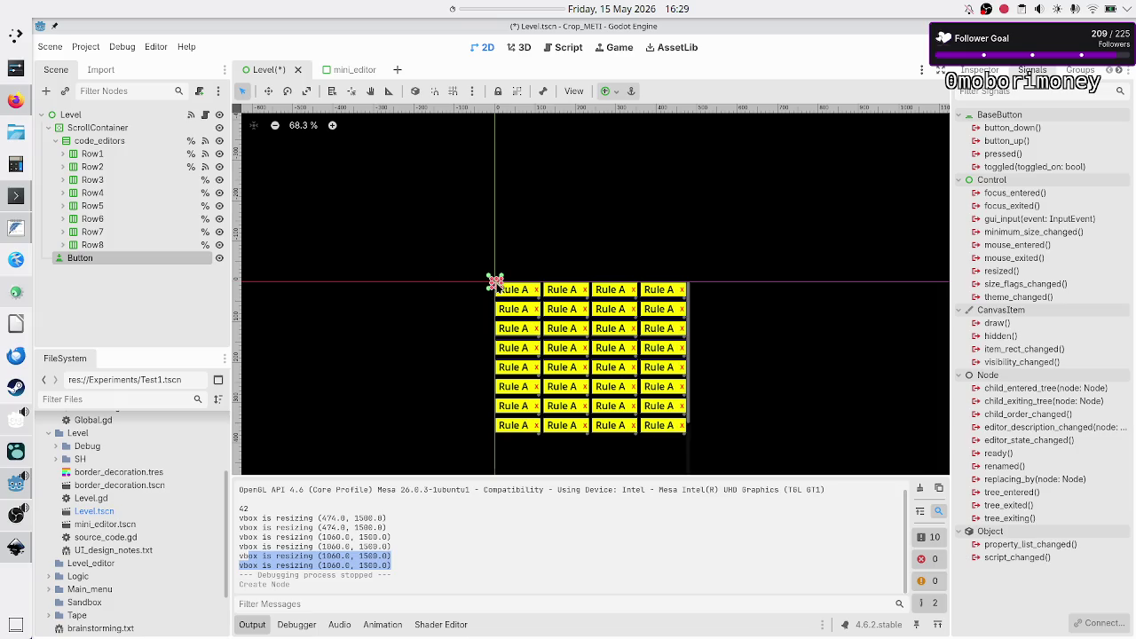
- Enlarge the button and move it into the empty space right of the Rule A grid
left_click_drag(491, 294, 475, 297)
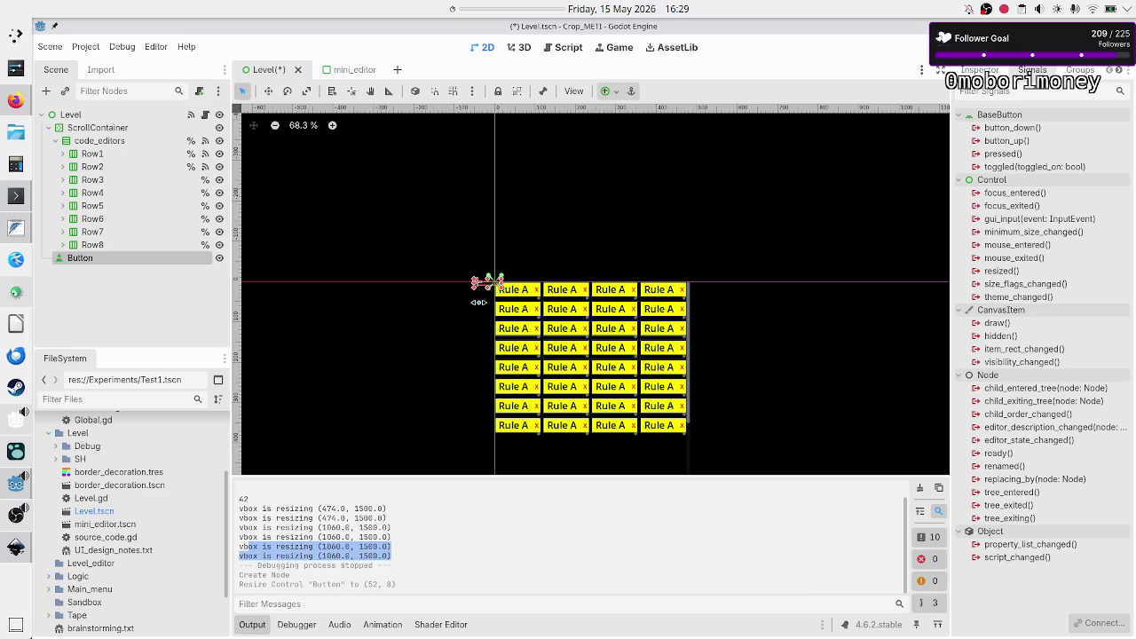
key("ctrl+z")
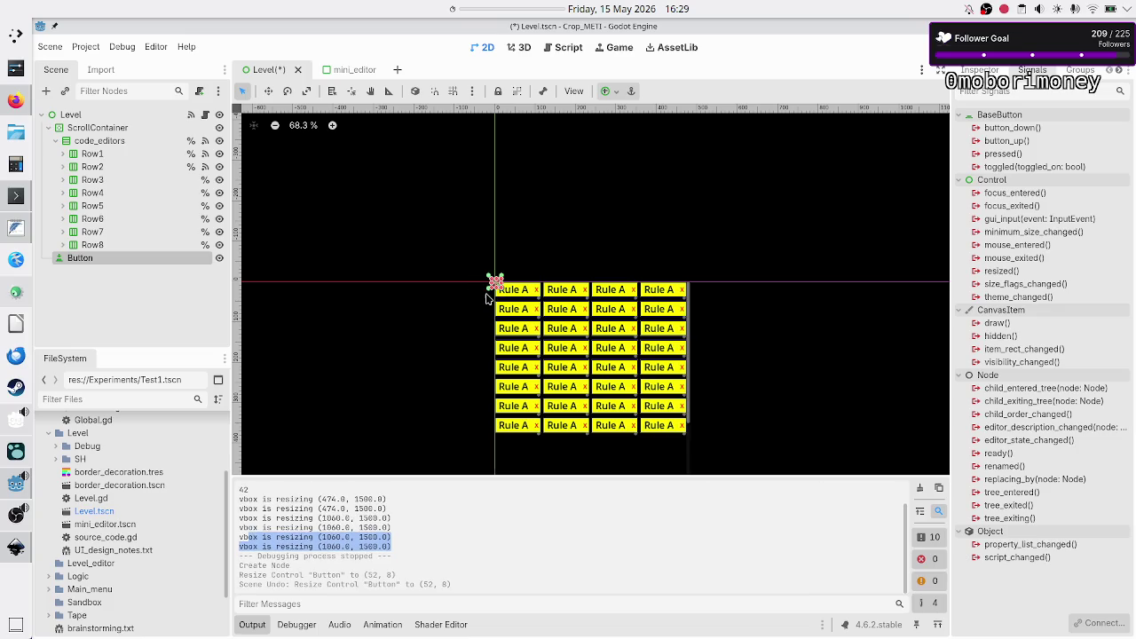
scroll(560, 298, "up", 2)
scroll(560, 298, "up", 5)
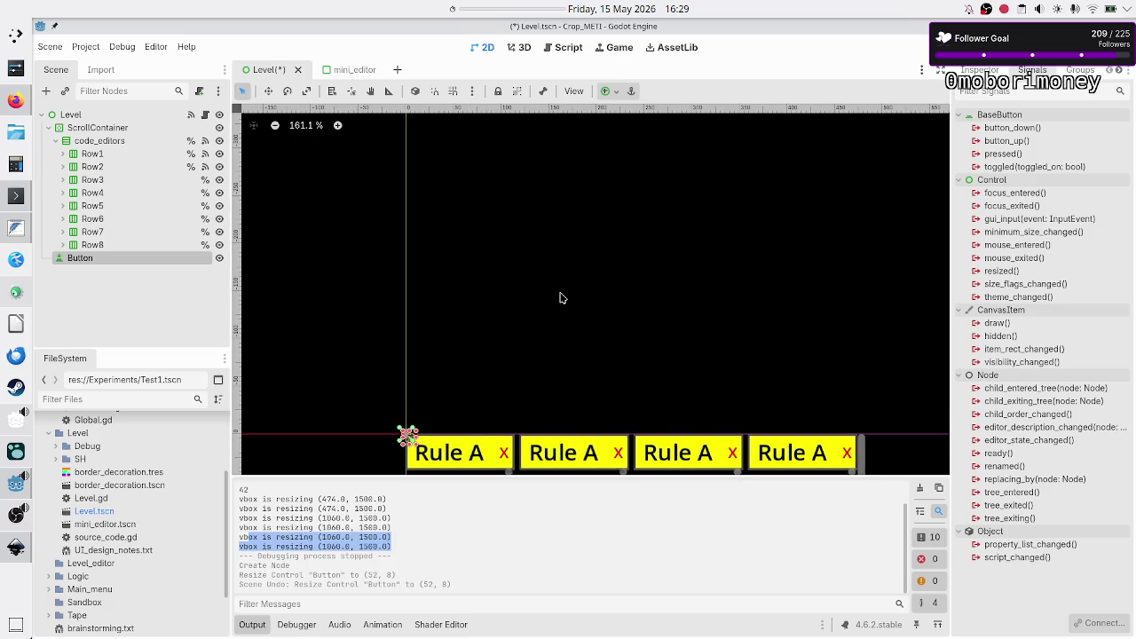
scroll(560, 298, "down", 2)
scroll(560, 298, "up", 6)
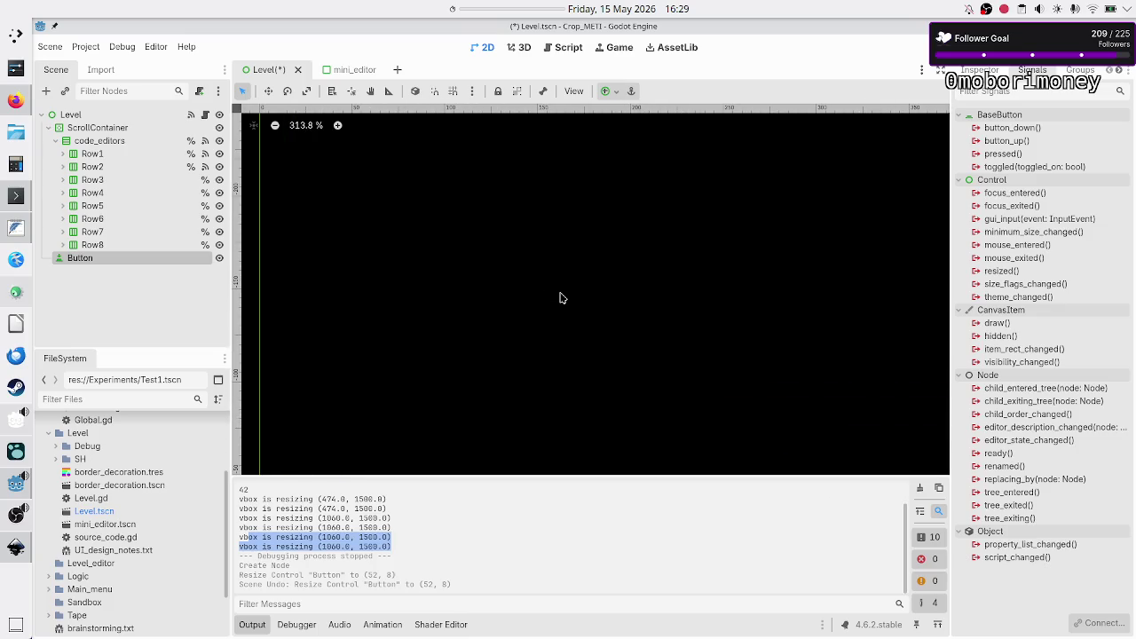
scroll(654, 257, "down", 2)
scroll(654, 257, "up", 8)
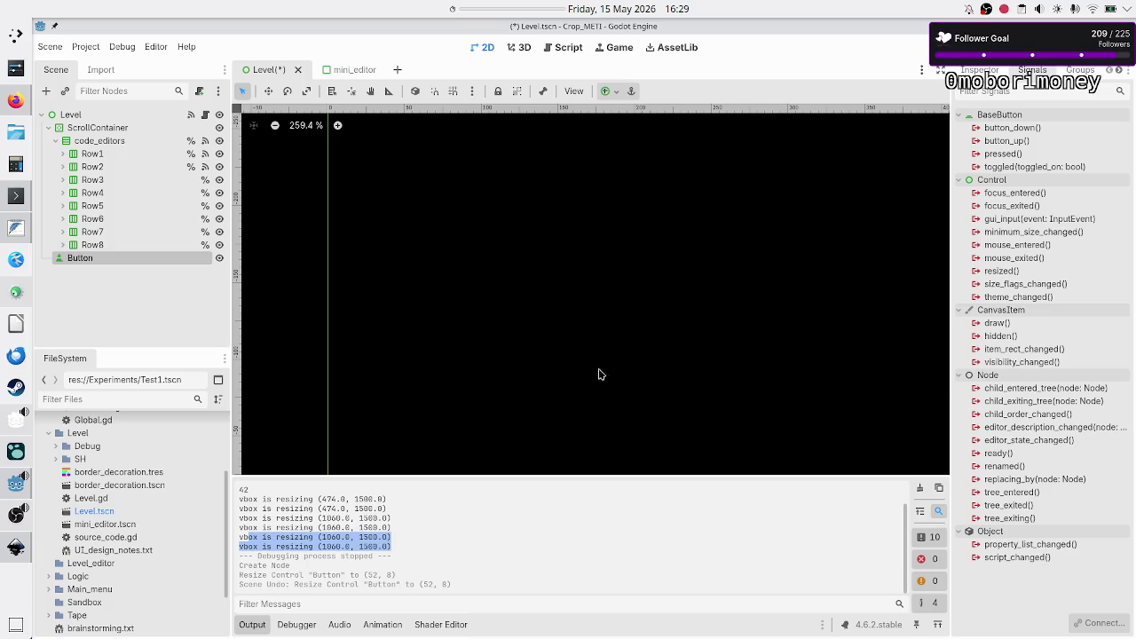
scroll(609, 359, "down", 9)
scroll(609, 359, "down", 10)
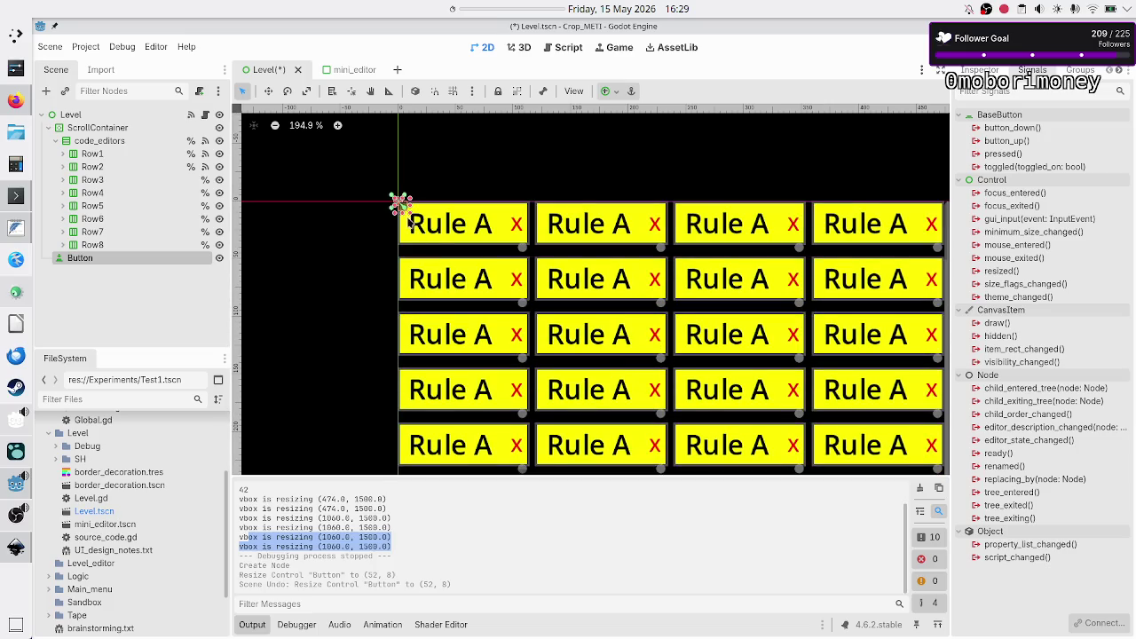
mouse_move(407, 209)
left_mouse_down()
mouse_move(452, 245)
mouse_move(539, 263)
left_mouse_up()
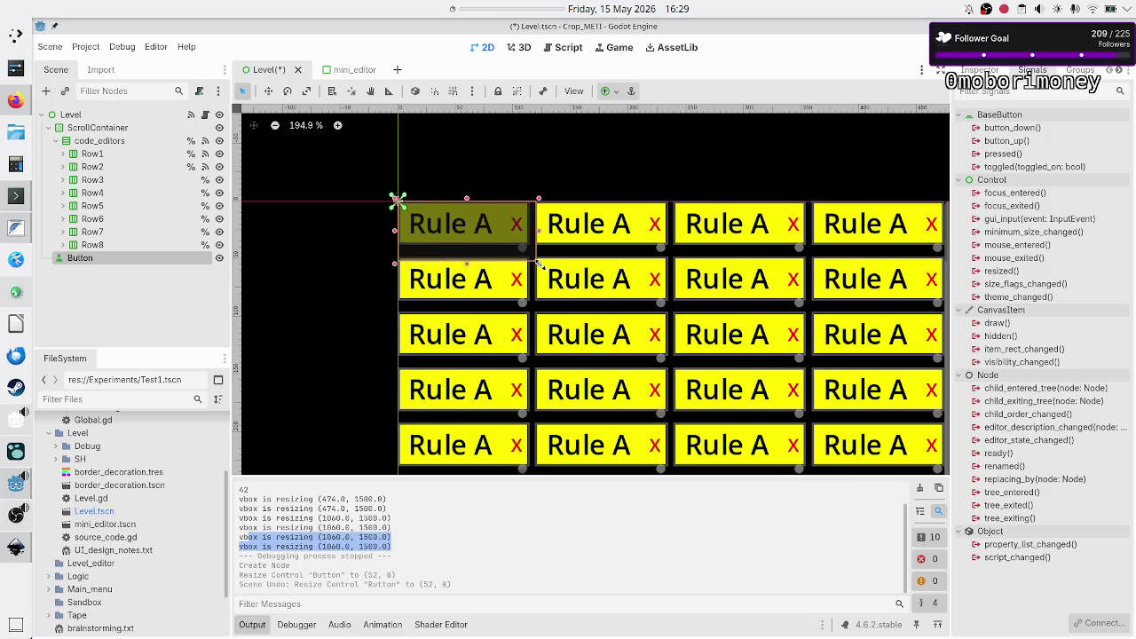
scroll(539, 263, "down", 3)
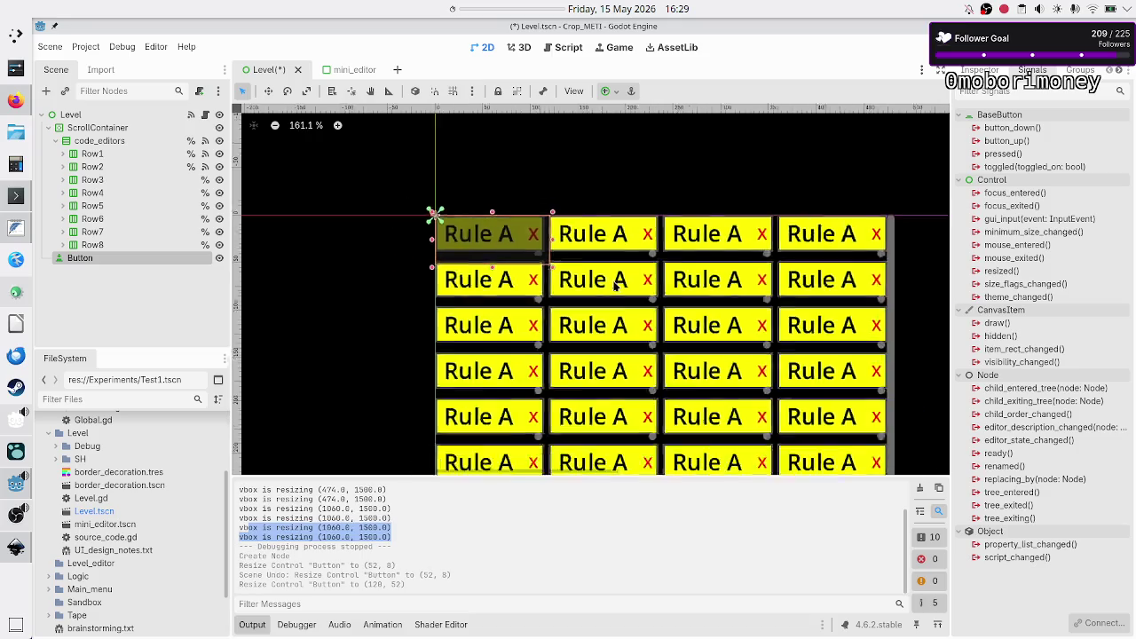
mouse_move(537, 258)
left_mouse_down()
mouse_move(771, 282)
mouse_move(835, 318)
left_mouse_up()
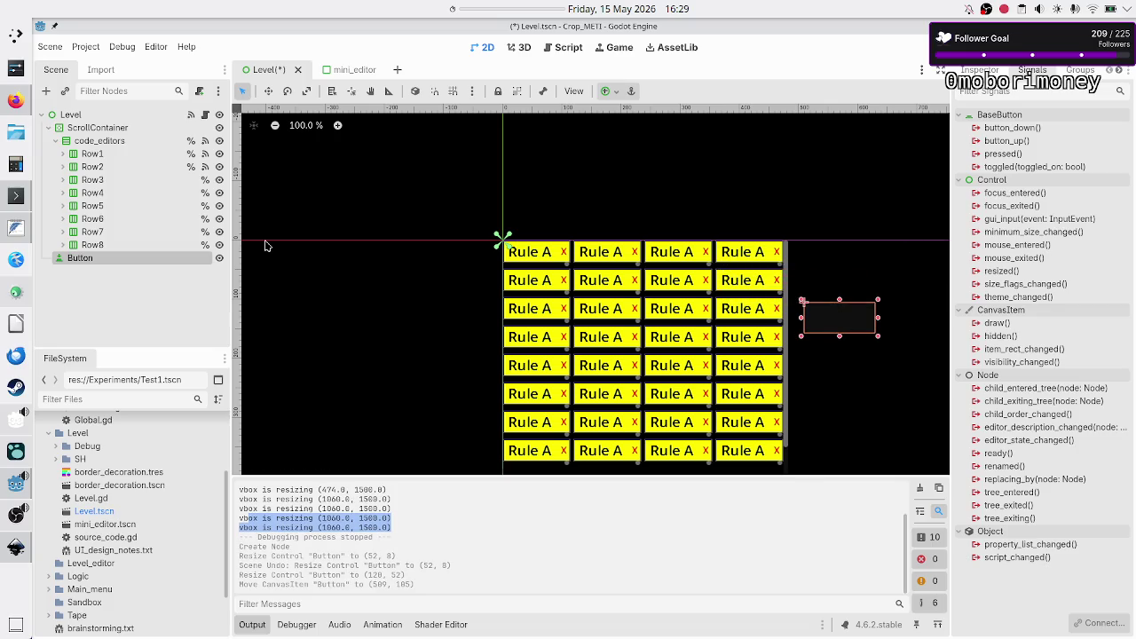
- Set the button's Text property to 'check'
left_click(980, 70)
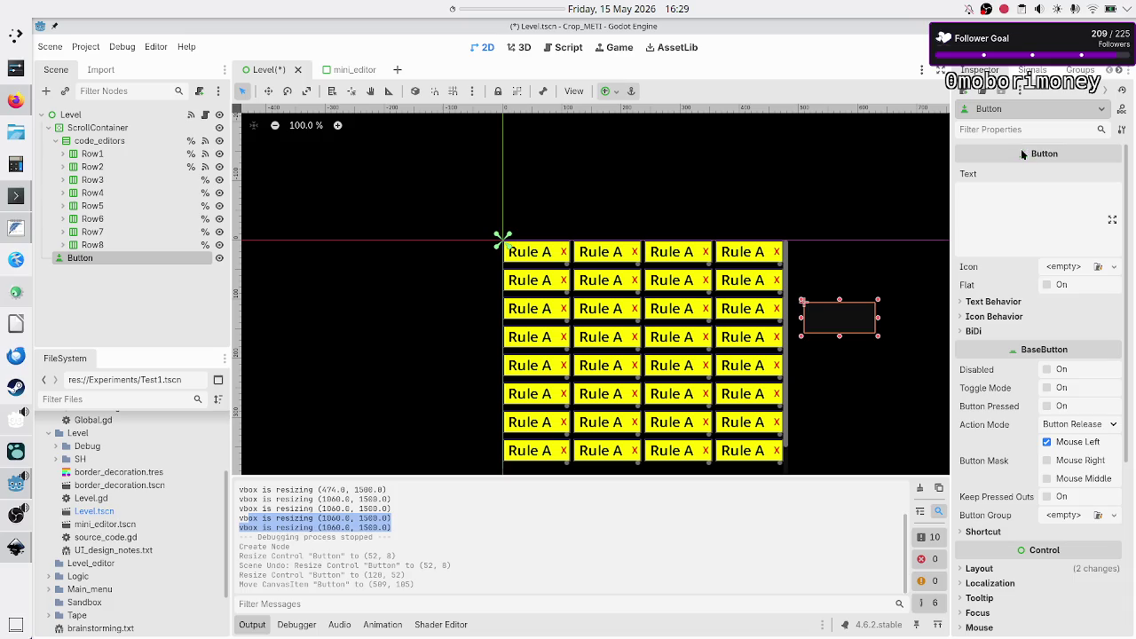
left_click(1022, 200)
type("check")
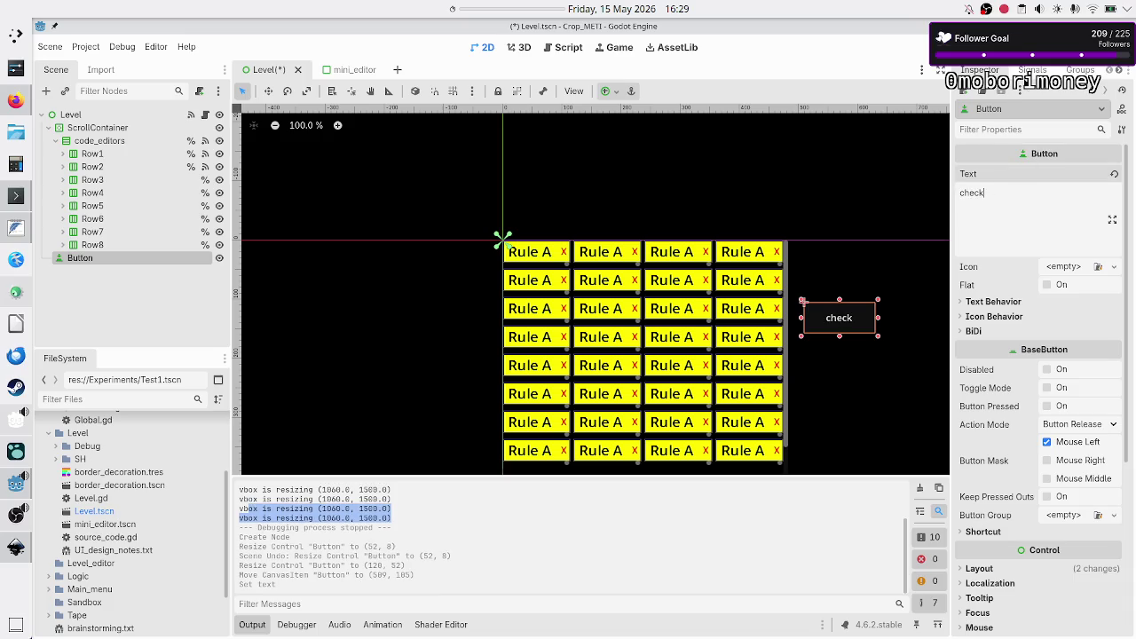
left_click(1031, 70)
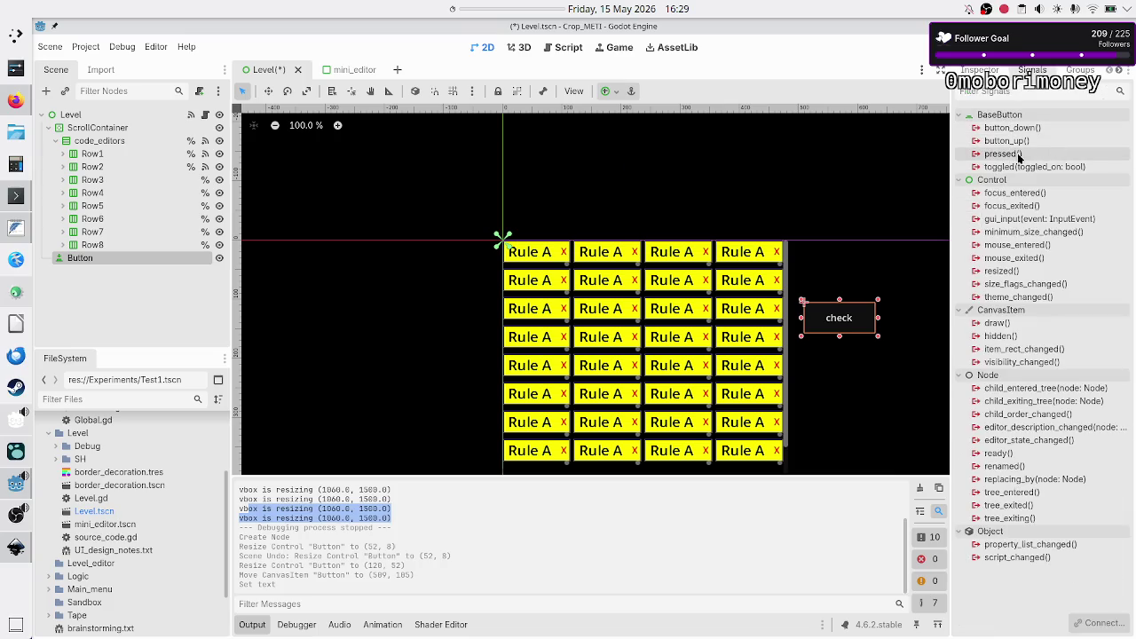
- Connect the button's pressed() signal to a new _on_button_pressed handler and remove its pass line
double_click(1020, 158)
left_click(521, 452)
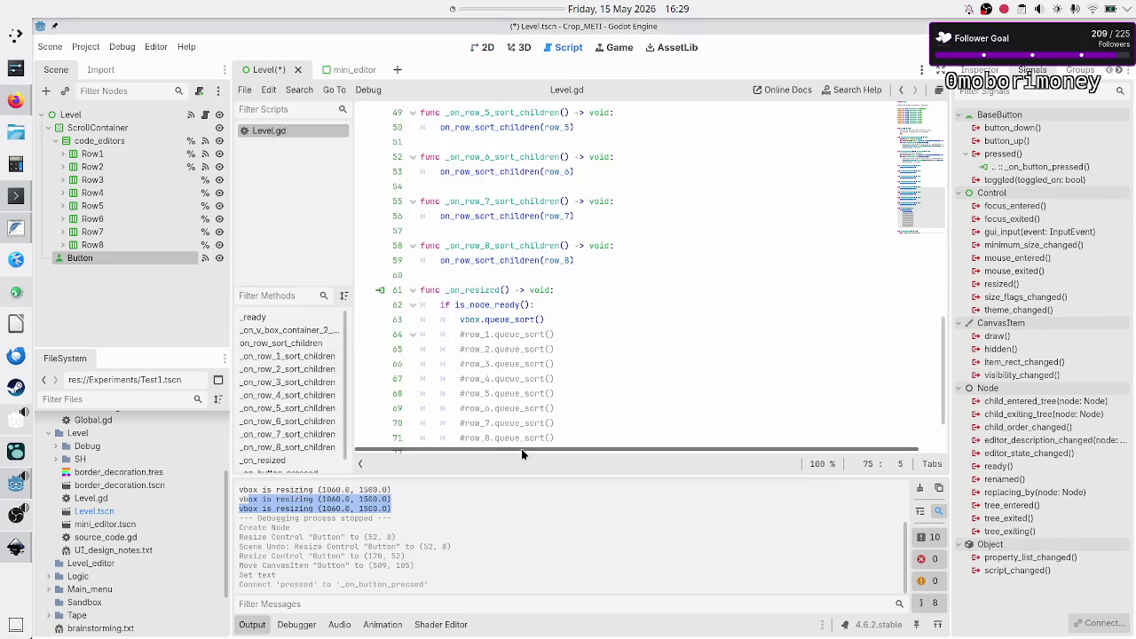
left_click(536, 395)
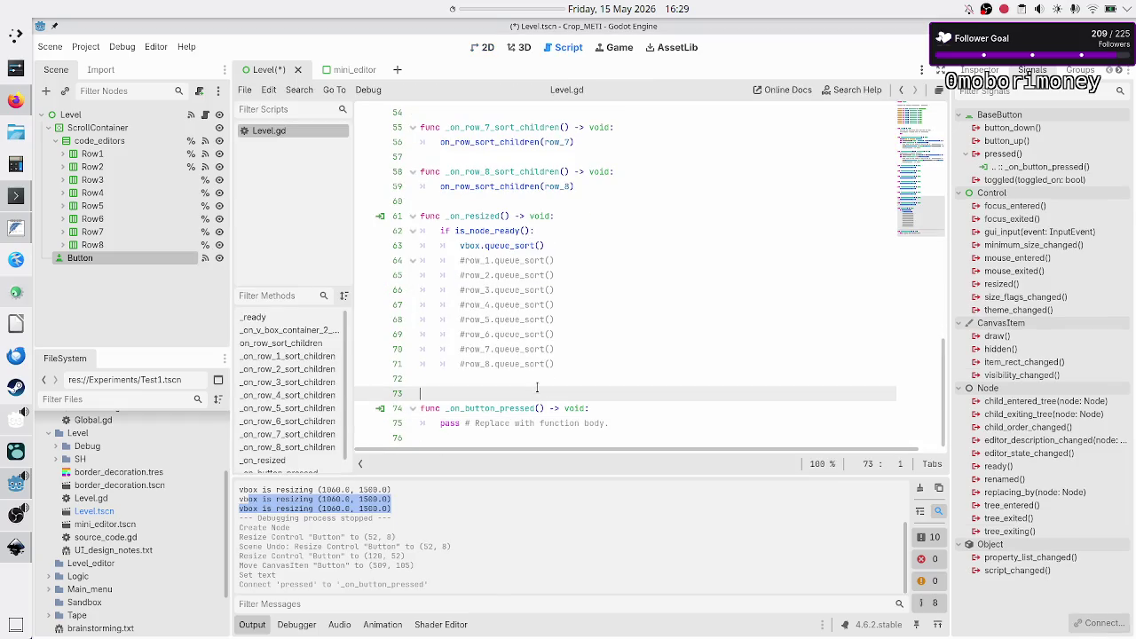
key("BackSpace")
key("Down")
key("Down")
key("shift+End")
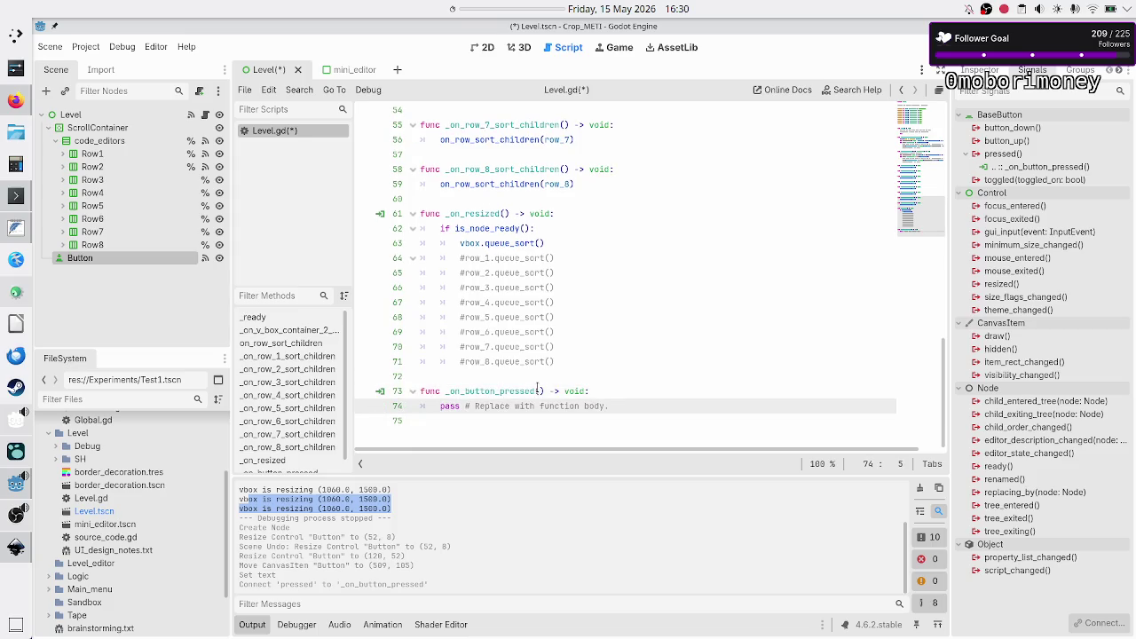
key("BackSpace")
- Make the handler call prints("button check", vbox.size), then save and run the scene
type("print(")
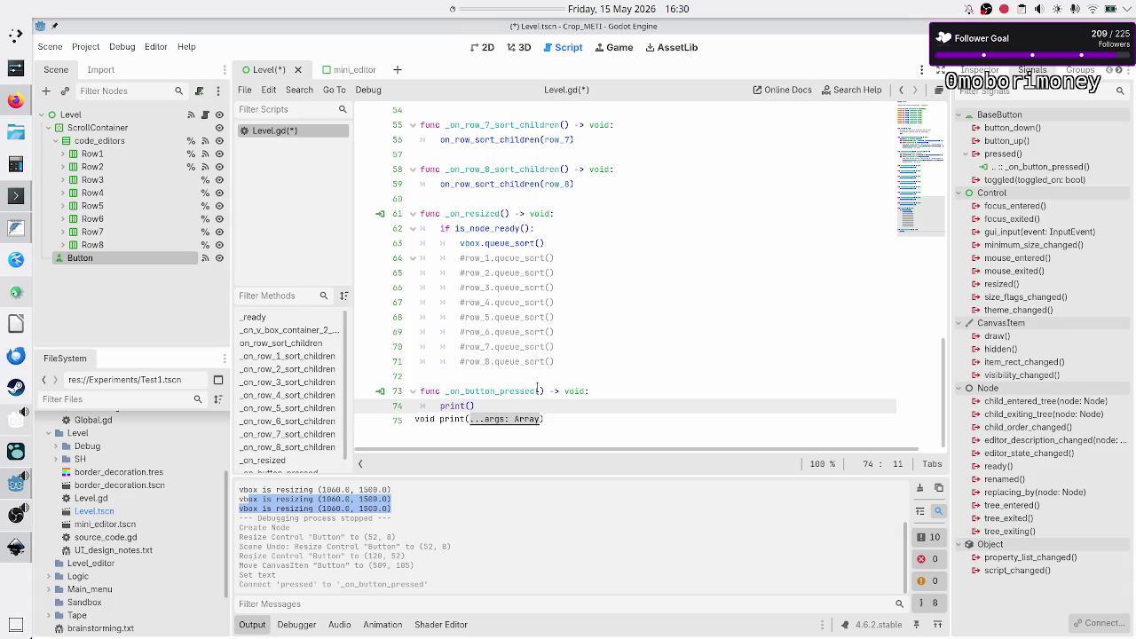
type("vbox.si")
key("Return")
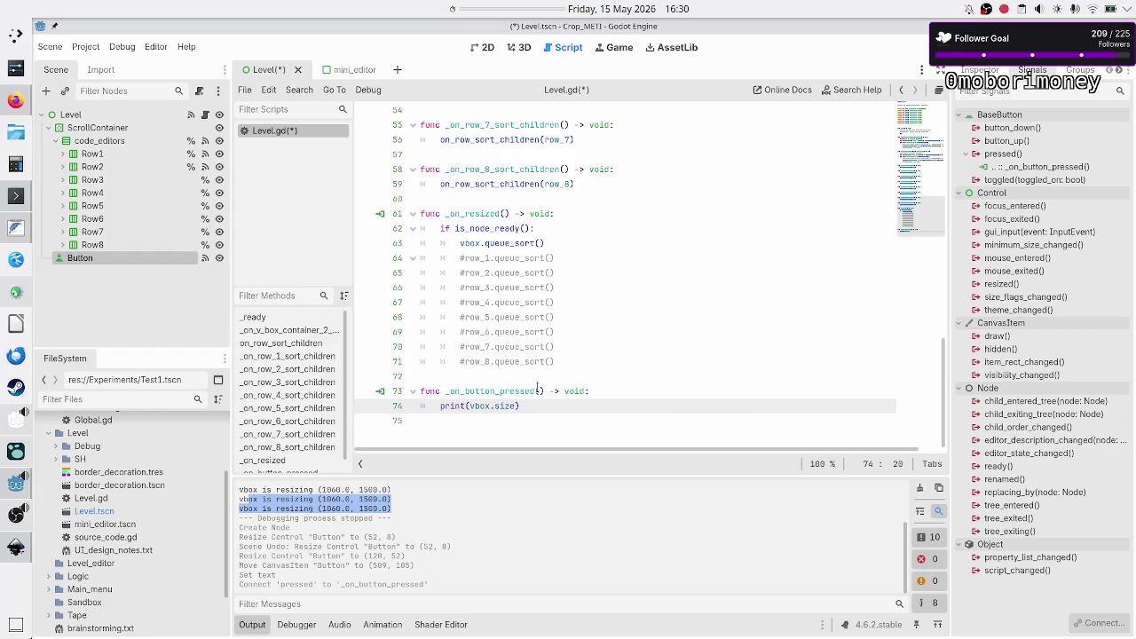
key("Left")
key("Left")
key("ctrl+space")
key("Escape")
type("s")
type("\"\", ")
type("button check")
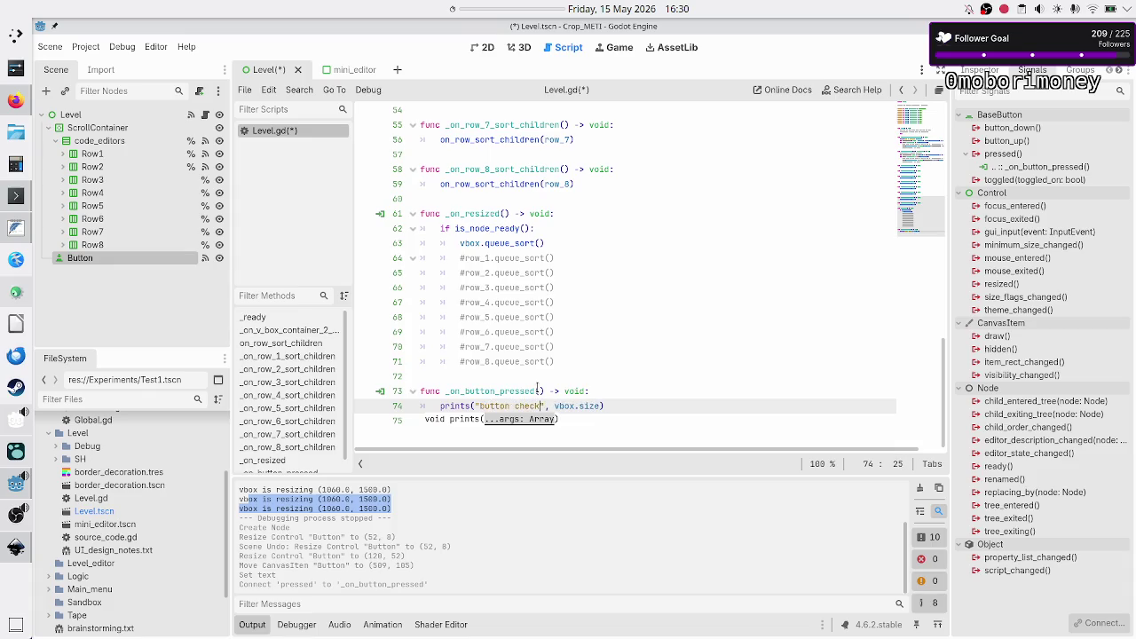
key("F6")
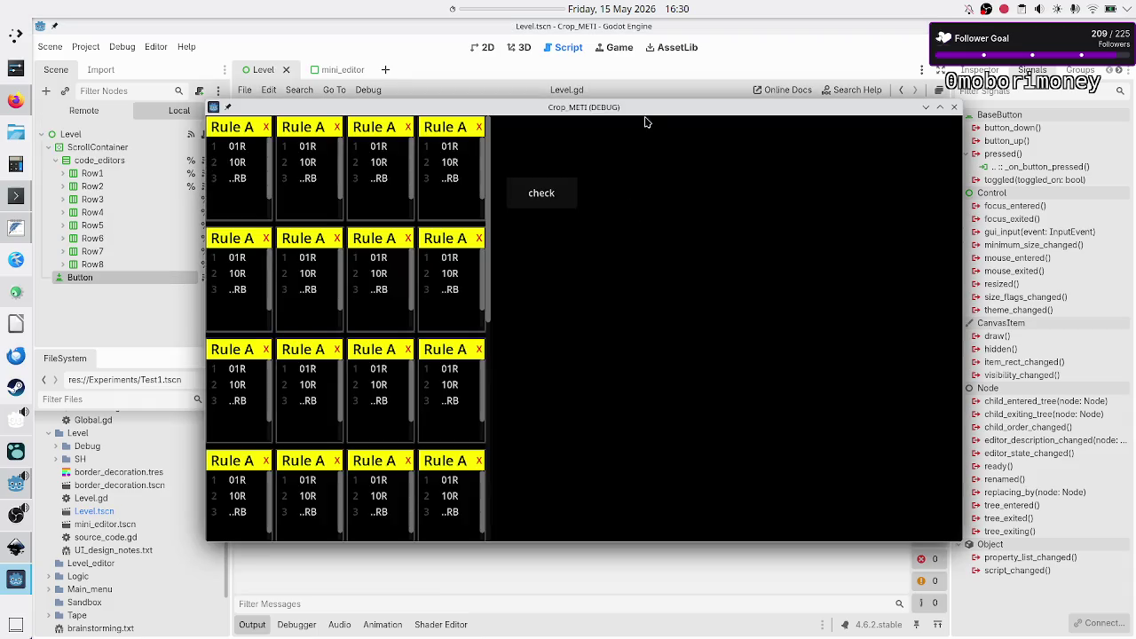
- Move the game window and press check twice to log the 474.0-wide vbox size
mouse_move(649, 107)
left_mouse_down()
mouse_move(658, 72)
mouse_move(687, 70)
left_mouse_up()
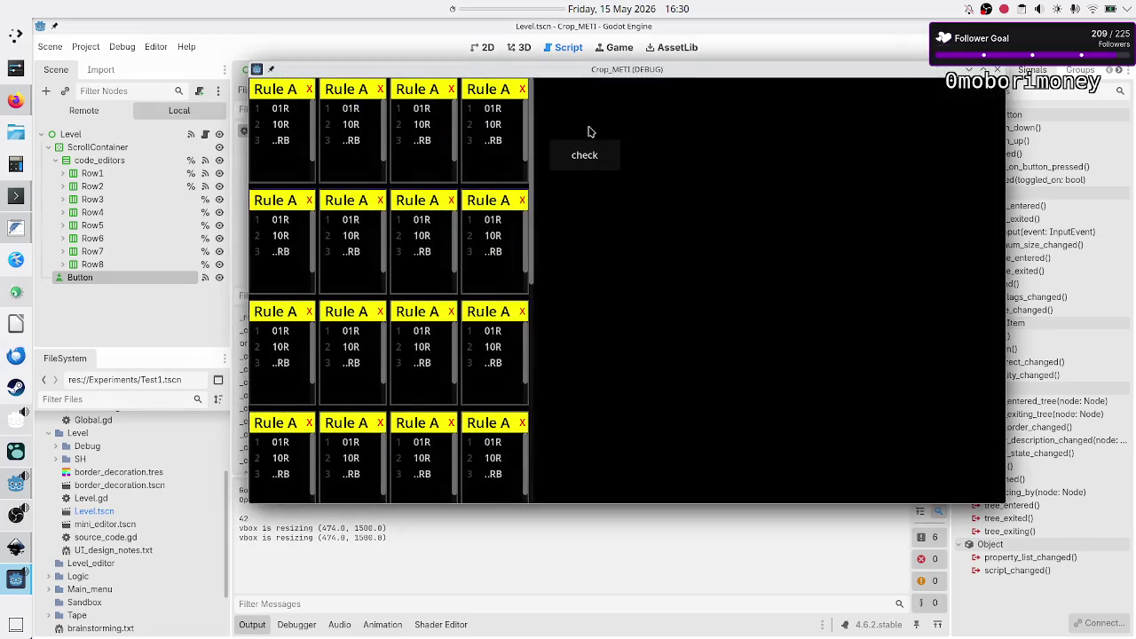
left_click(592, 165)
left_click(592, 164)
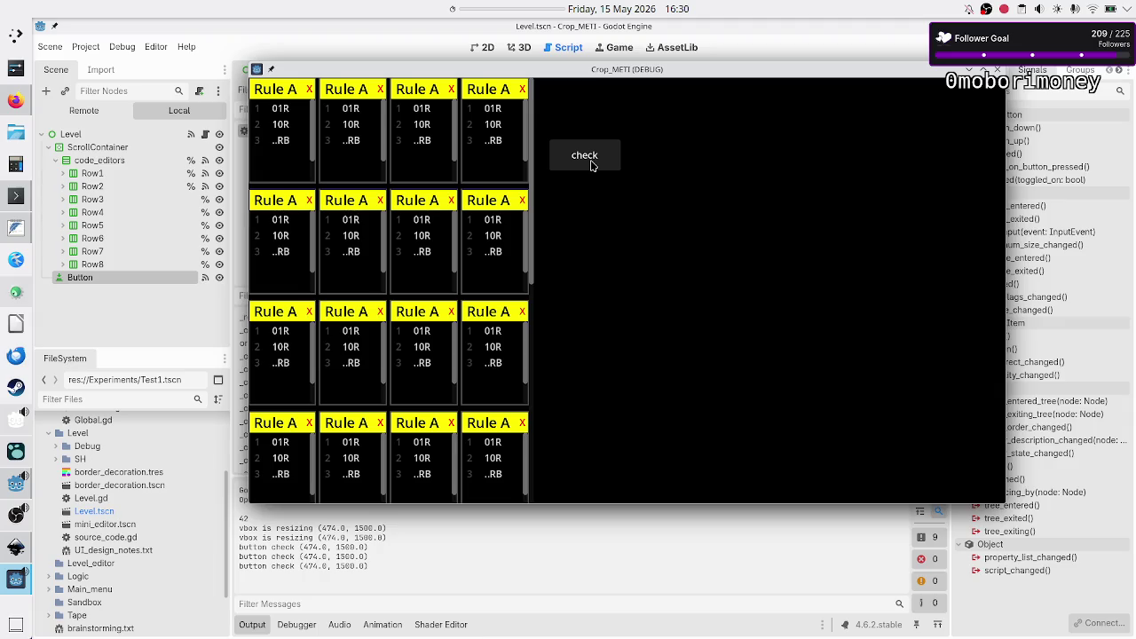
- Maximize then restore the game window and press check six more times, logging 1060.0 × 1500.0
double_click(746, 72)
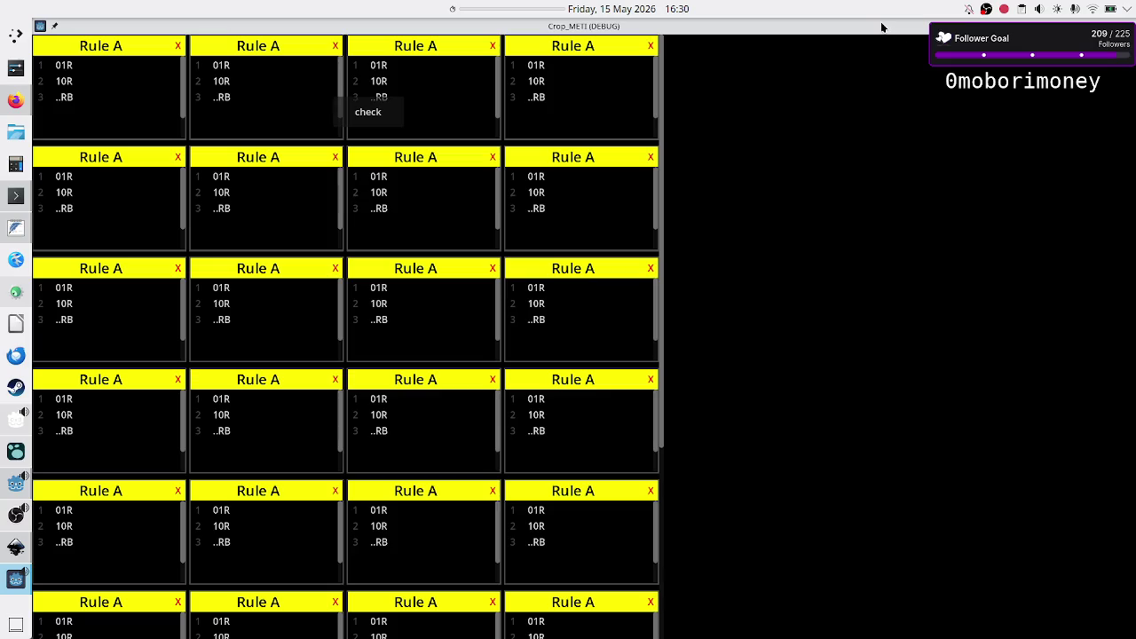
double_click(882, 28)
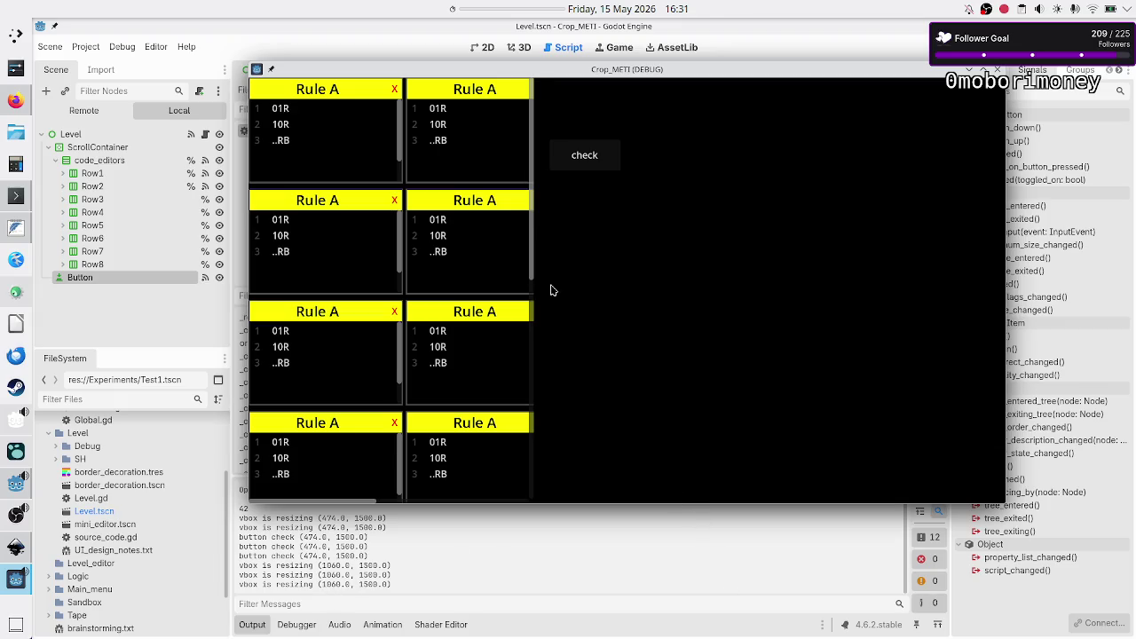
left_click(592, 164)
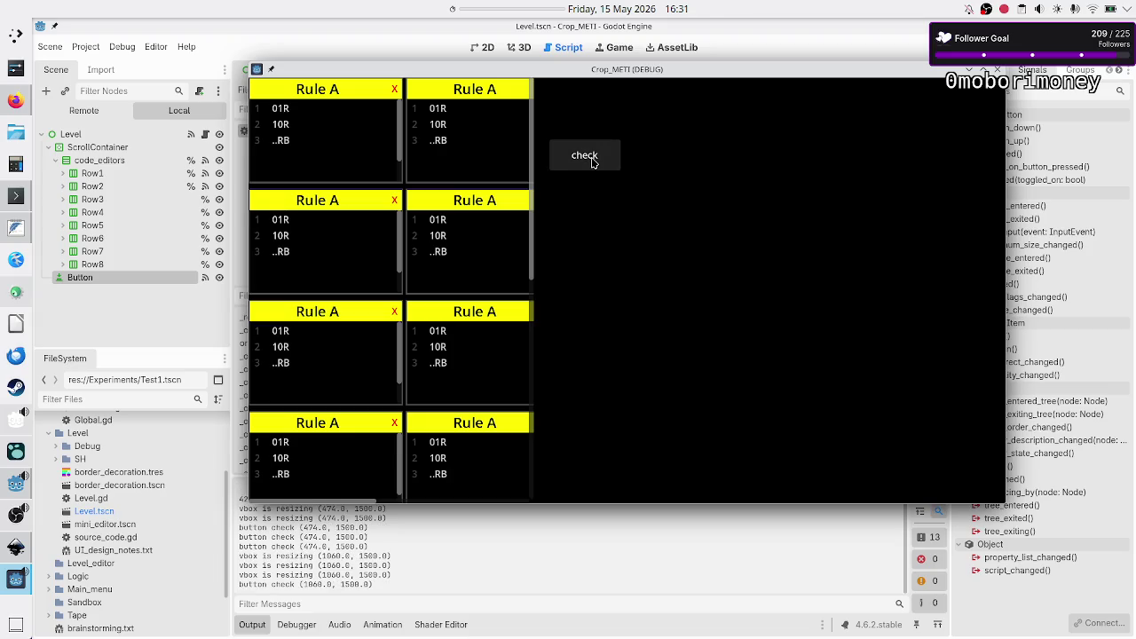
left_click(593, 163)
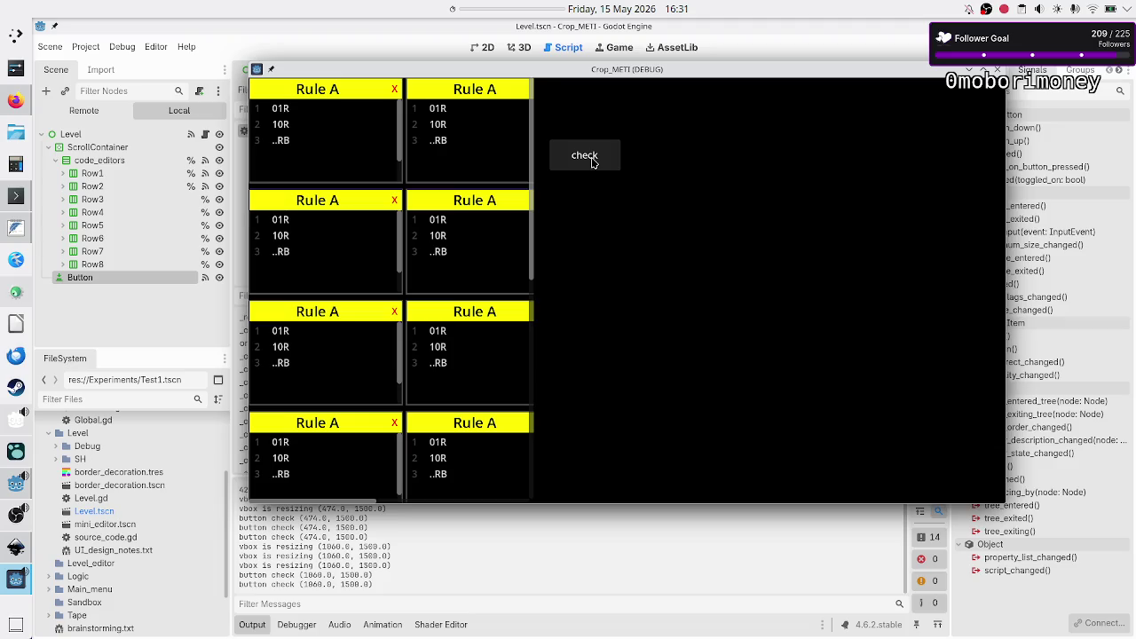
left_click(592, 163)
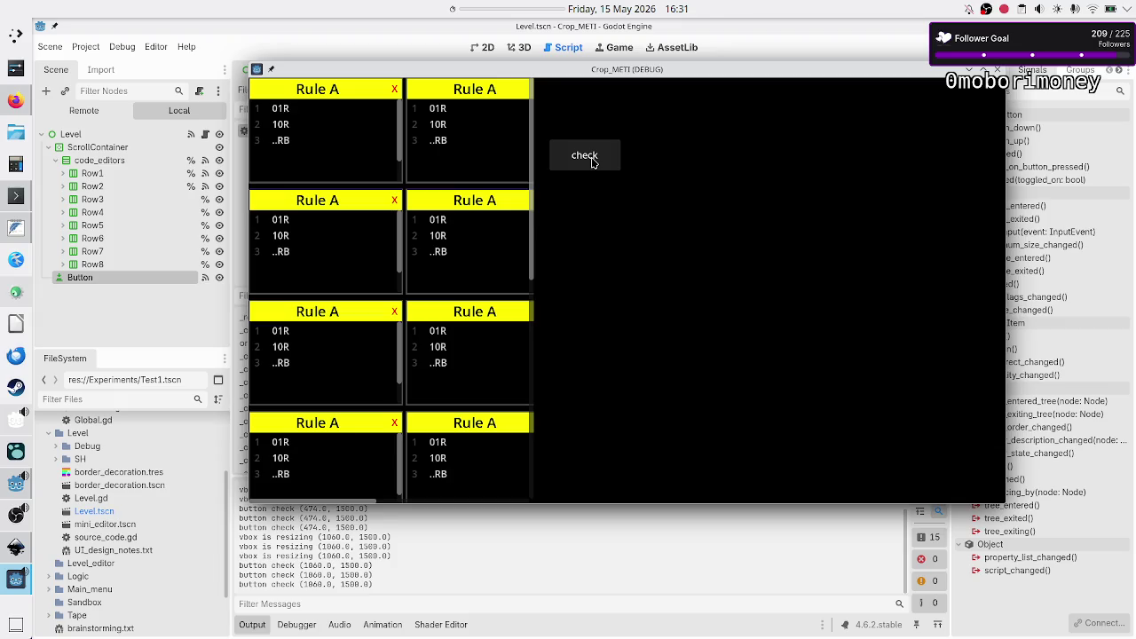
left_click(593, 163)
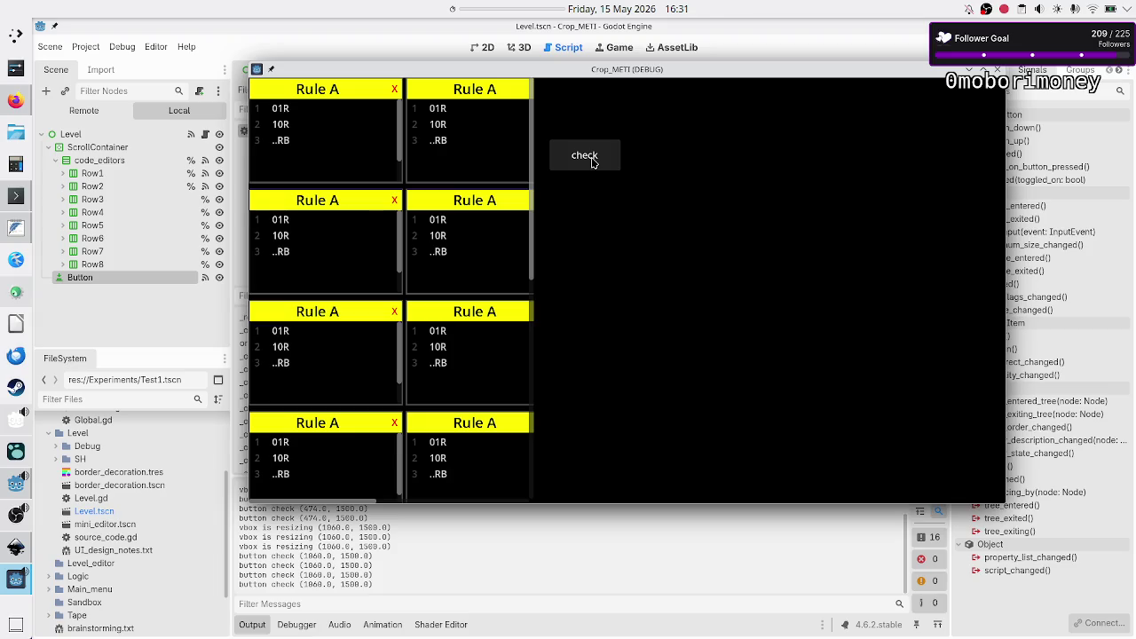
left_click(593, 163)
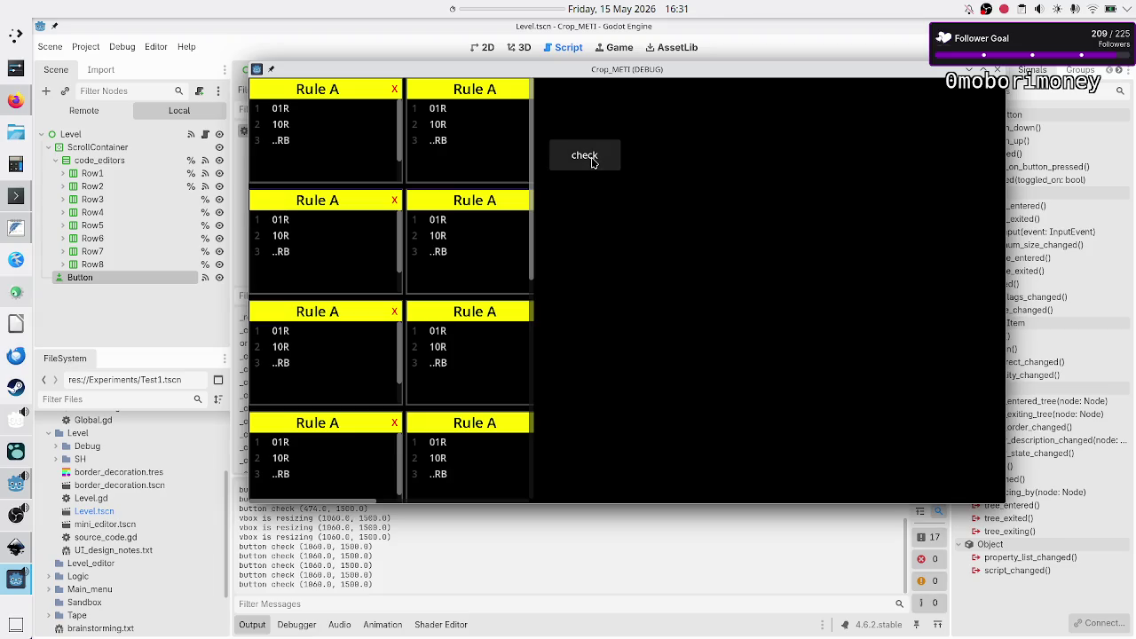
left_click(593, 163)
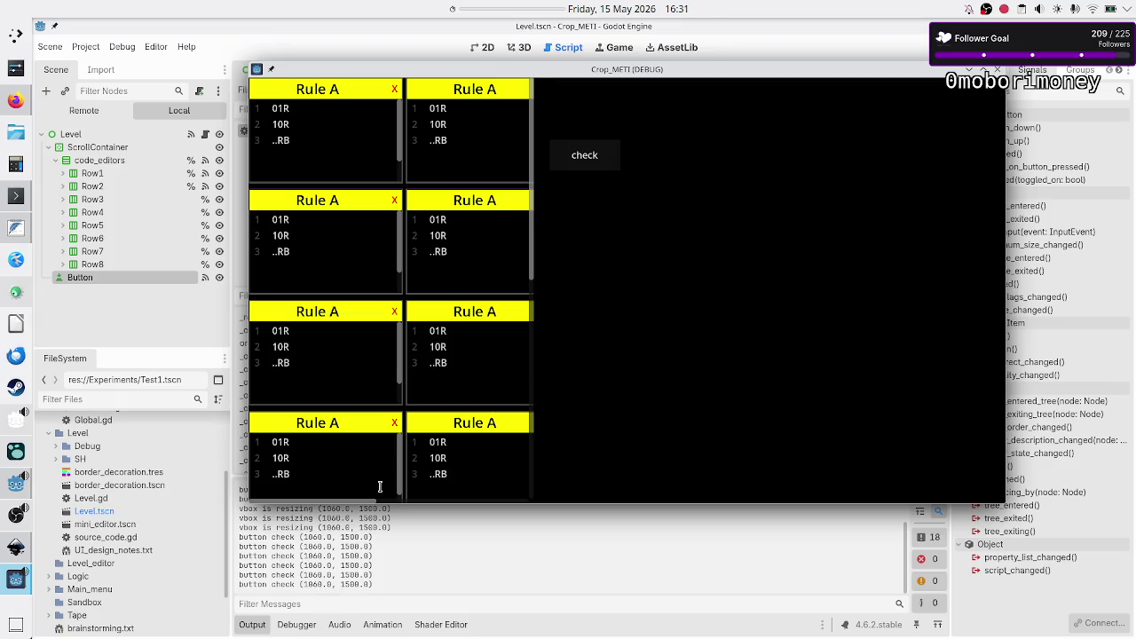
- Select entries in the Output panel to compare the logged vbox sizes
left_click_drag(344, 498, 507, 499)
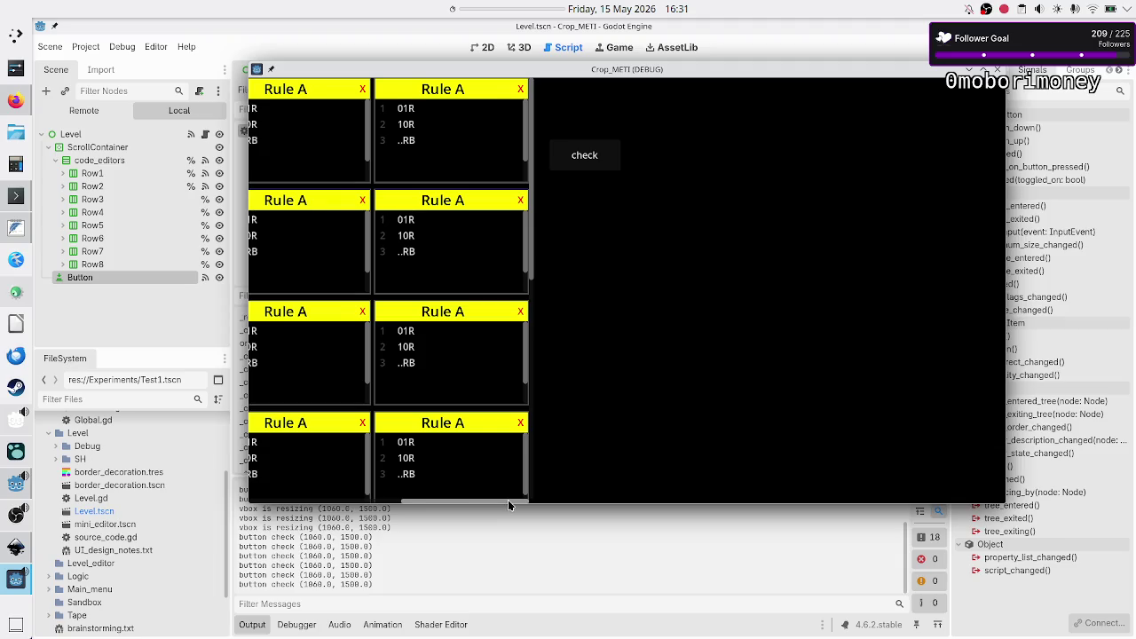
scroll(508, 502, "up", 1)
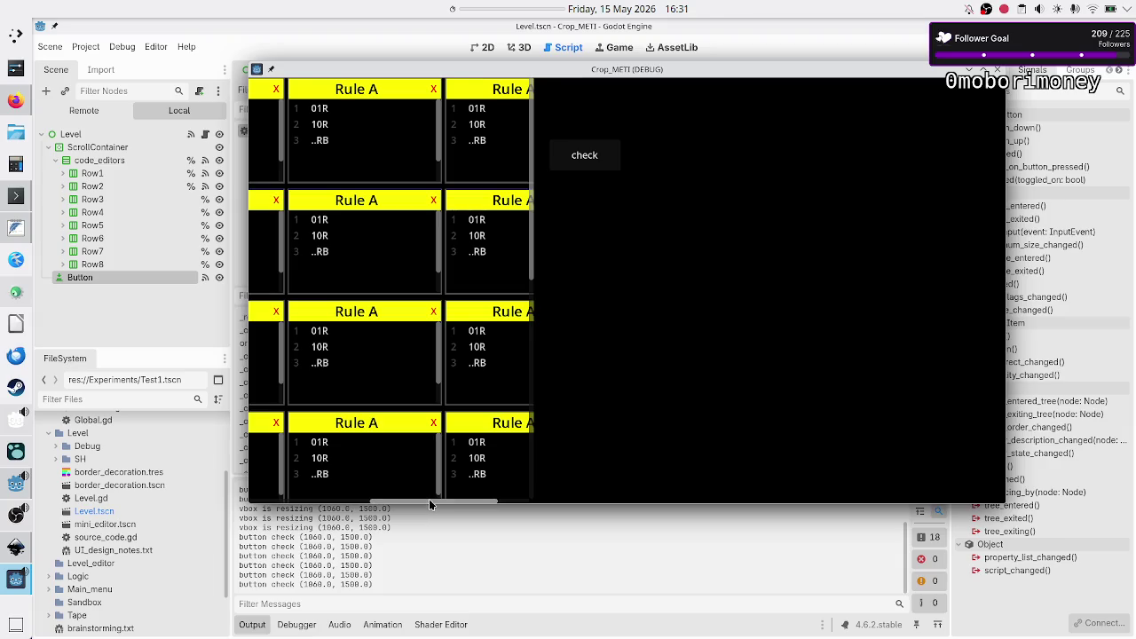
left_click_drag(429, 499, 298, 496)
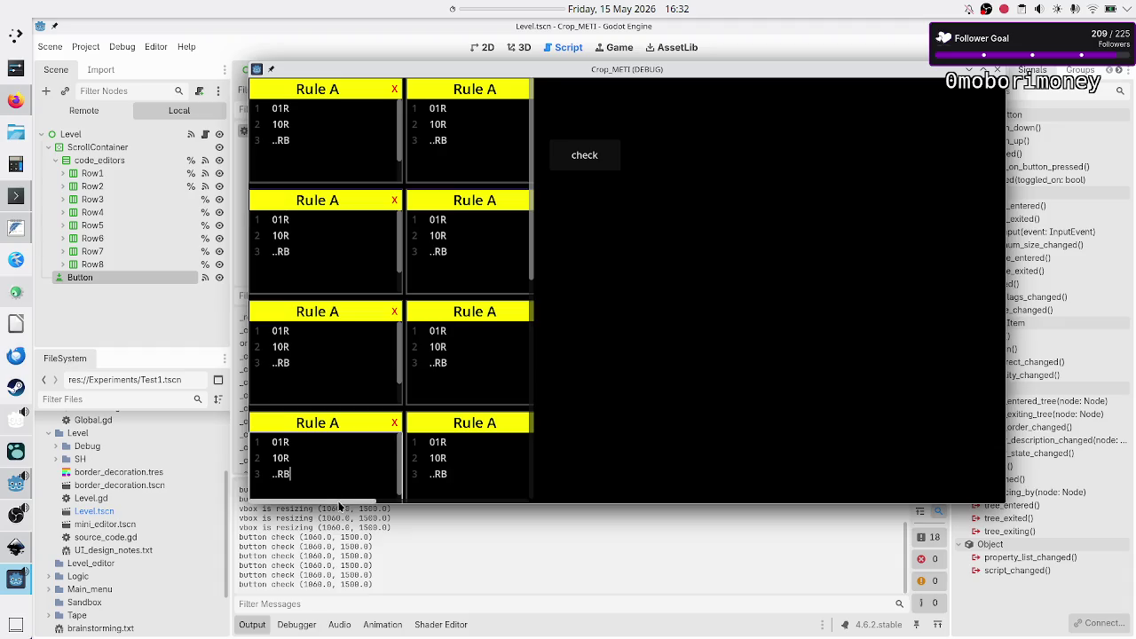
mouse_move(337, 504)
left_mouse_down()
mouse_move(531, 502)
mouse_move(356, 502)
mouse_move(474, 486)
mouse_move(401, 482)
mouse_move(499, 485)
left_mouse_up()
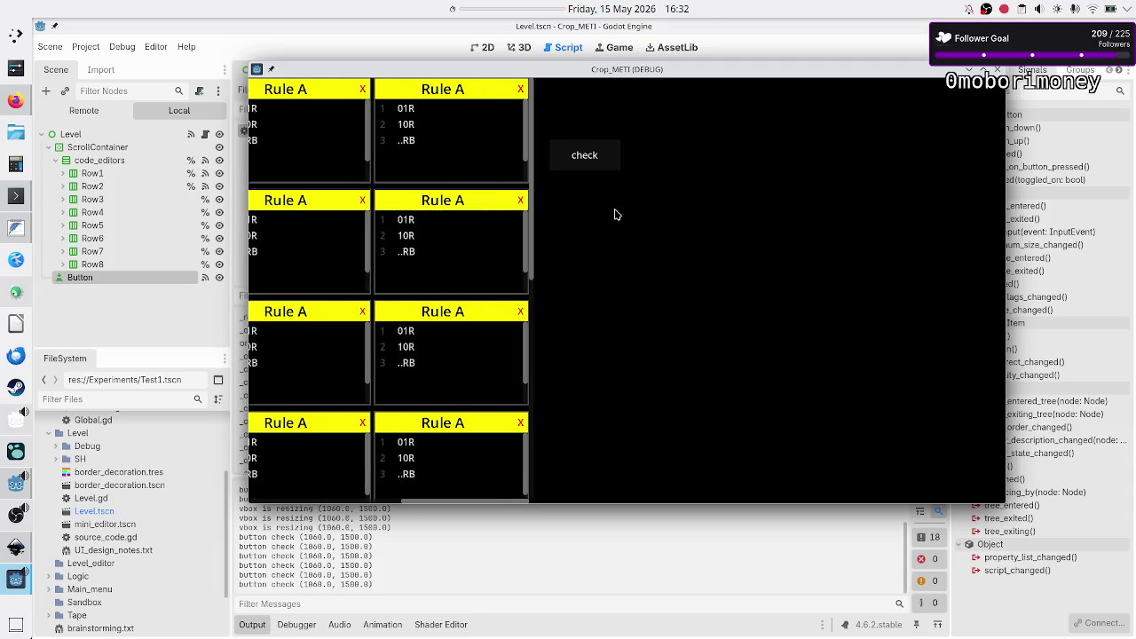
- Press the check button eleven times to log the vbox size repeatedly
left_click(594, 163)
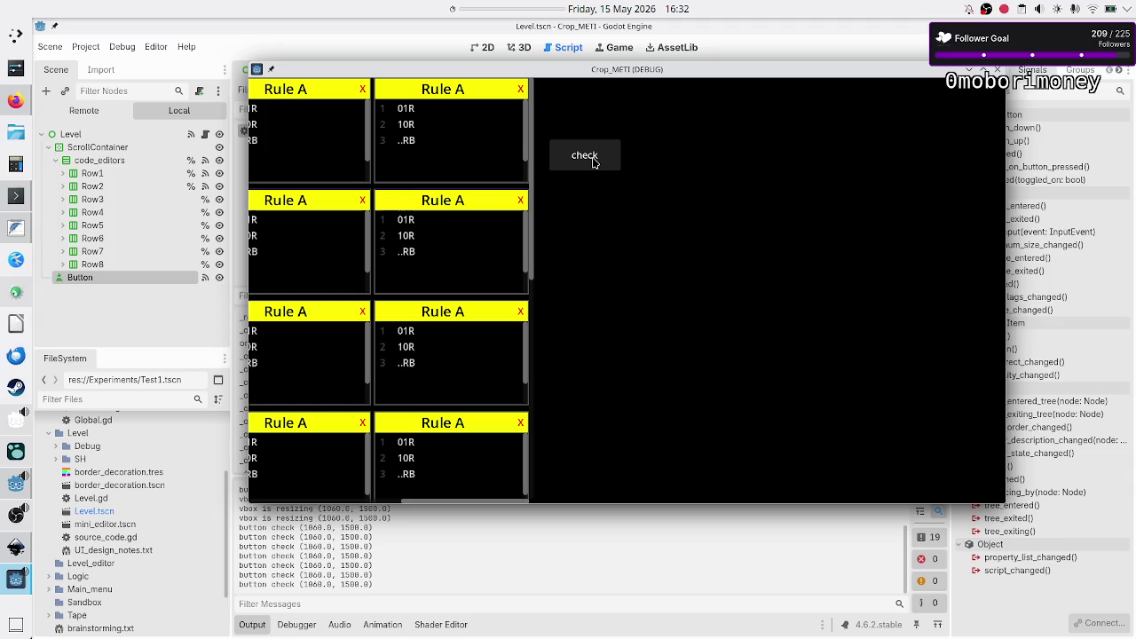
left_click(594, 163)
left_click(594, 162)
left_click(593, 162)
left_click(593, 162)
left_click(594, 162)
left_click(594, 163)
left_click(594, 163)
left_click(594, 163)
left_click(594, 163)
left_click(601, 157)
left_click(600, 158)
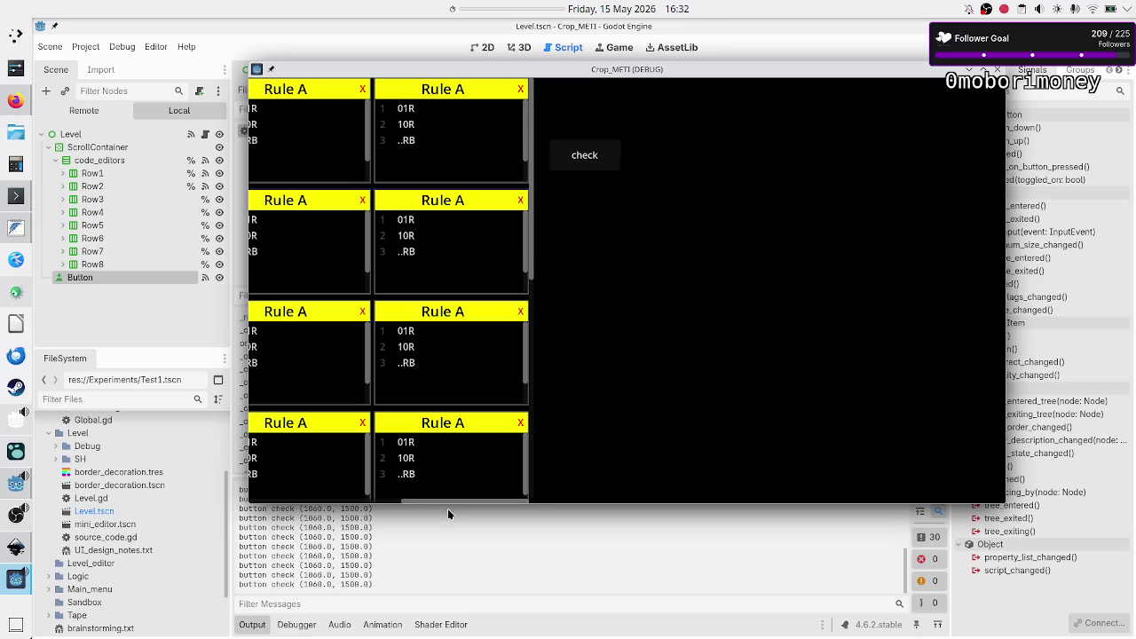
- Stop the running game and relaunch the level with F5
mouse_move(461, 500)
left_mouse_down()
mouse_move(258, 499)
mouse_move(497, 511)
mouse_move(266, 500)
mouse_move(493, 504)
mouse_move(333, 500)
left_mouse_up()
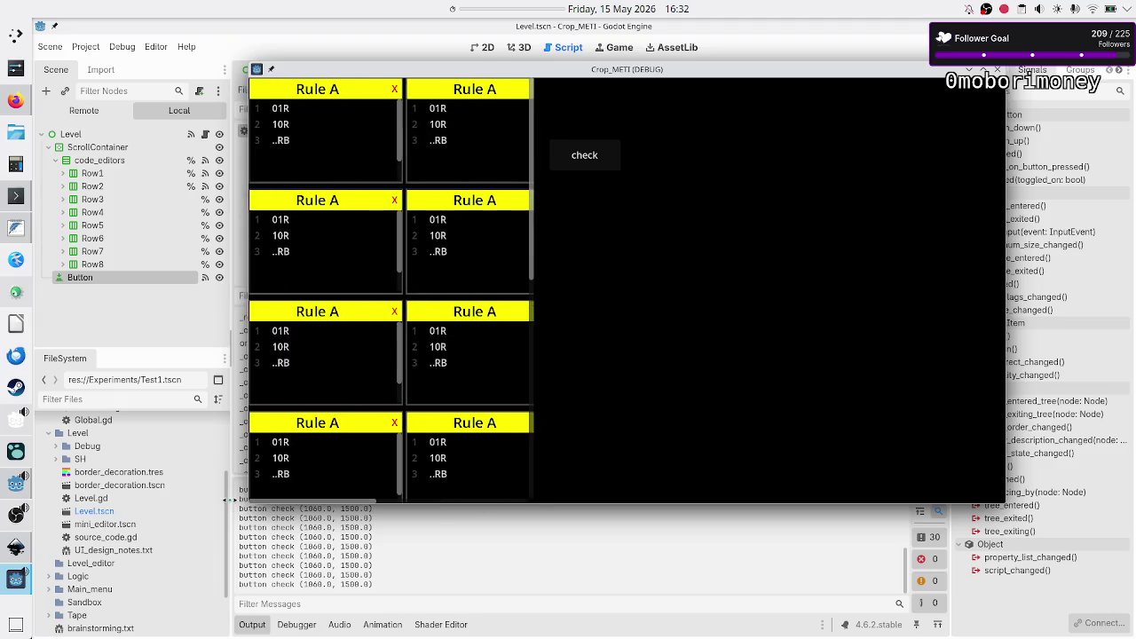
left_click(998, 69)
key("F5")
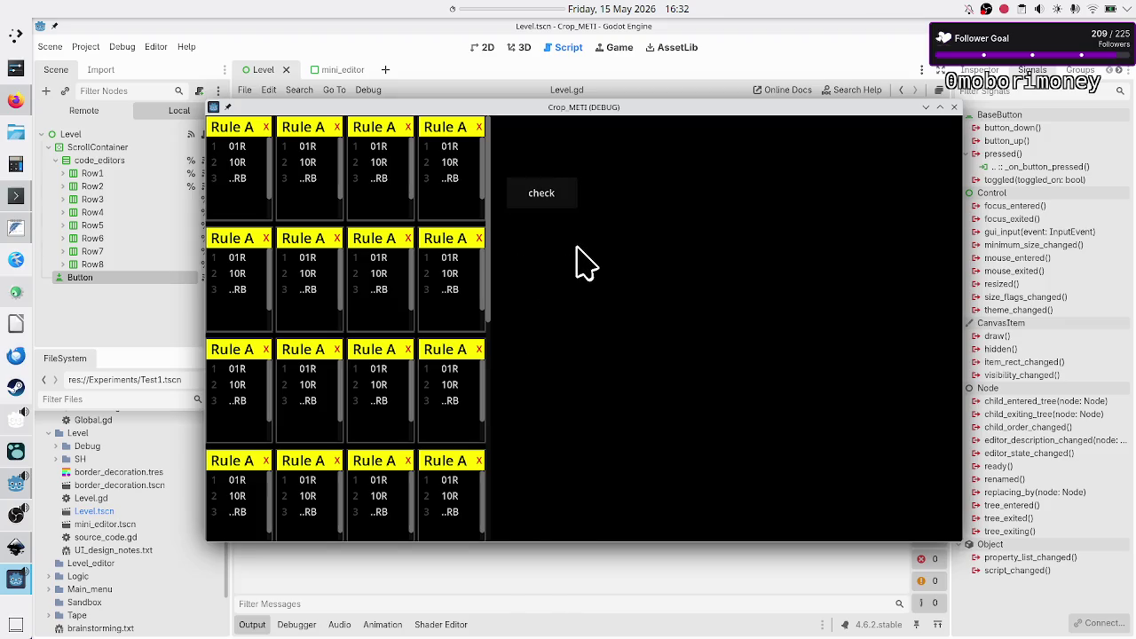
- Close the game window, return to the 2D view, and select ScrollContainer
left_click(955, 110)
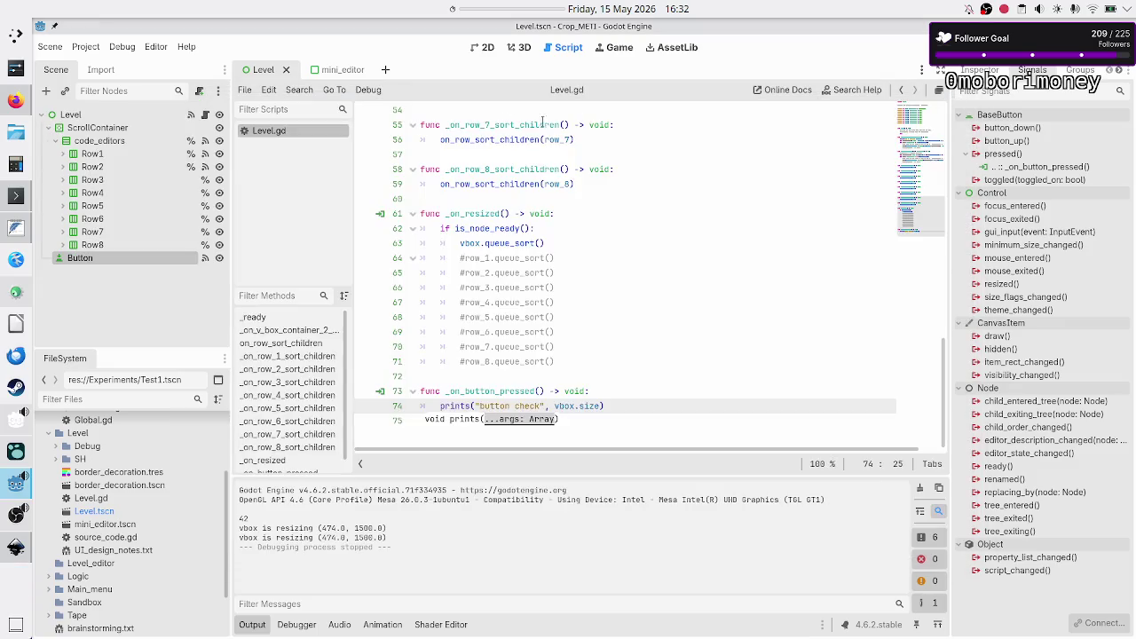
left_click(485, 48)
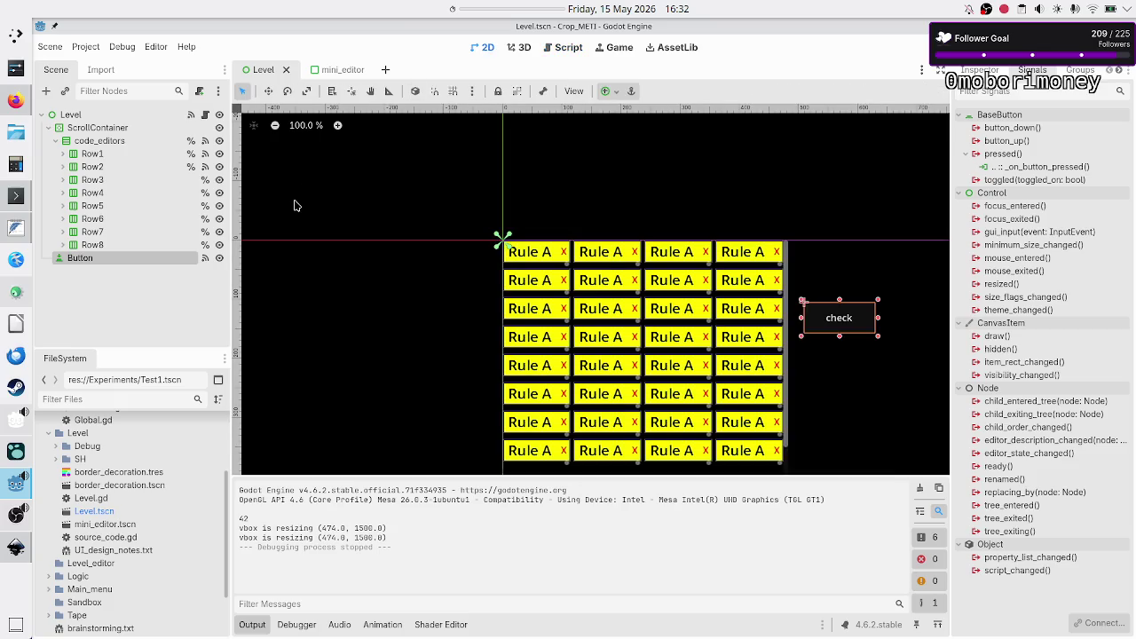
left_click(119, 131)
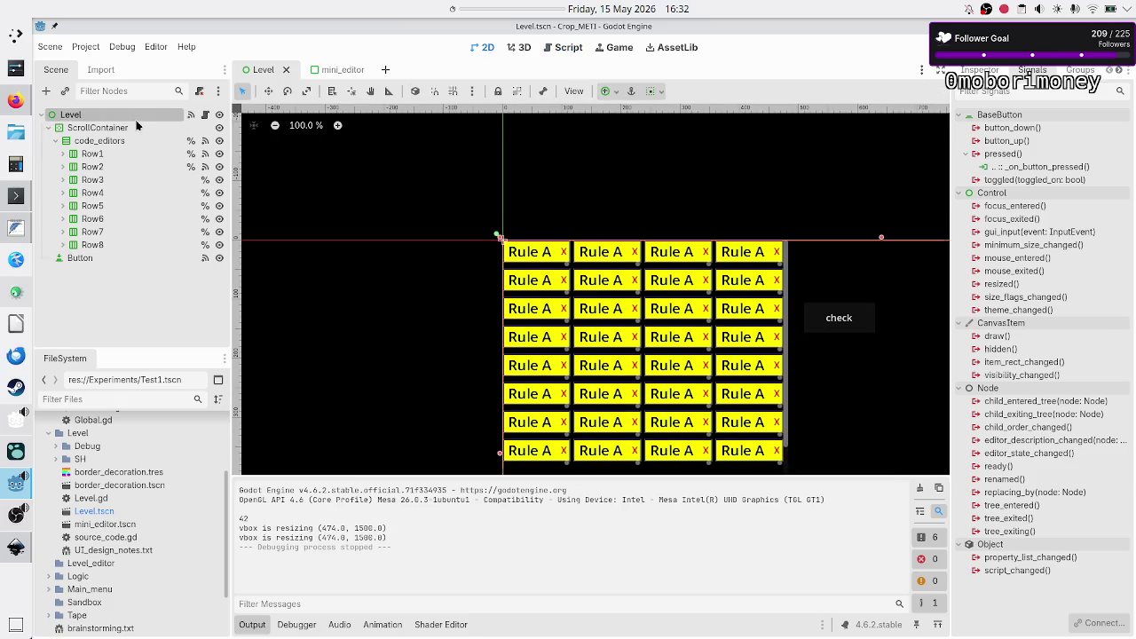
left_click(118, 131)
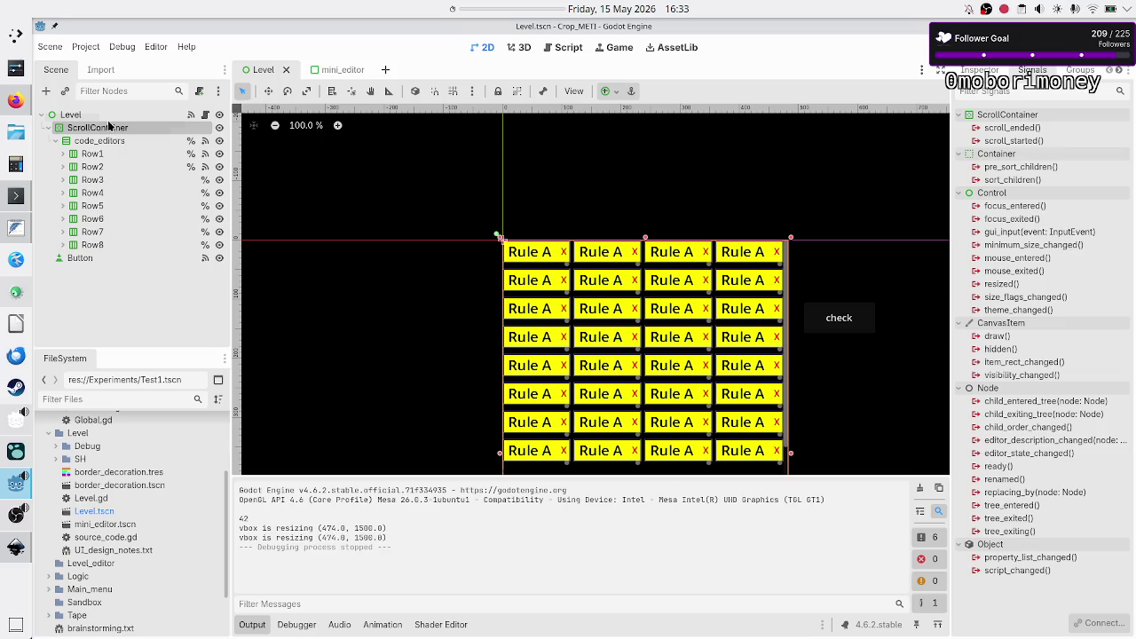
- Check ScrollContainer's anchor presets, collapse its children, and select the Level root
left_click(612, 93)
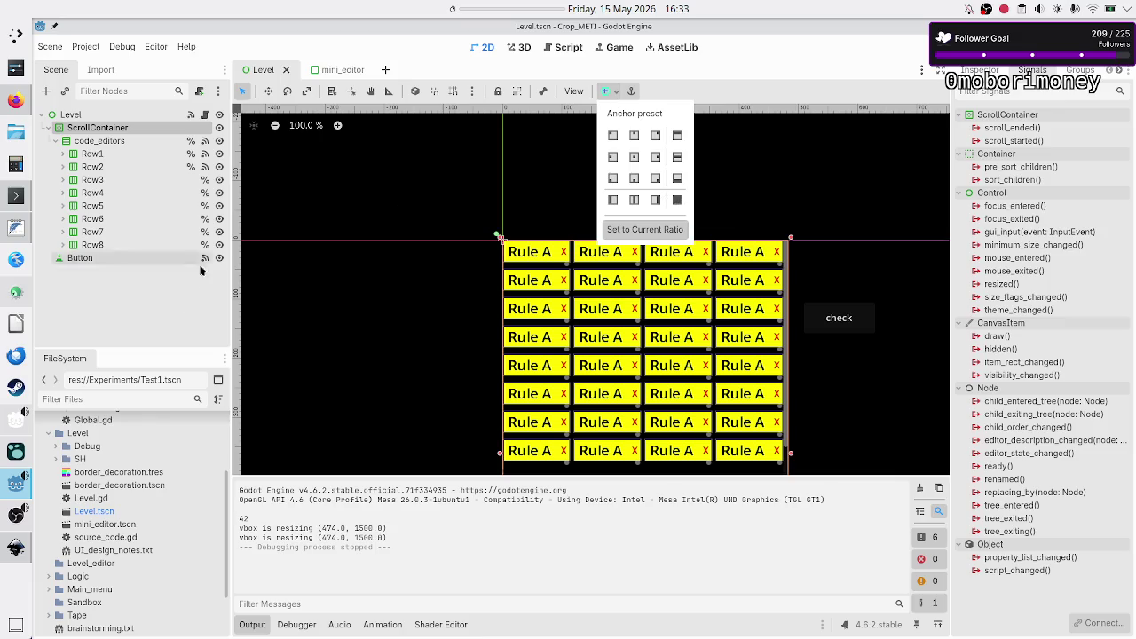
left_click(179, 294)
left_click(46, 127)
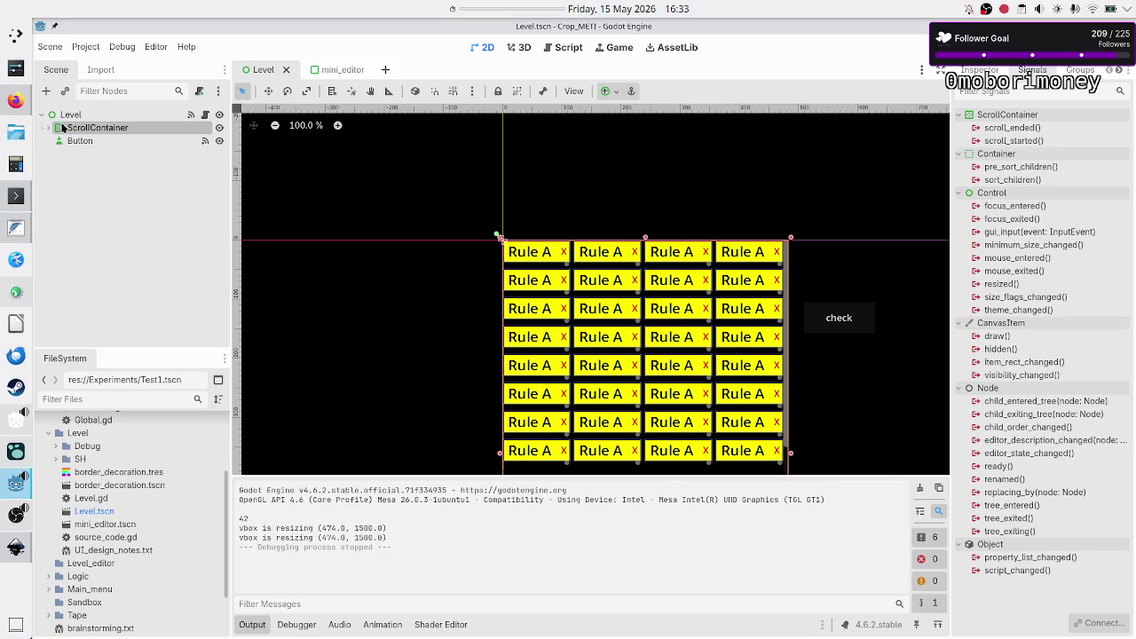
left_click(66, 118)
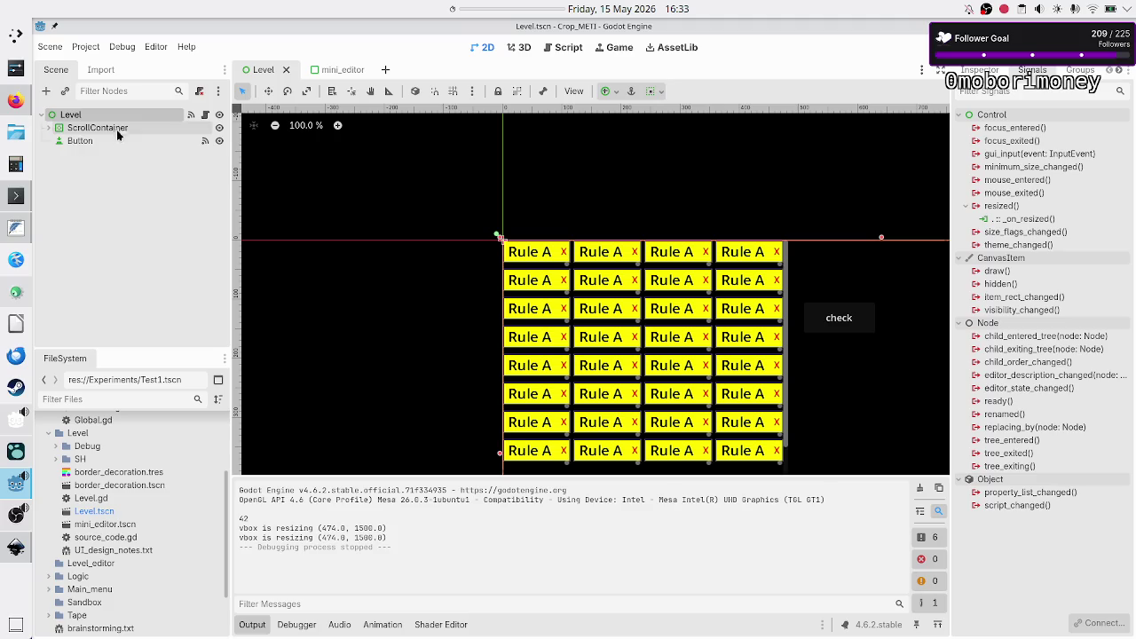
- Create an HBoxContainer as Level's first child and move ScrollContainer and the check Button into it
left_click(47, 91)
type("hbox")
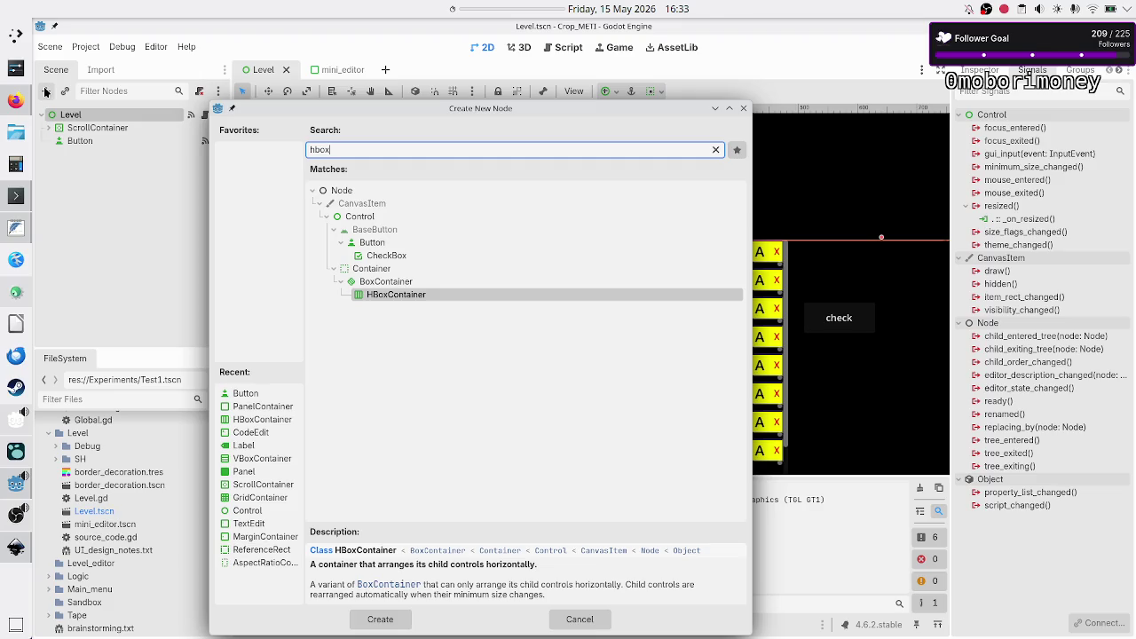
key("Return")
left_click_drag(91, 156, 85, 122)
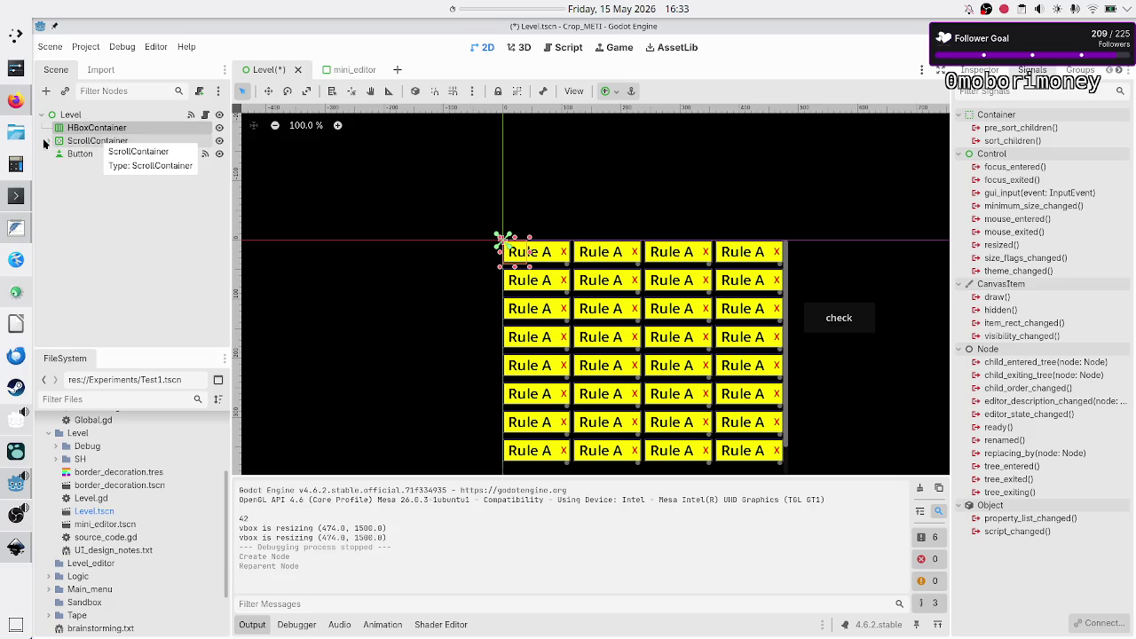
left_click(90, 144)
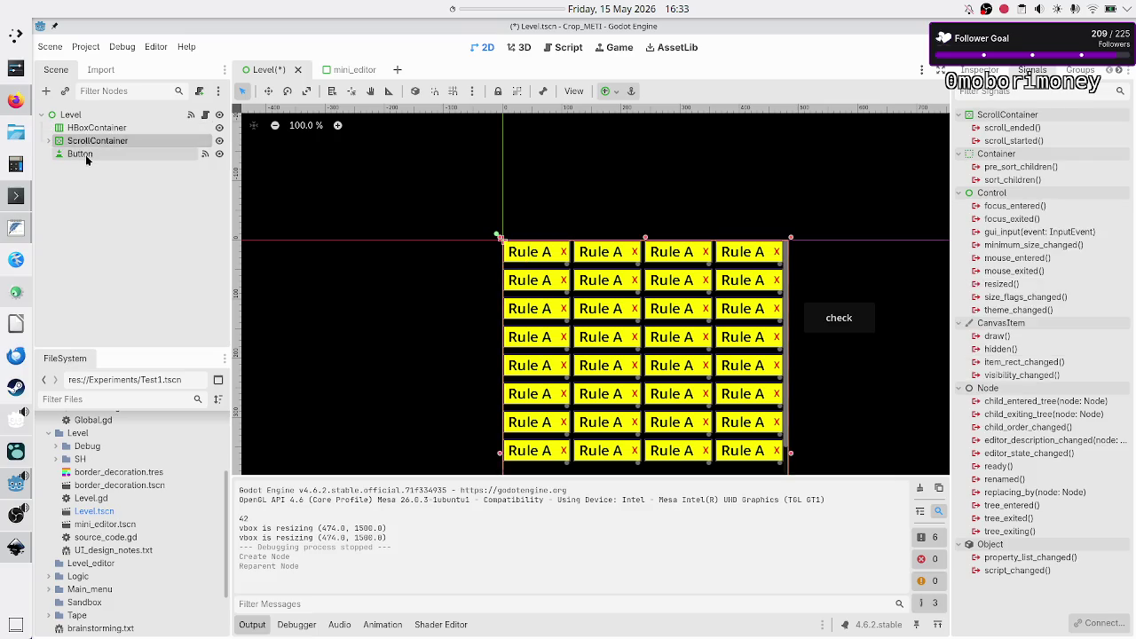
left_click(86, 158, "ctrl")
left_click_drag(99, 148, 111, 129)
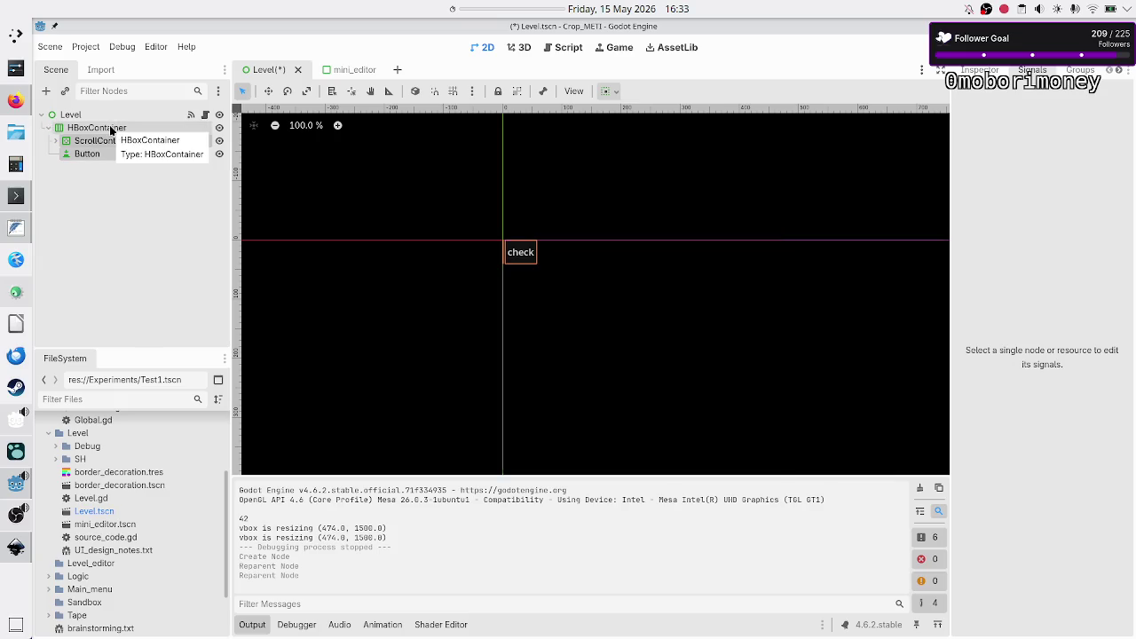
- Turn on horizontal Expand under Container Sizing for both ScrollContainer and the Button
left_click(108, 143)
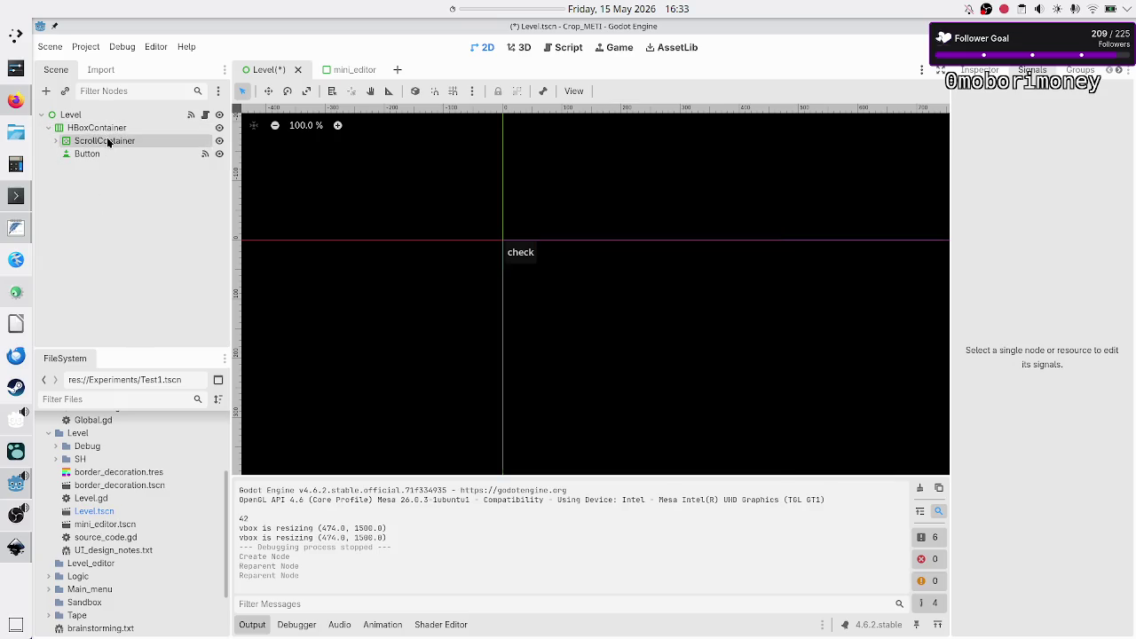
left_click(96, 156, "ctrl")
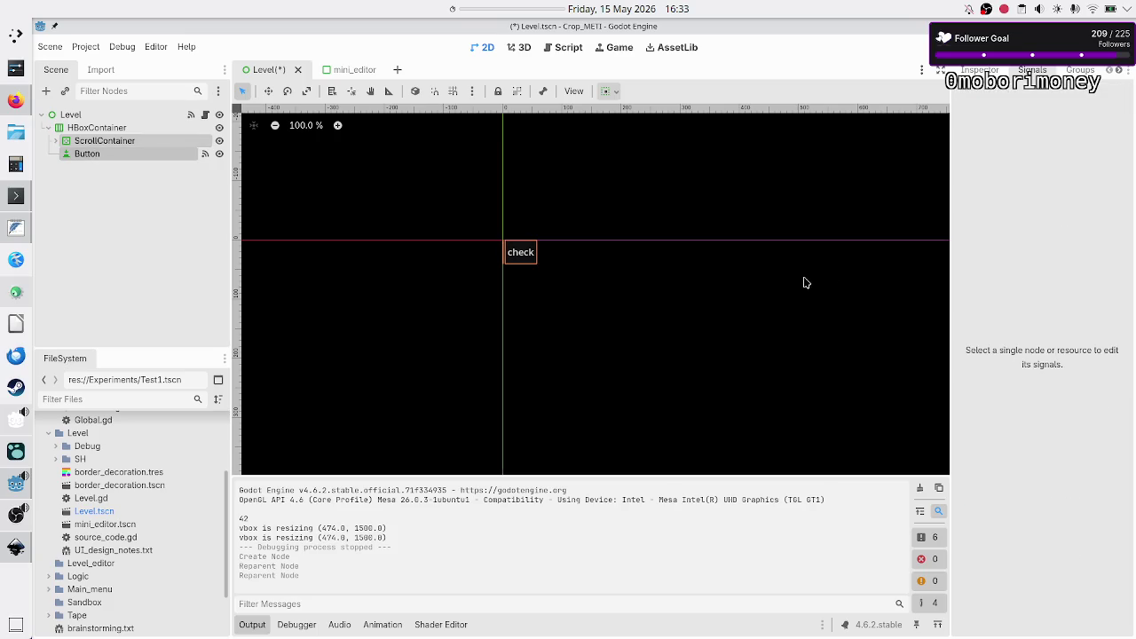
left_click(979, 69)
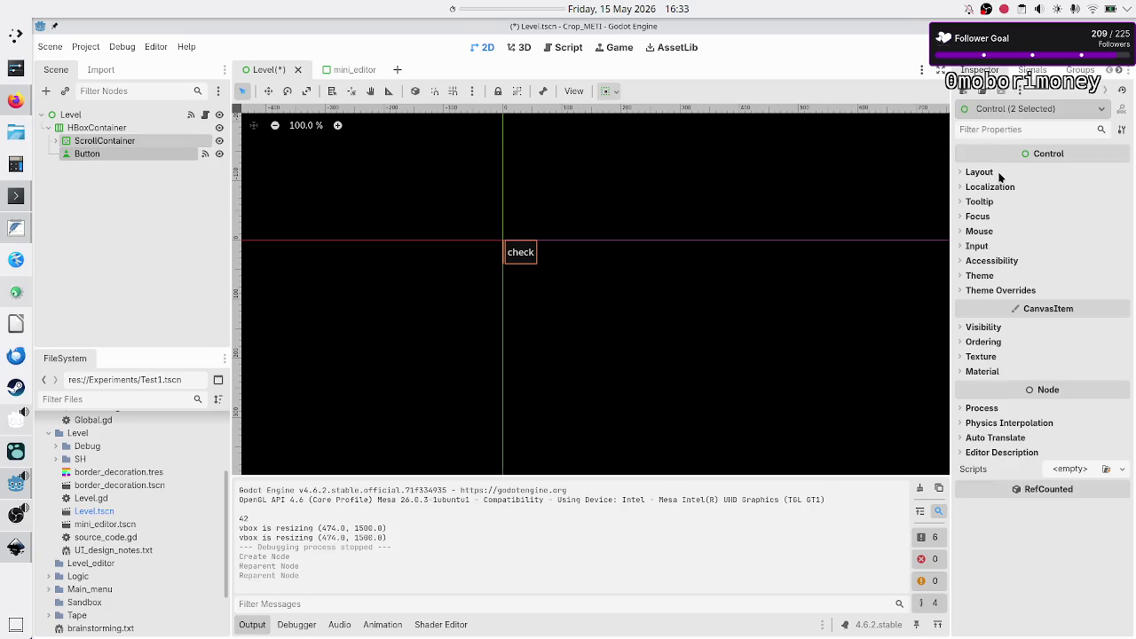
left_click(985, 173)
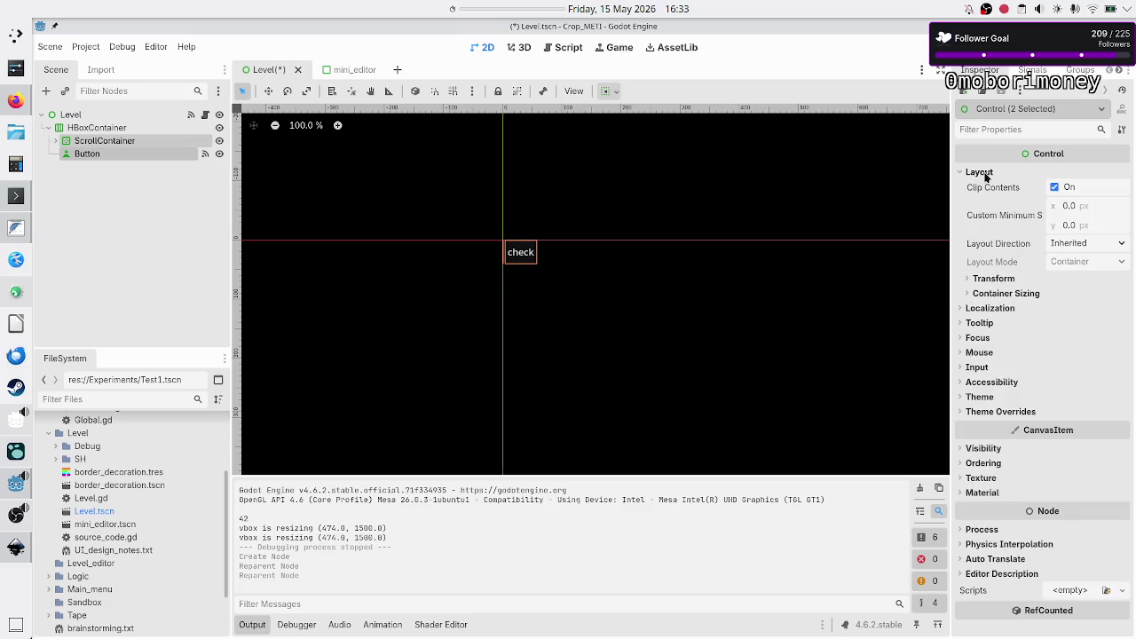
left_click(1024, 294)
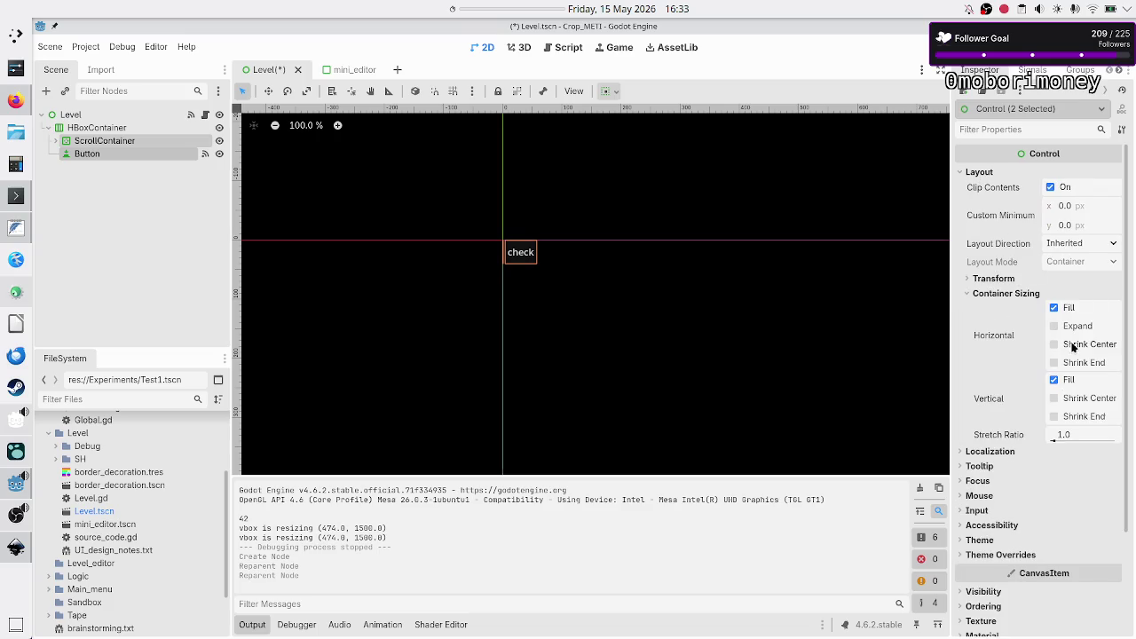
left_click(1067, 327)
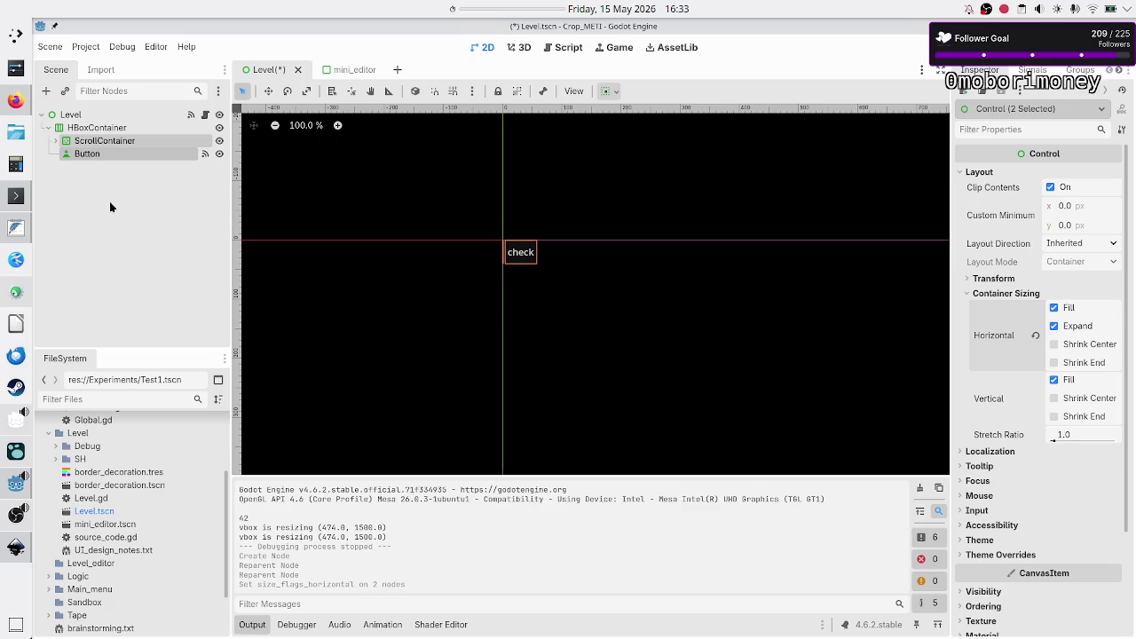
left_click(273, 312)
left_click(118, 131)
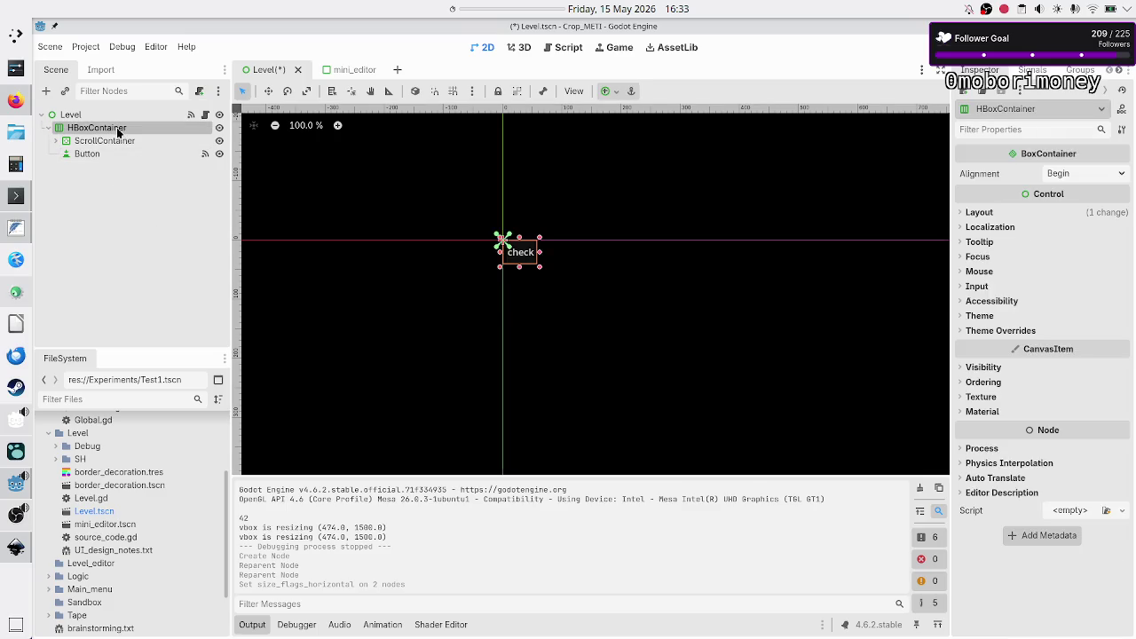
- Apply the Full Rect anchor preset to HBoxContainer, hide the Output panel, and pan the view
left_click(618, 93)
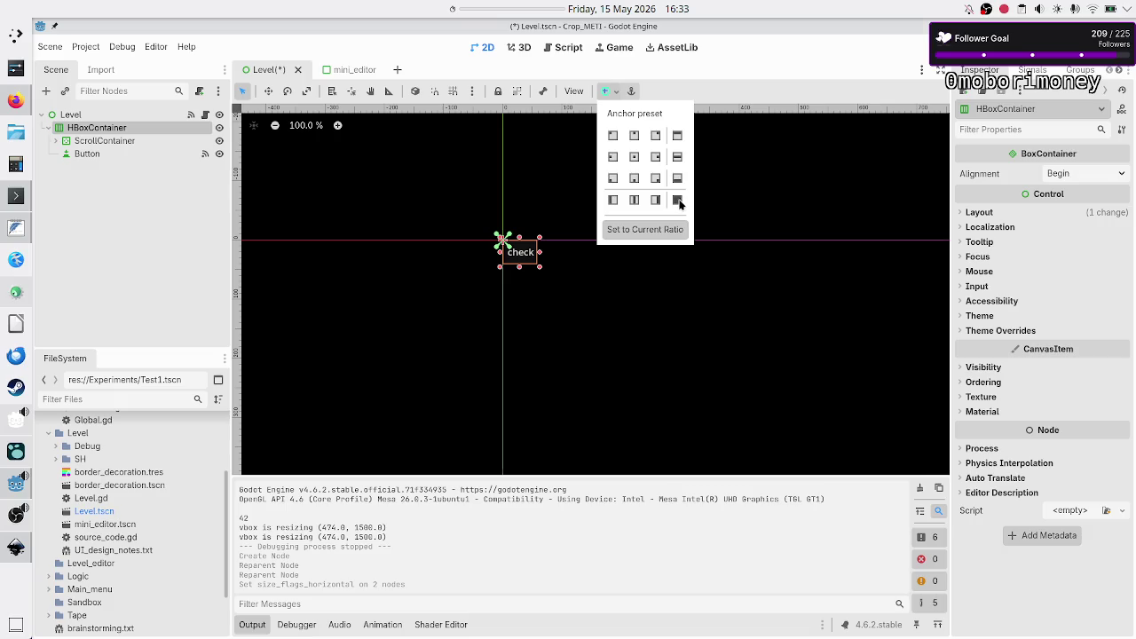
left_click(679, 203)
left_click(679, 202)
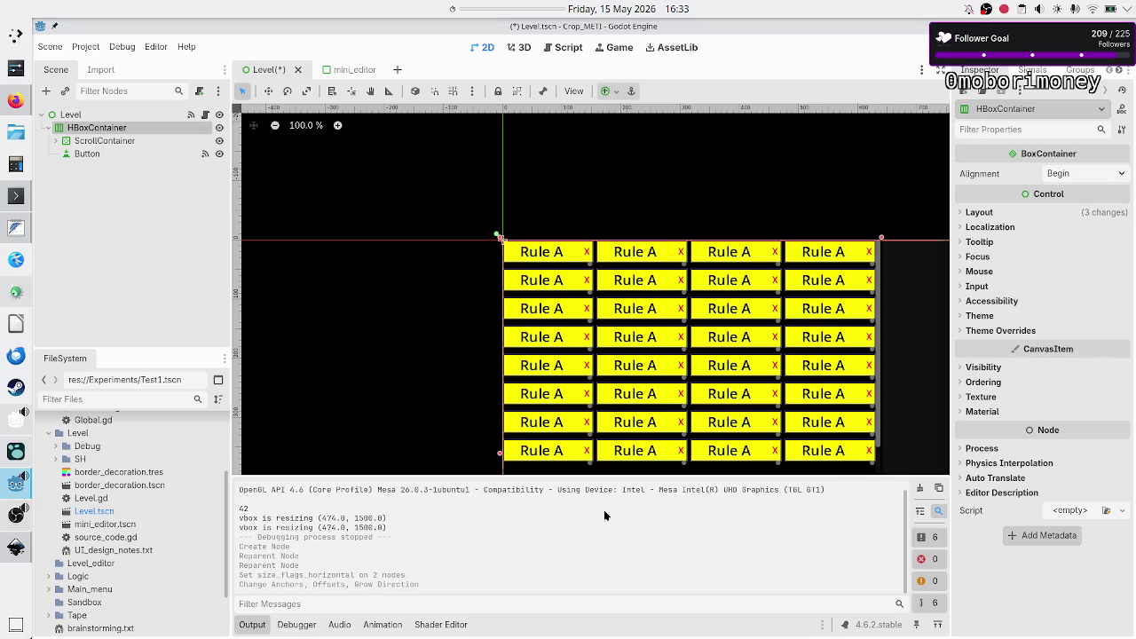
left_click(257, 624)
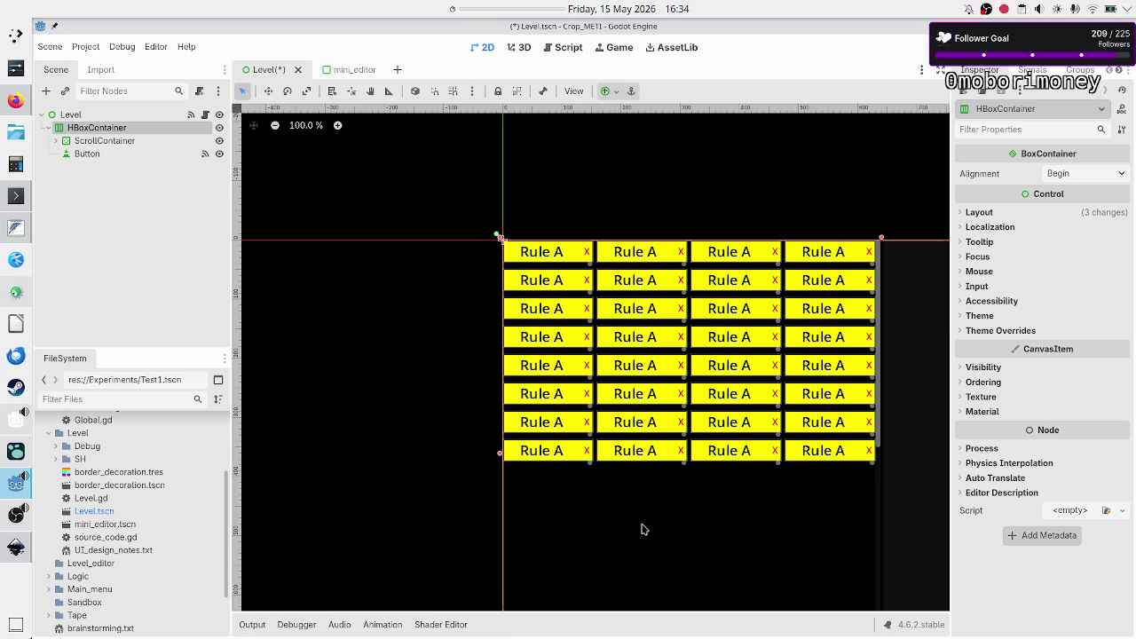
scroll(642, 529, "right", 10)
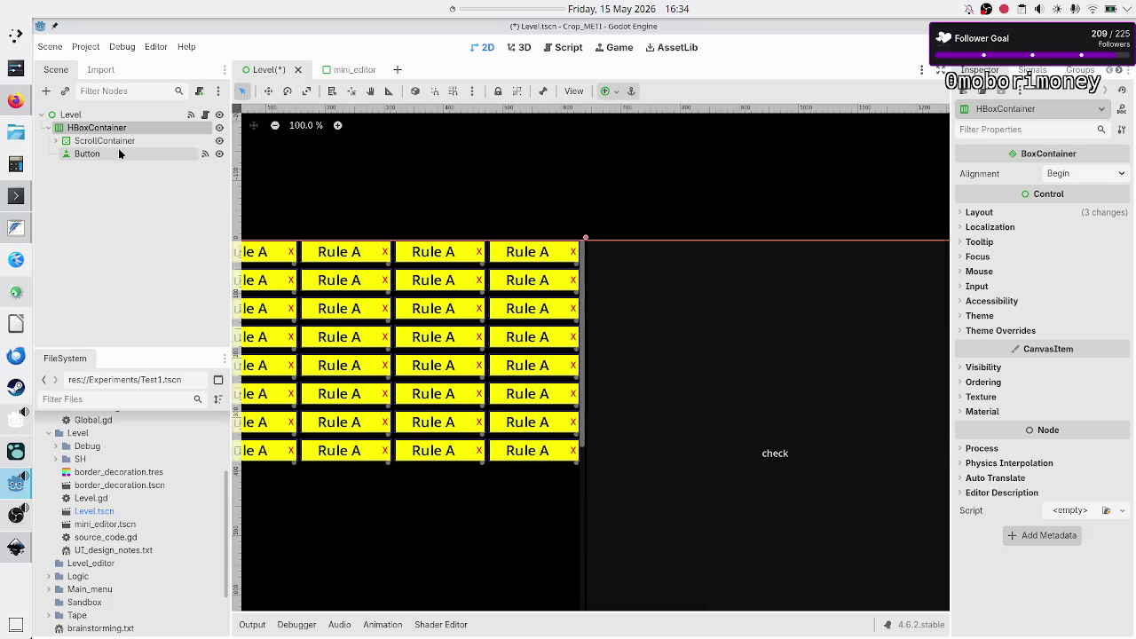
left_click(119, 154)
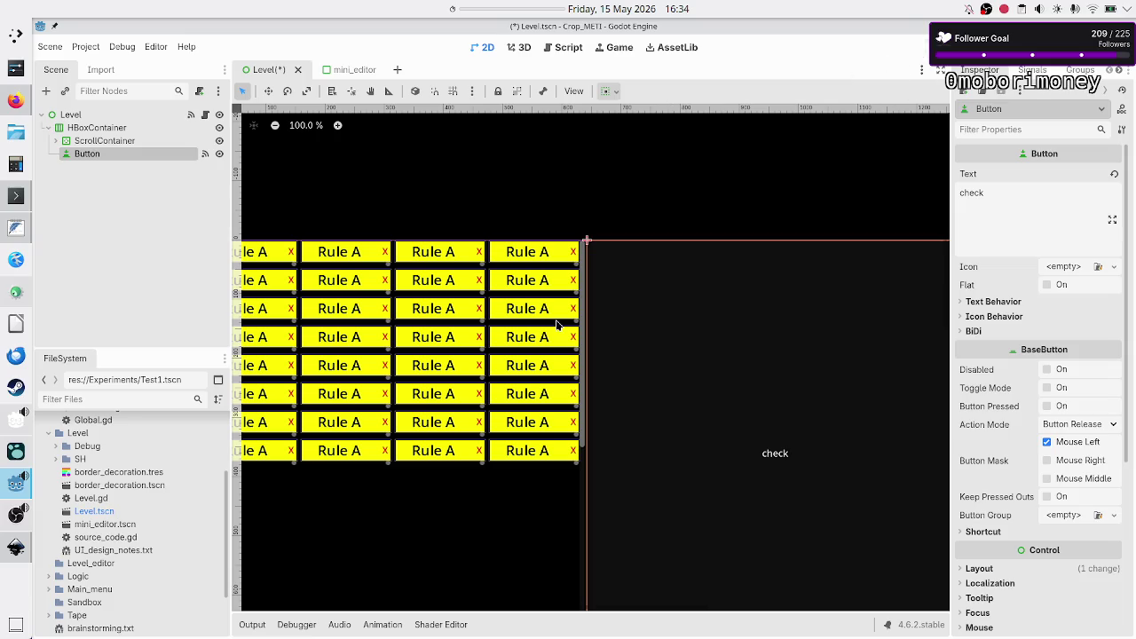
- Run the Level scene, then move, maximize and restore the game window to test resizing
key("F6")
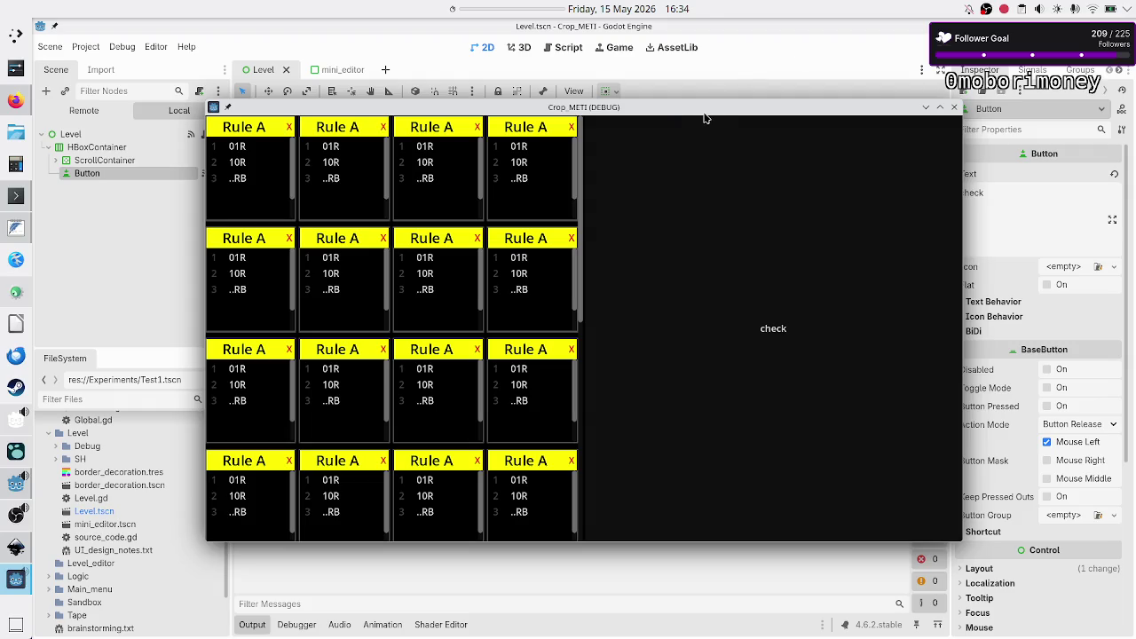
left_click_drag(707, 119, 825, 79)
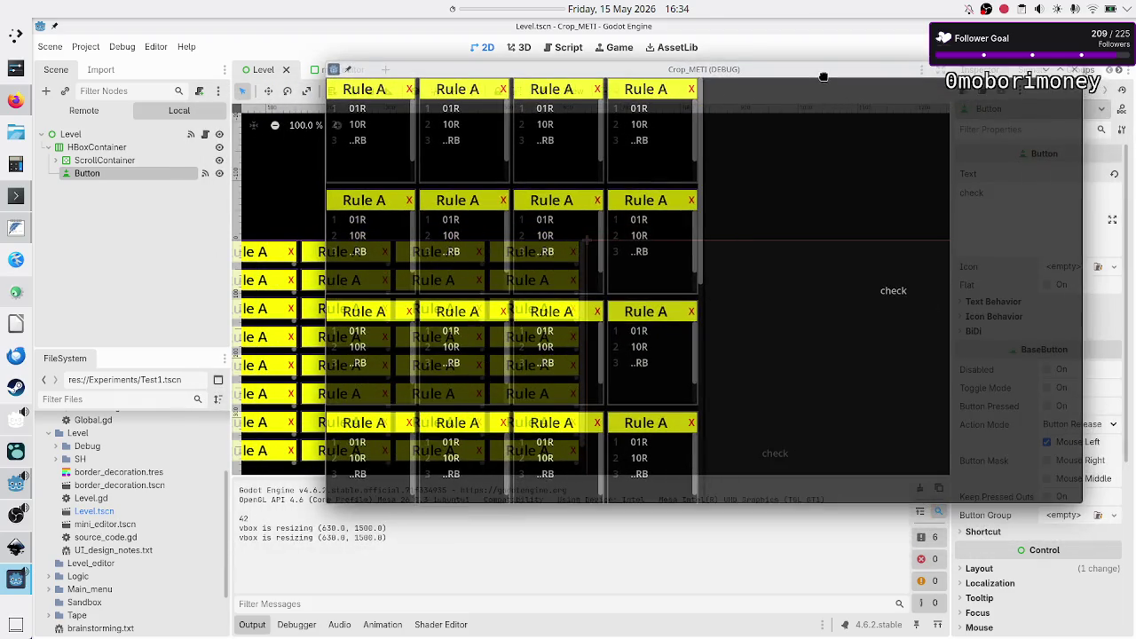
double_click(824, 79)
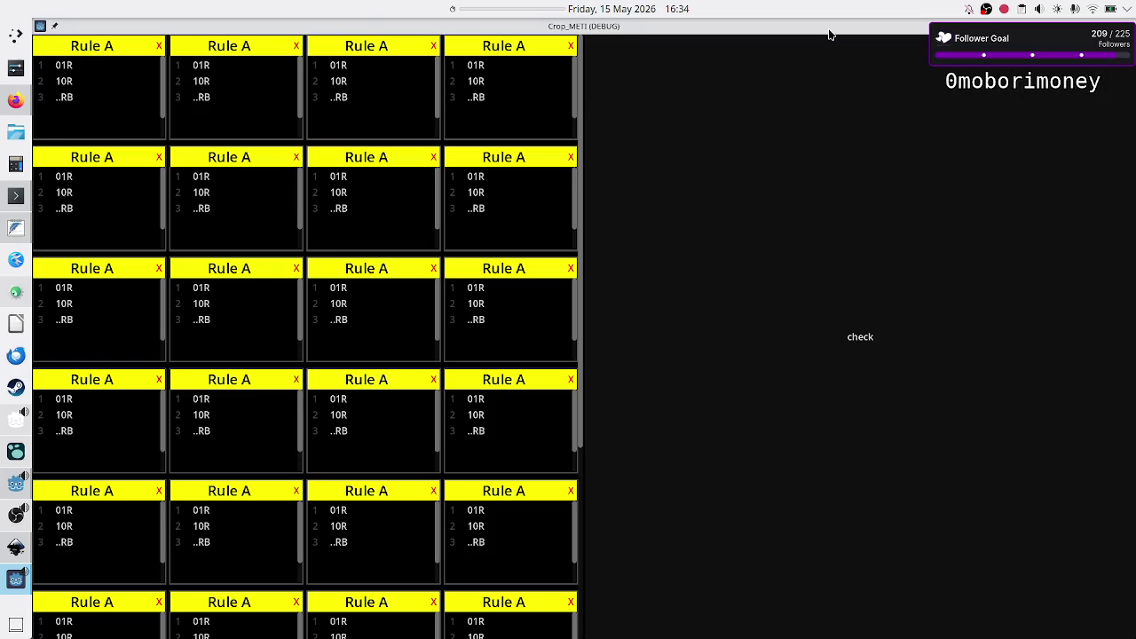
double_click(828, 30)
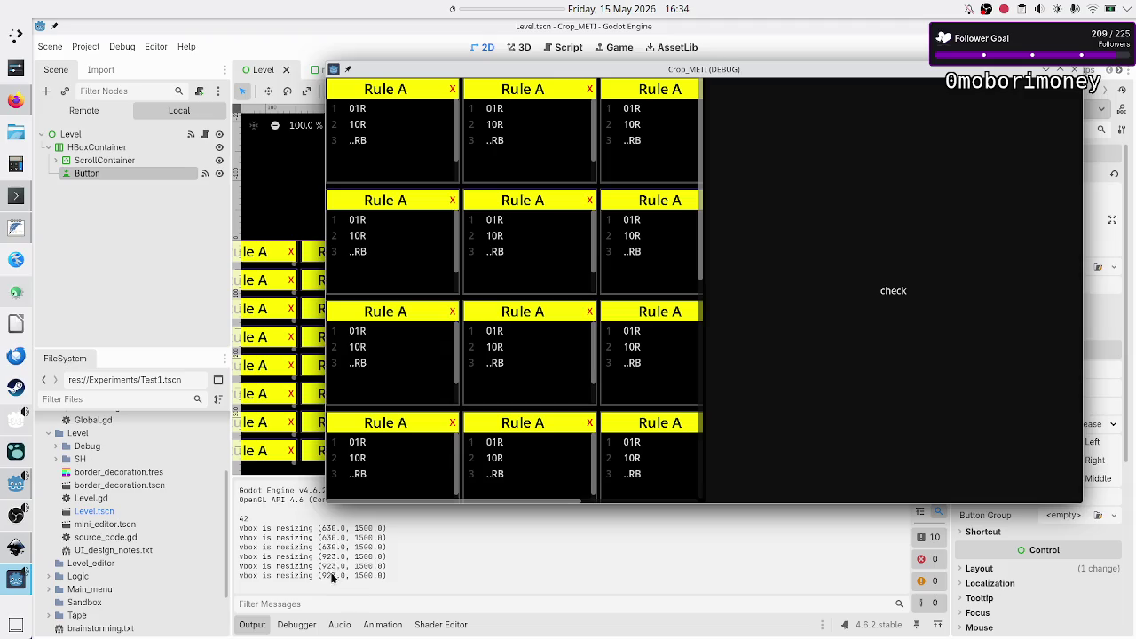
- Press the check button three times to log the container size, then close the game
left_click(895, 317)
left_click(896, 317)
left_click(895, 316)
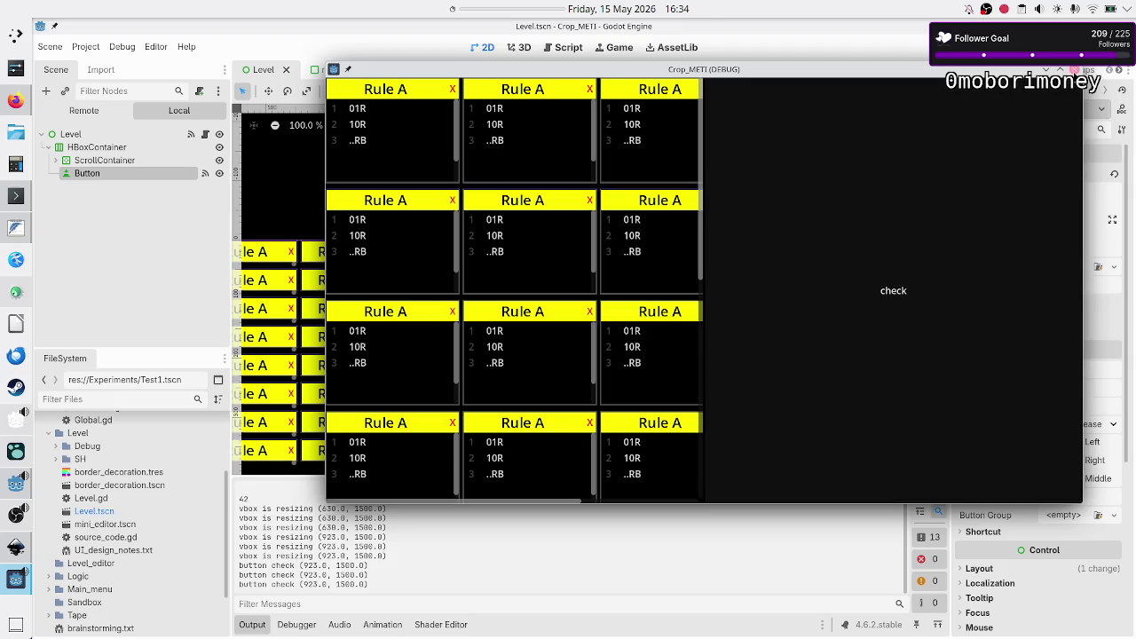
left_click(1075, 69)
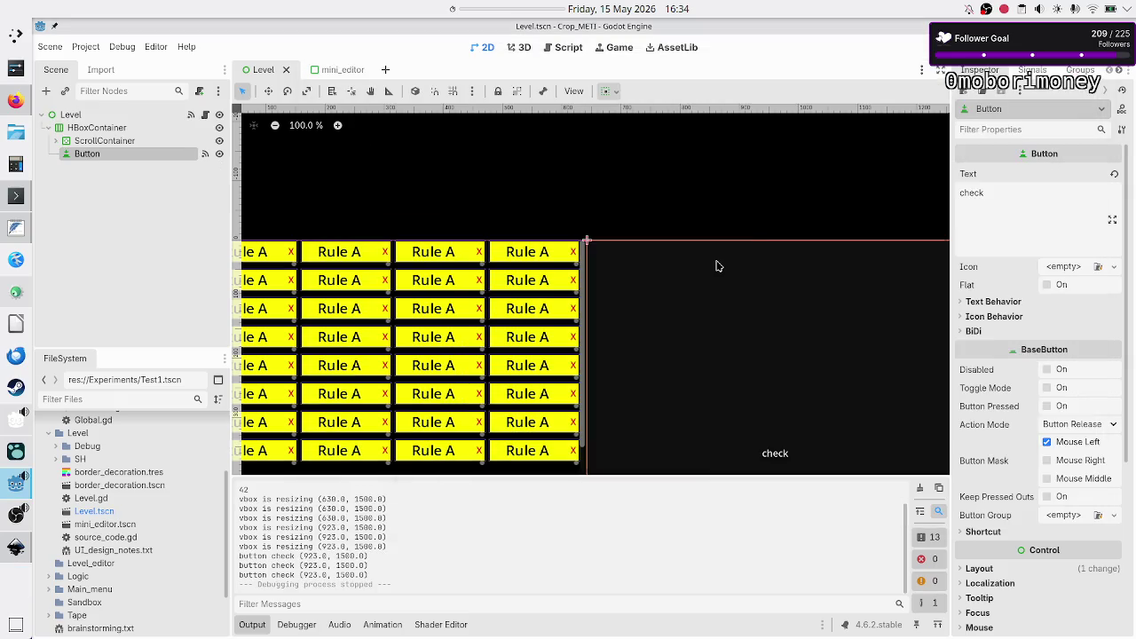